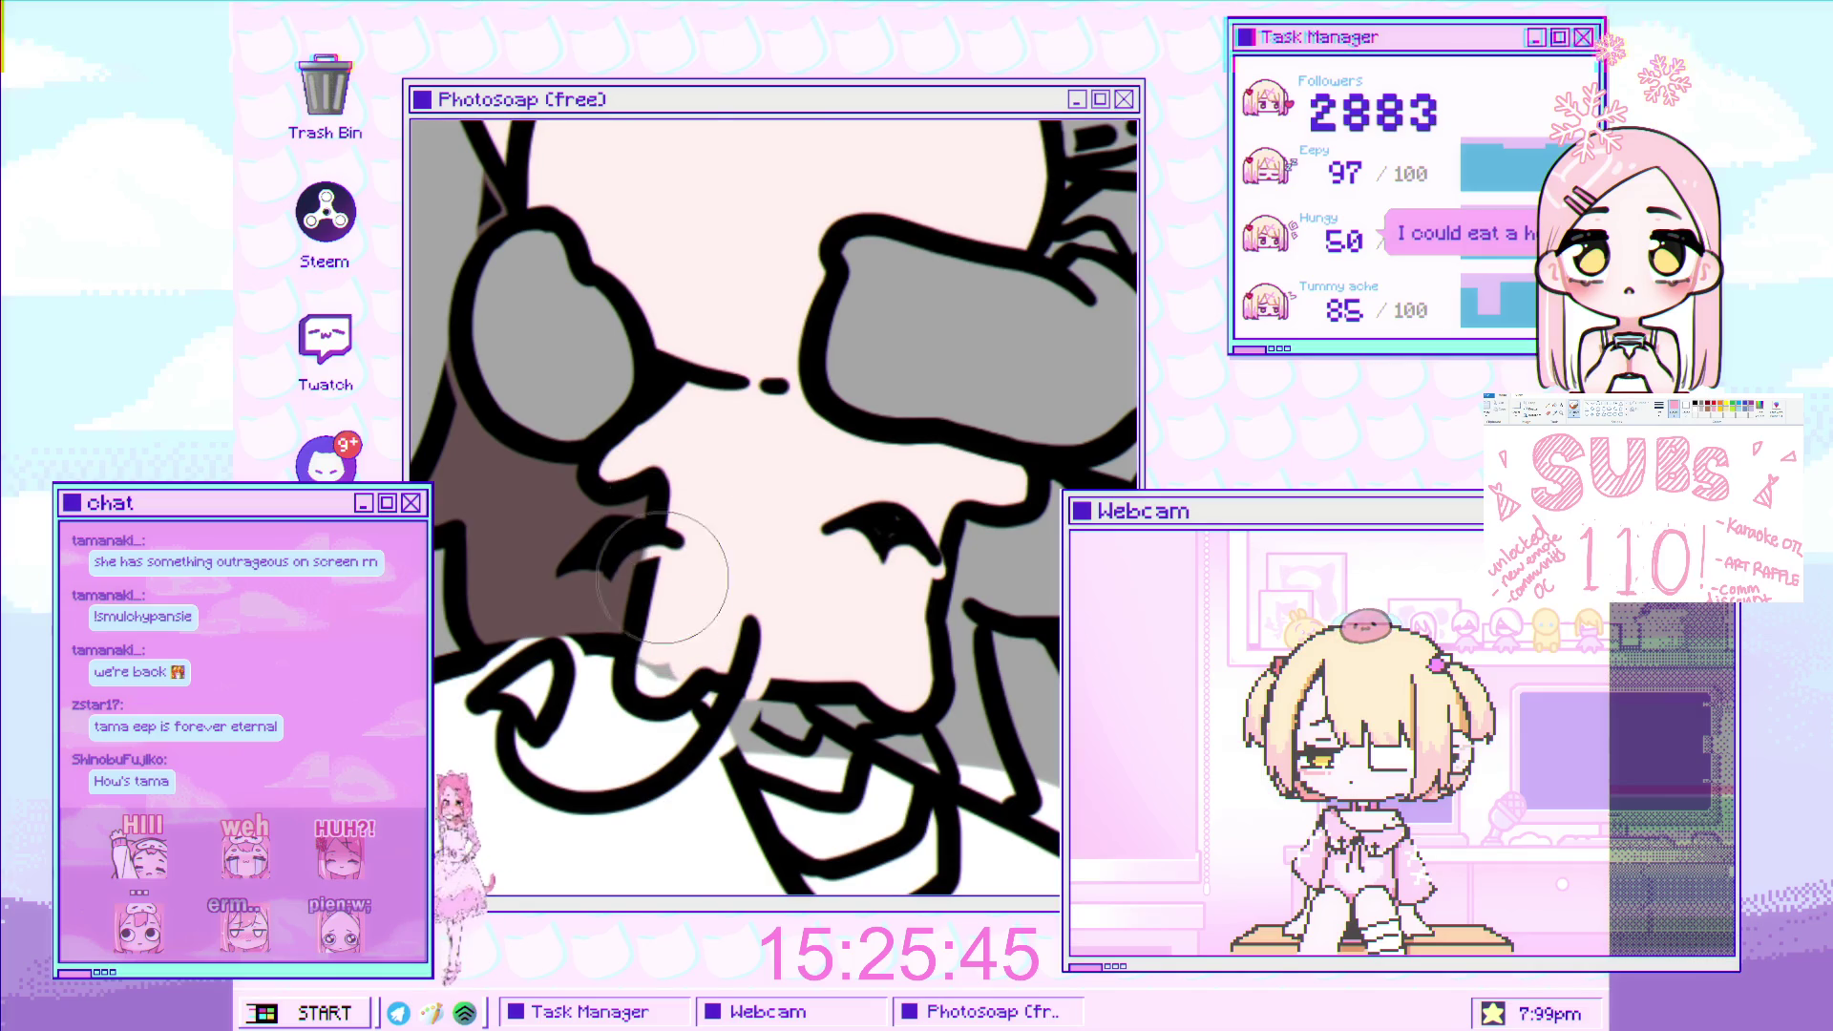
Paint black along the outline where the girl hugs the cat, then zoom out and pan to the mascot sketch.
drag(663, 578, 655, 678)
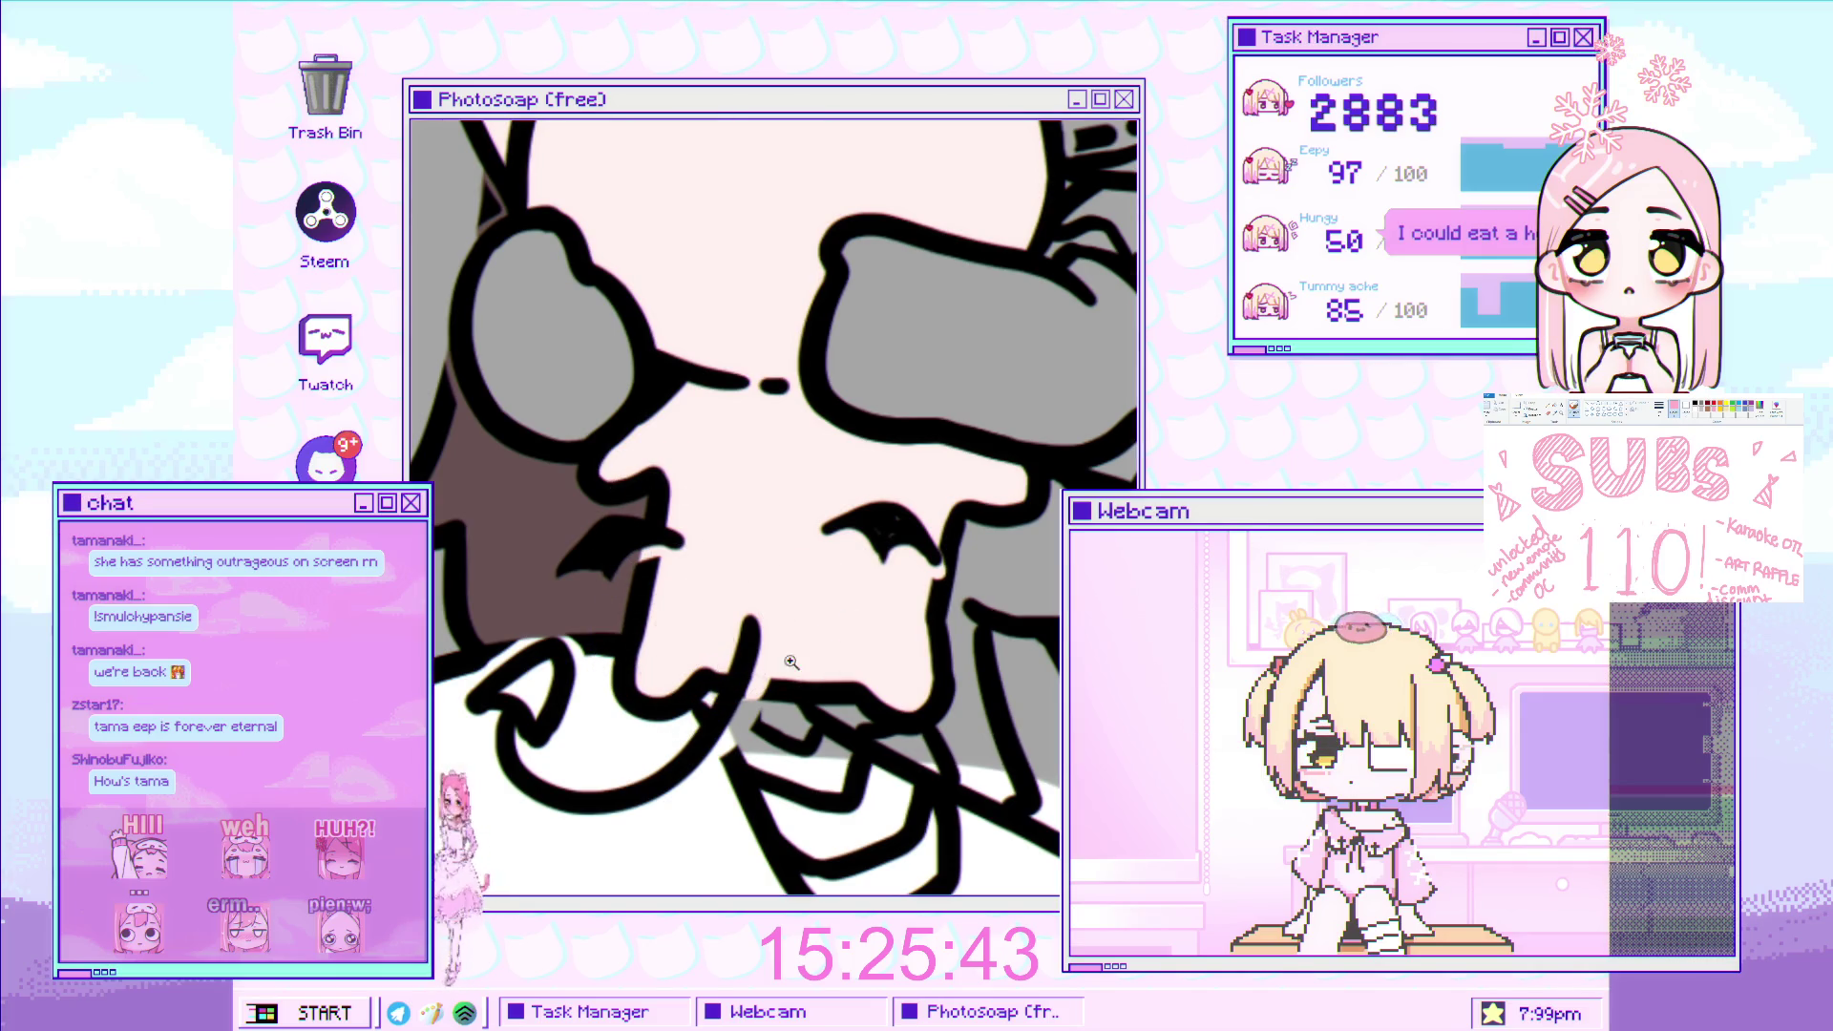
scroll(791, 662, down, 2)
scroll(792, 661, down, 1)
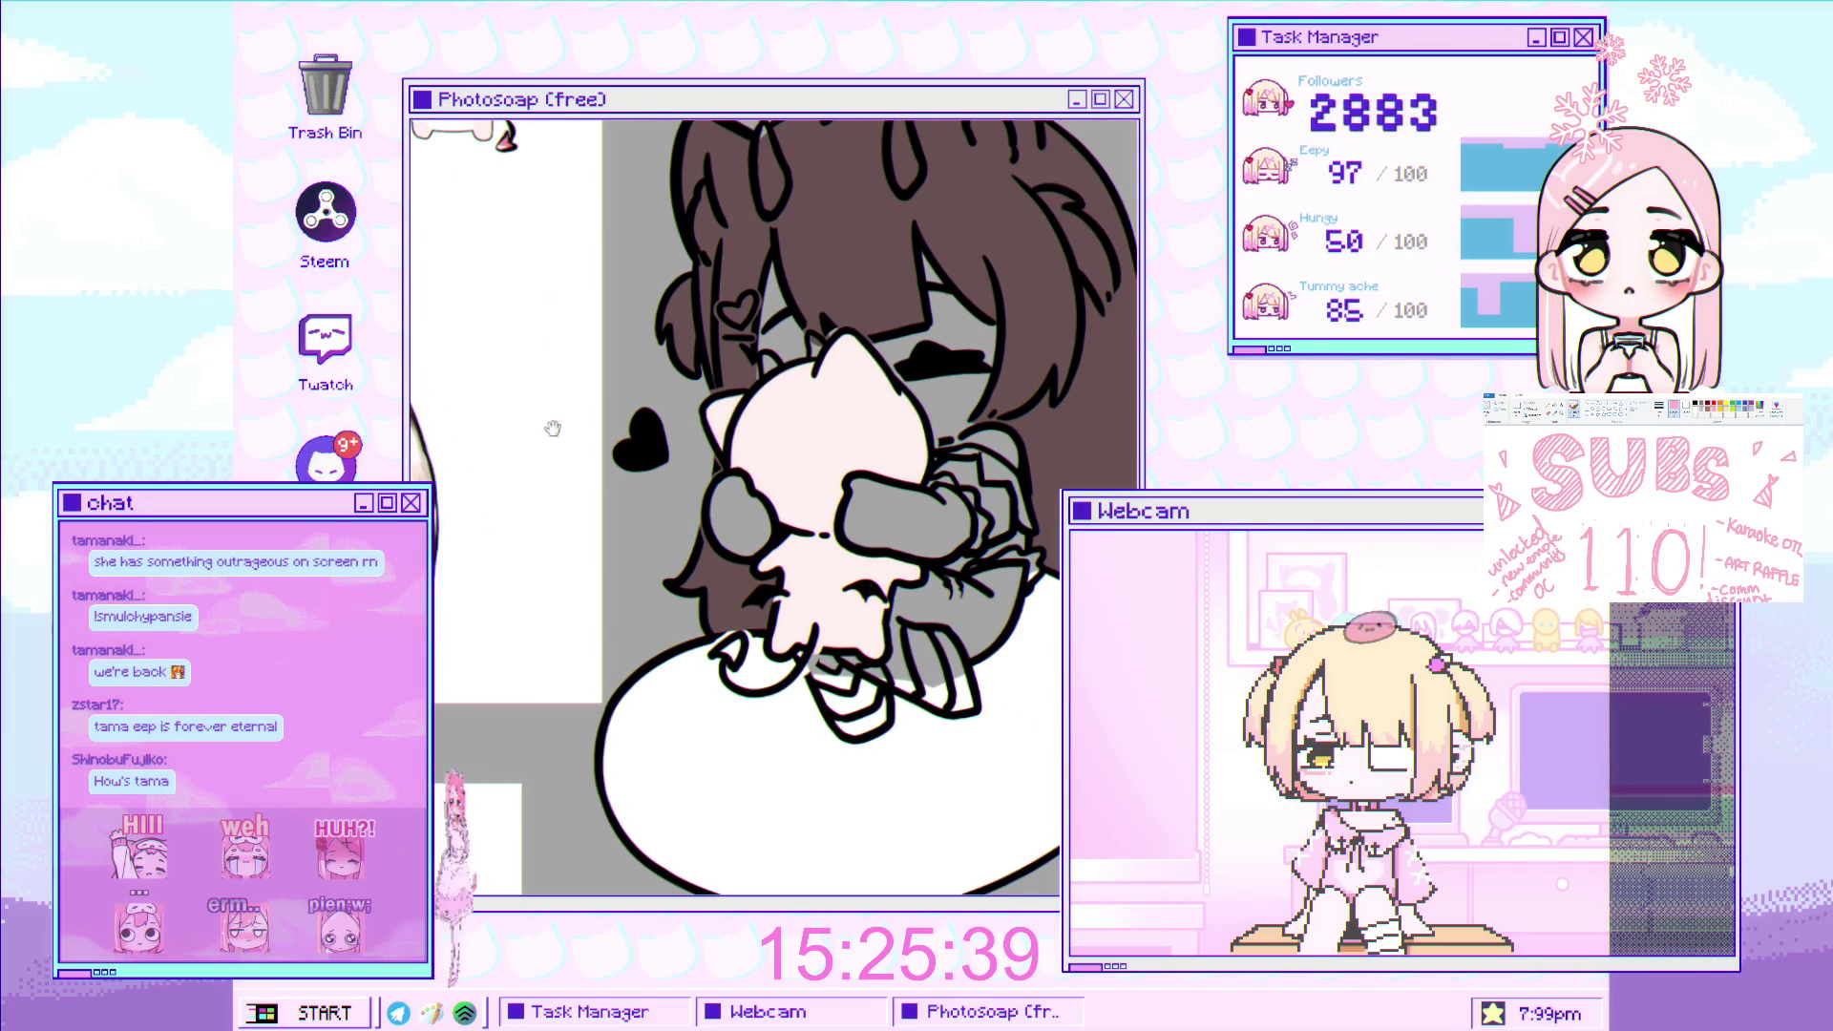
drag(552, 429, 579, 492)
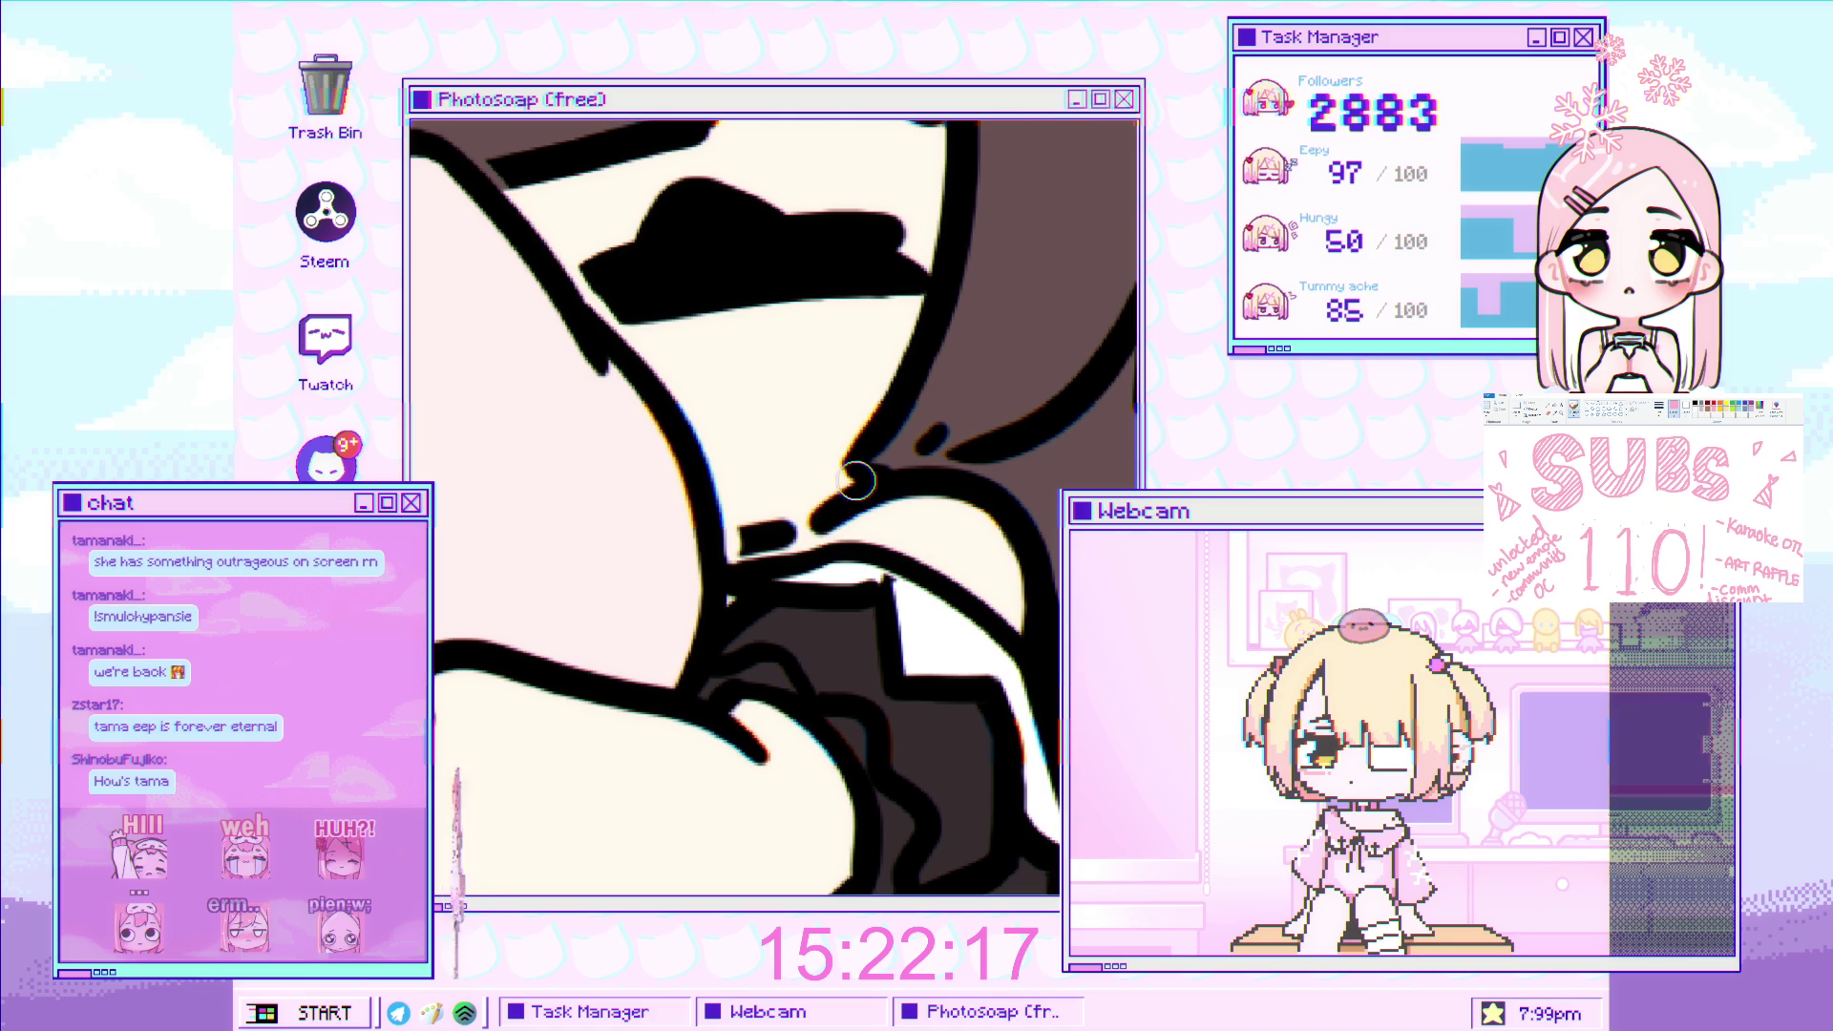
Shrink the brush with [ for hair detail while zooming to compare against the reference sheet.
scroll(844, 507, down, 2)
scroll(812, 515, up, 2)
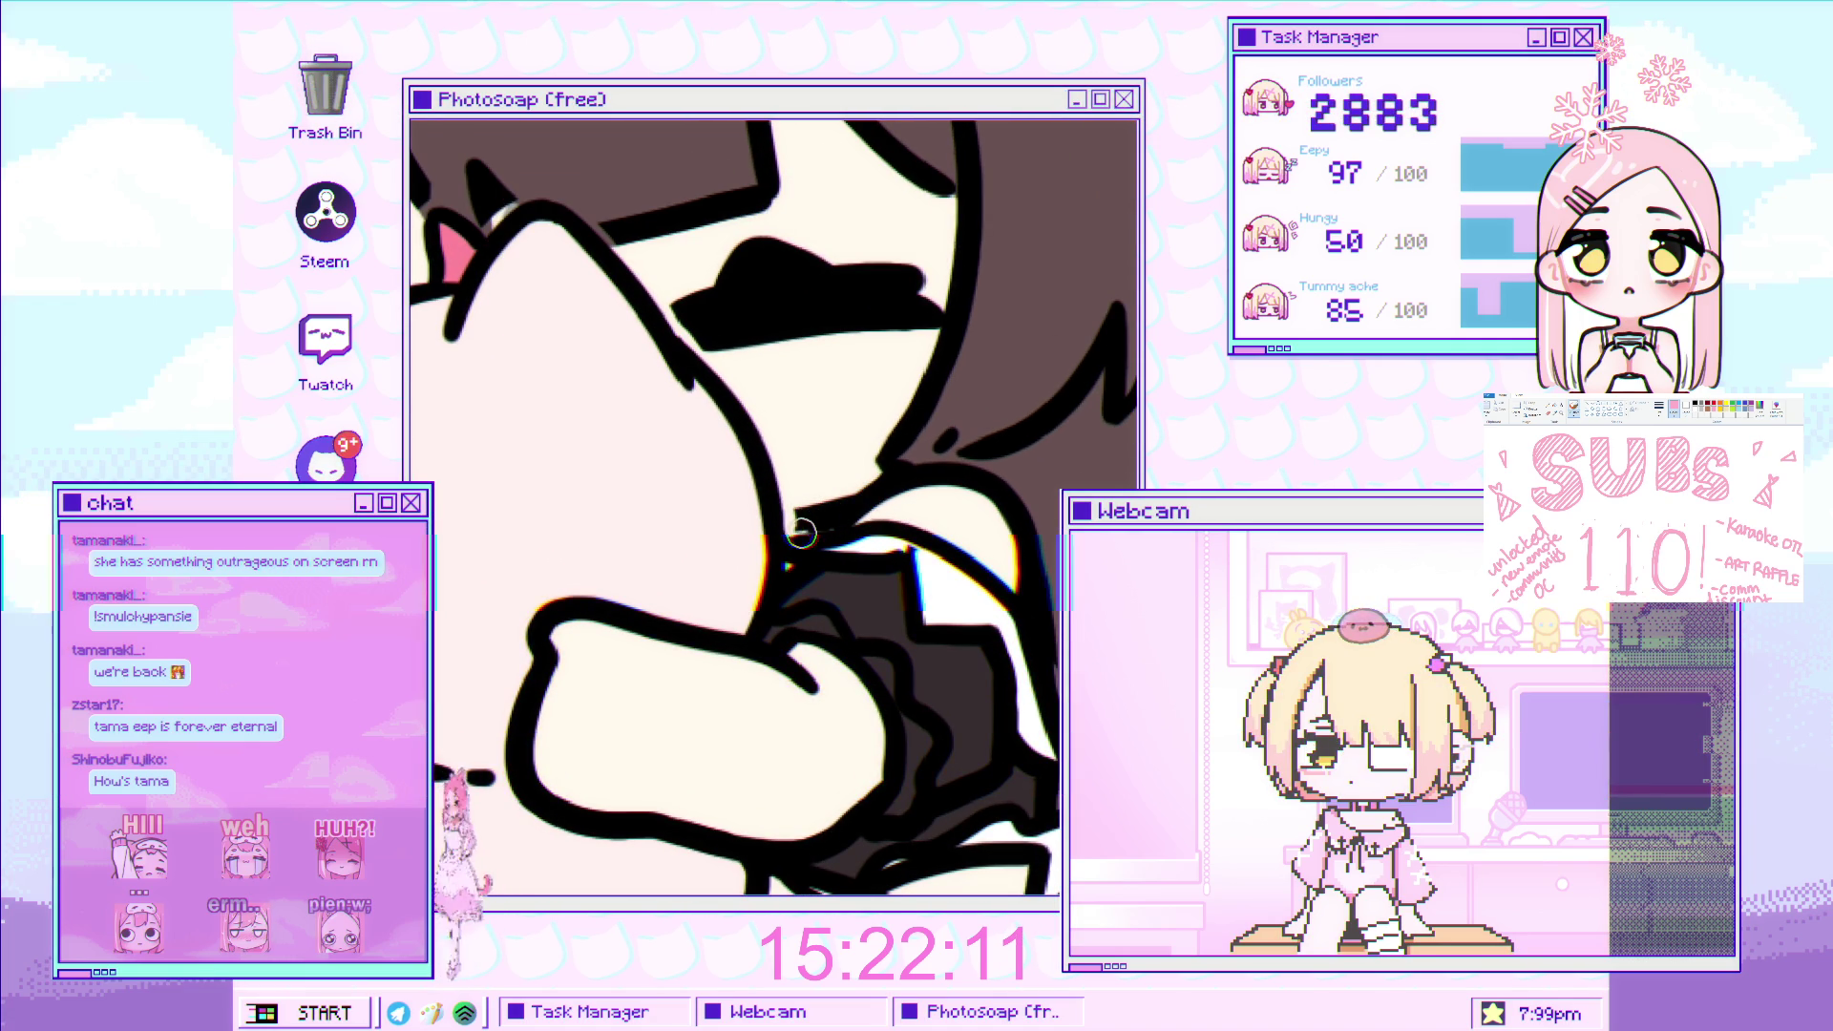
scroll(812, 526, down, 5)
scroll(937, 544, down, 2)
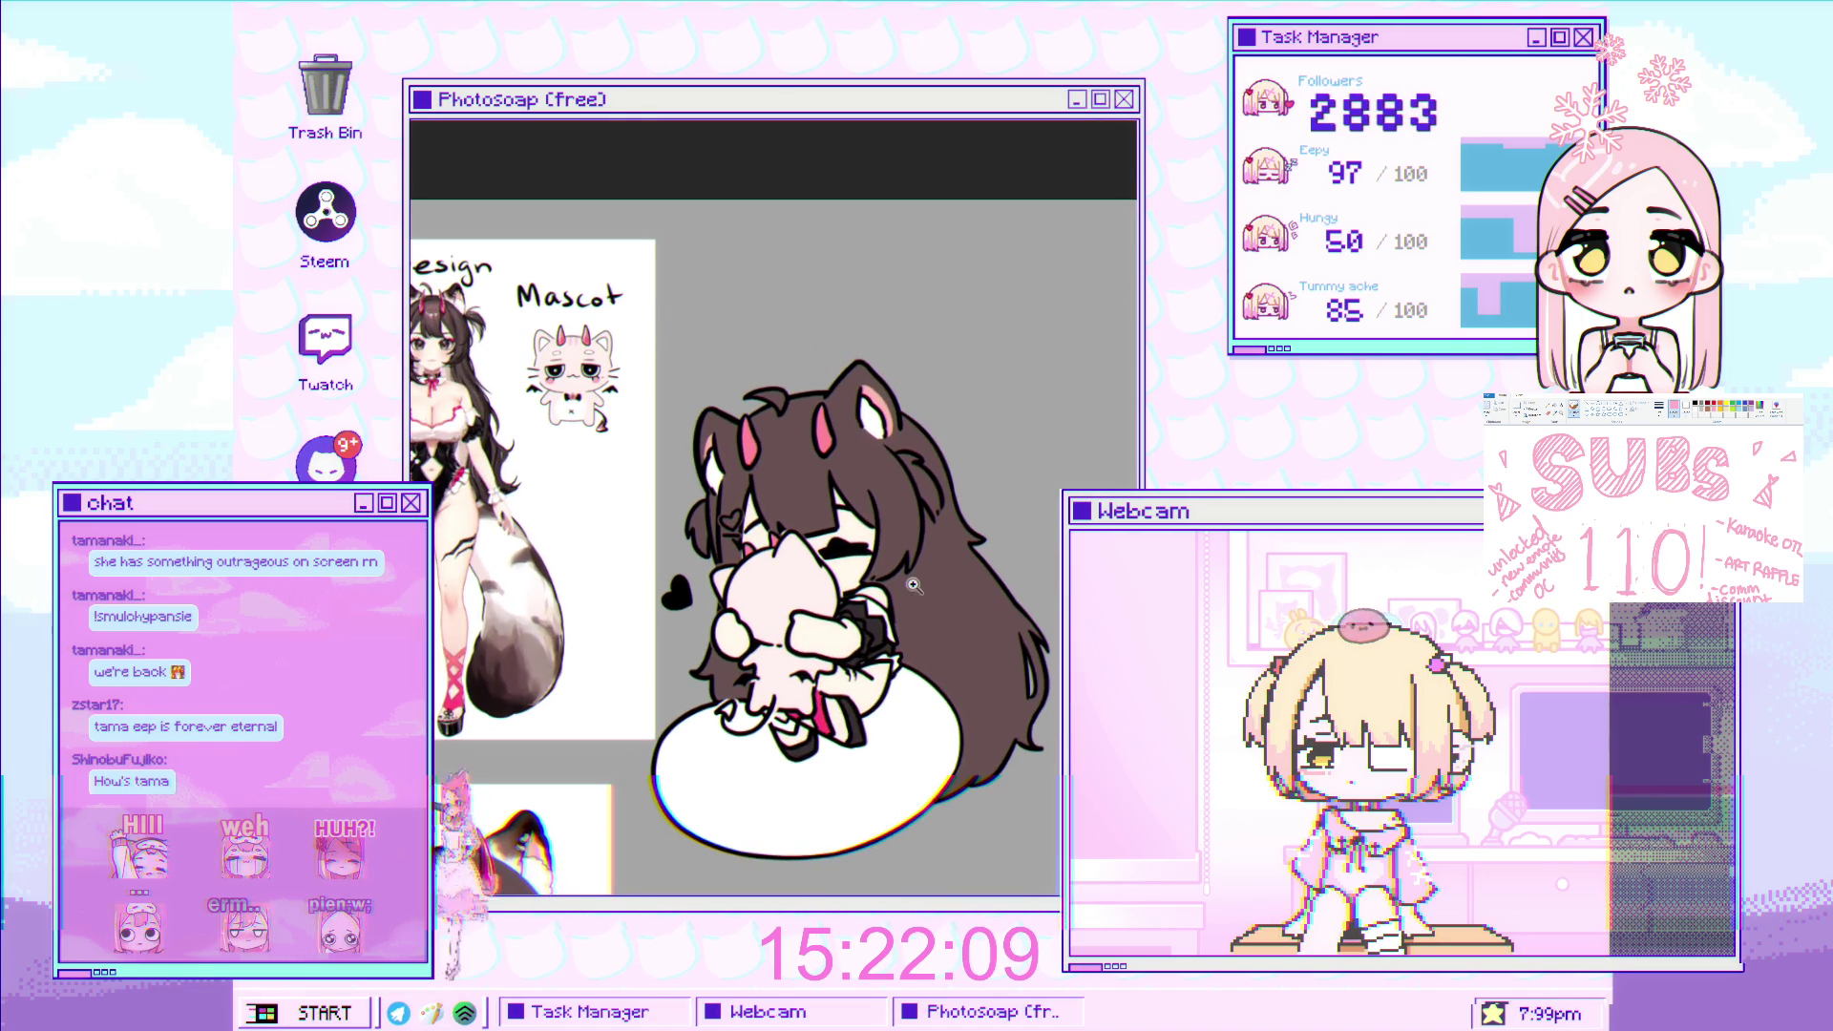
scroll(871, 550, up, 3)
scroll(867, 573, up, 2)
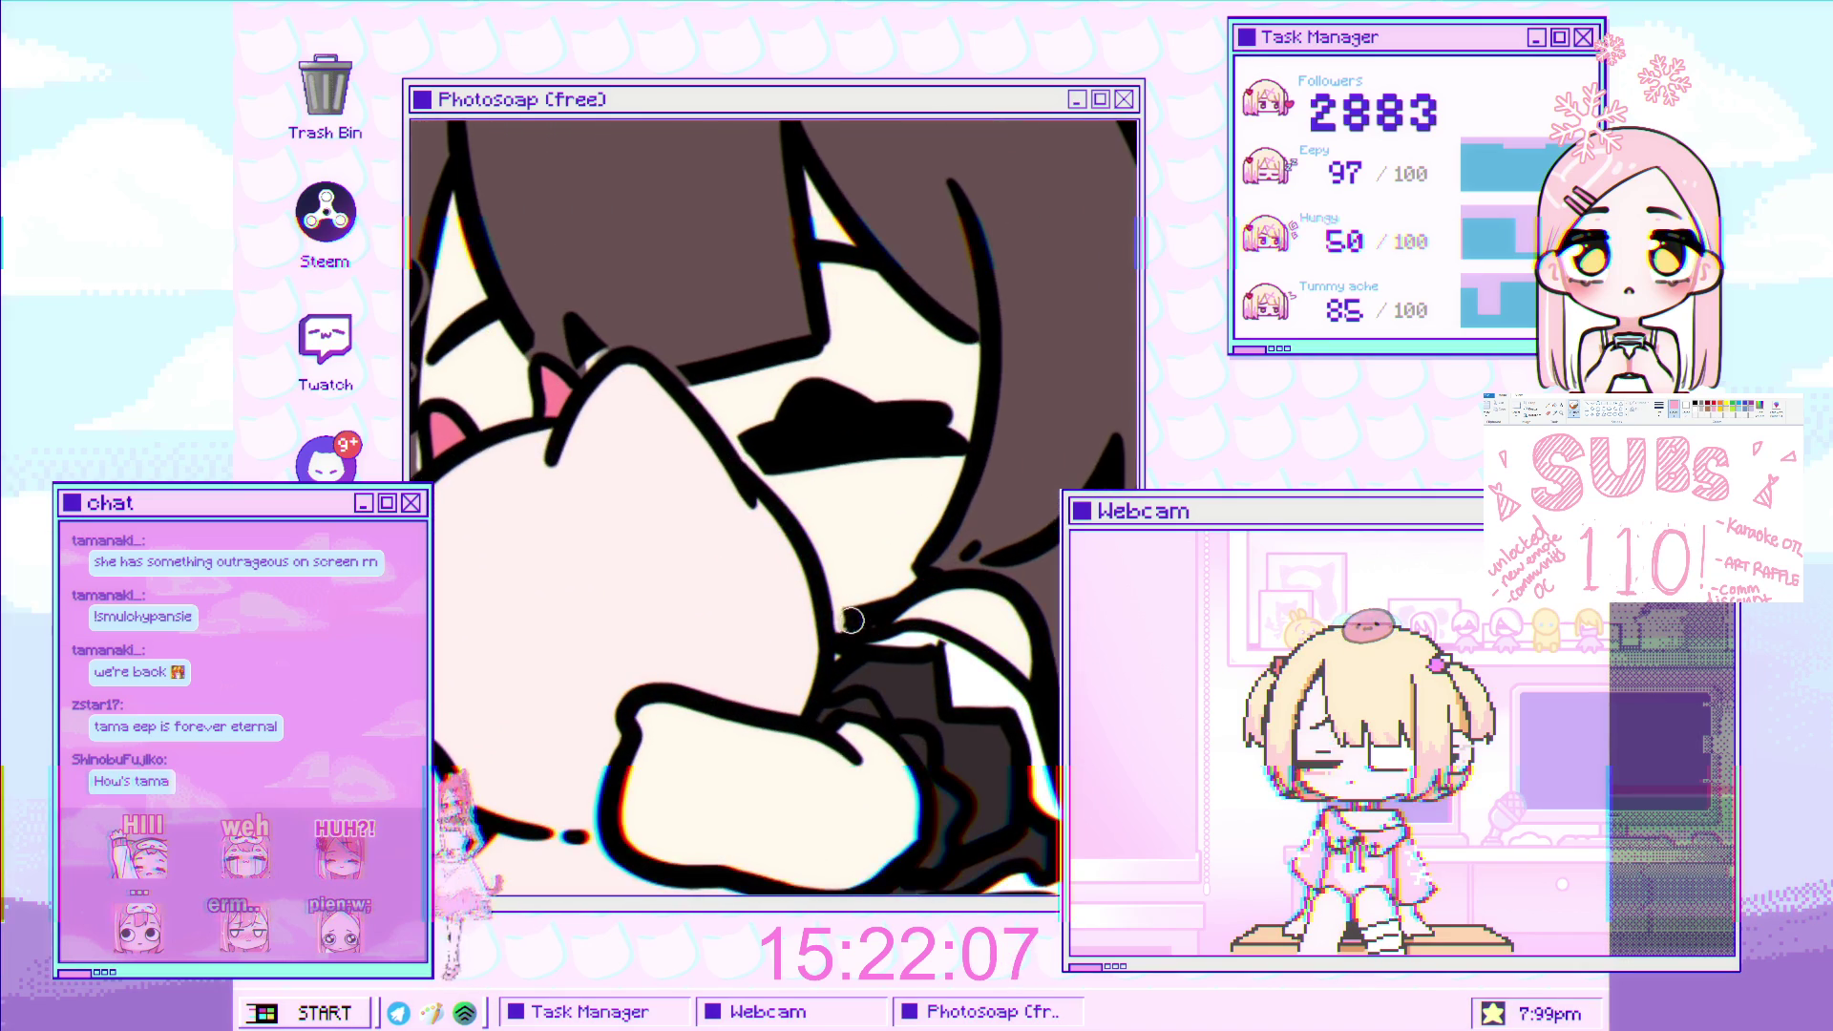
scroll(863, 609, up, 3)
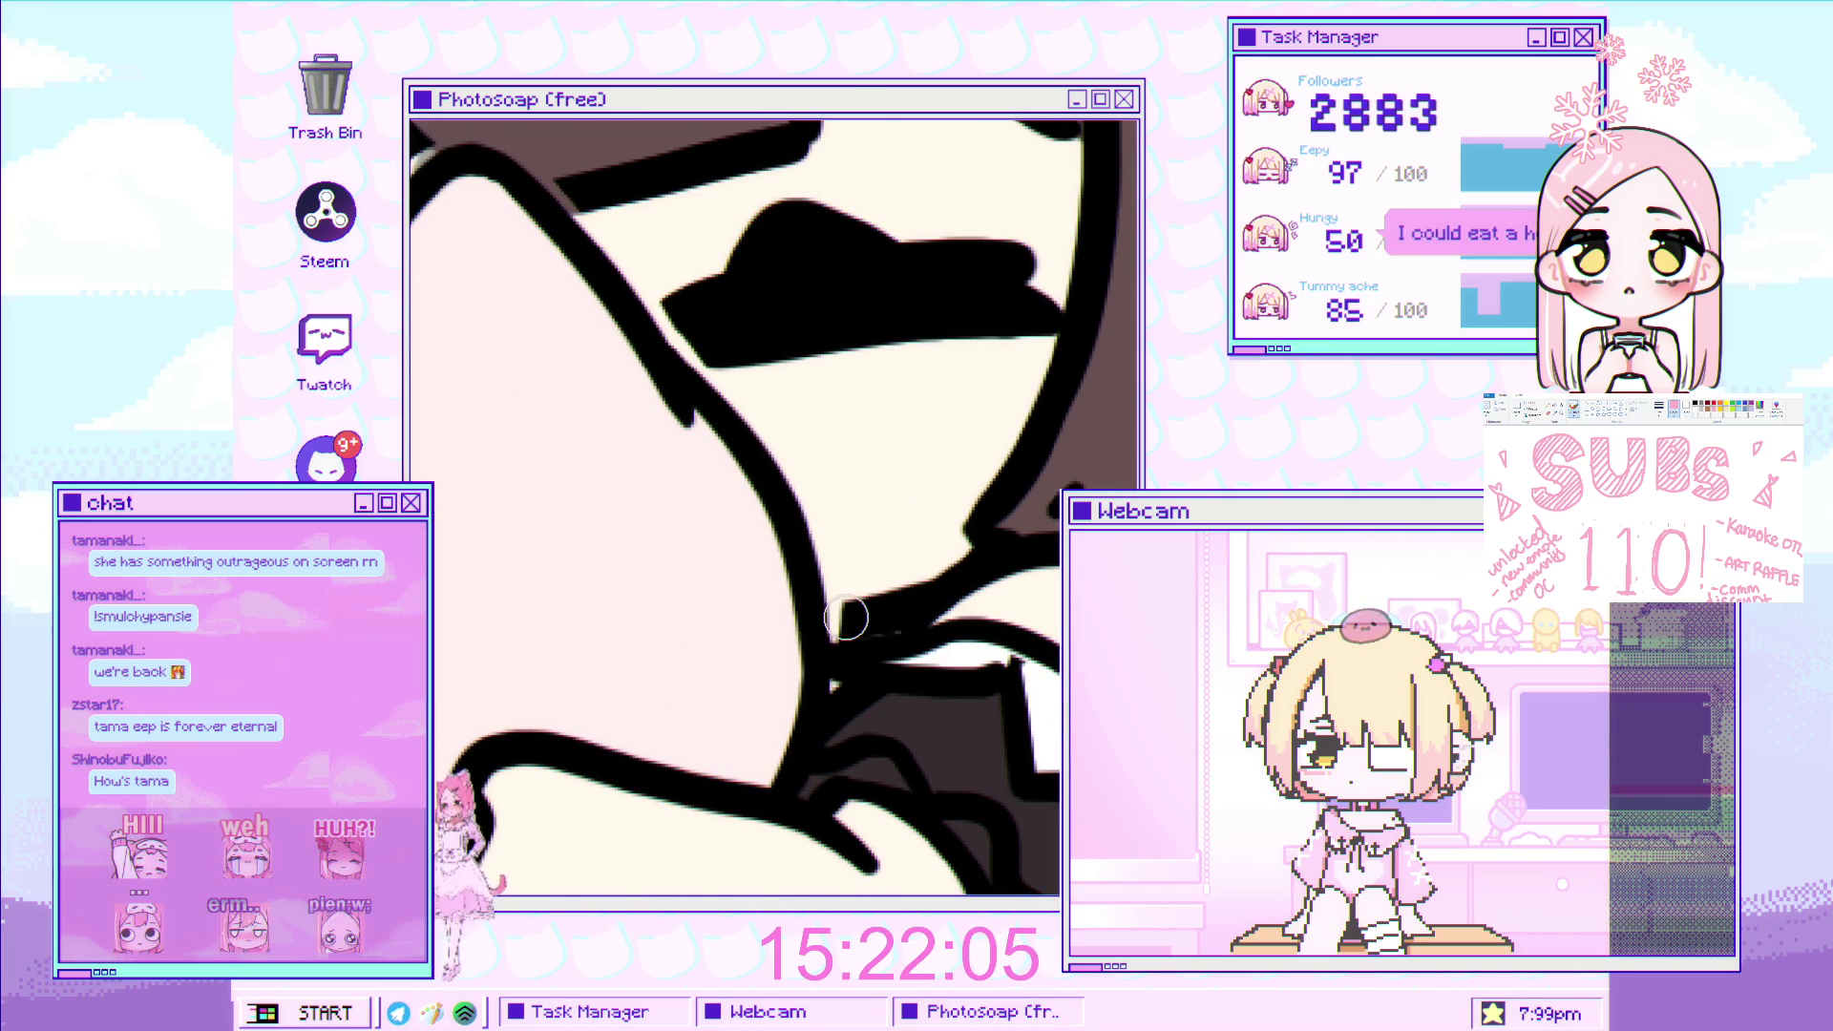
scroll(848, 616, down, 5)
scroll(864, 635, up, 3)
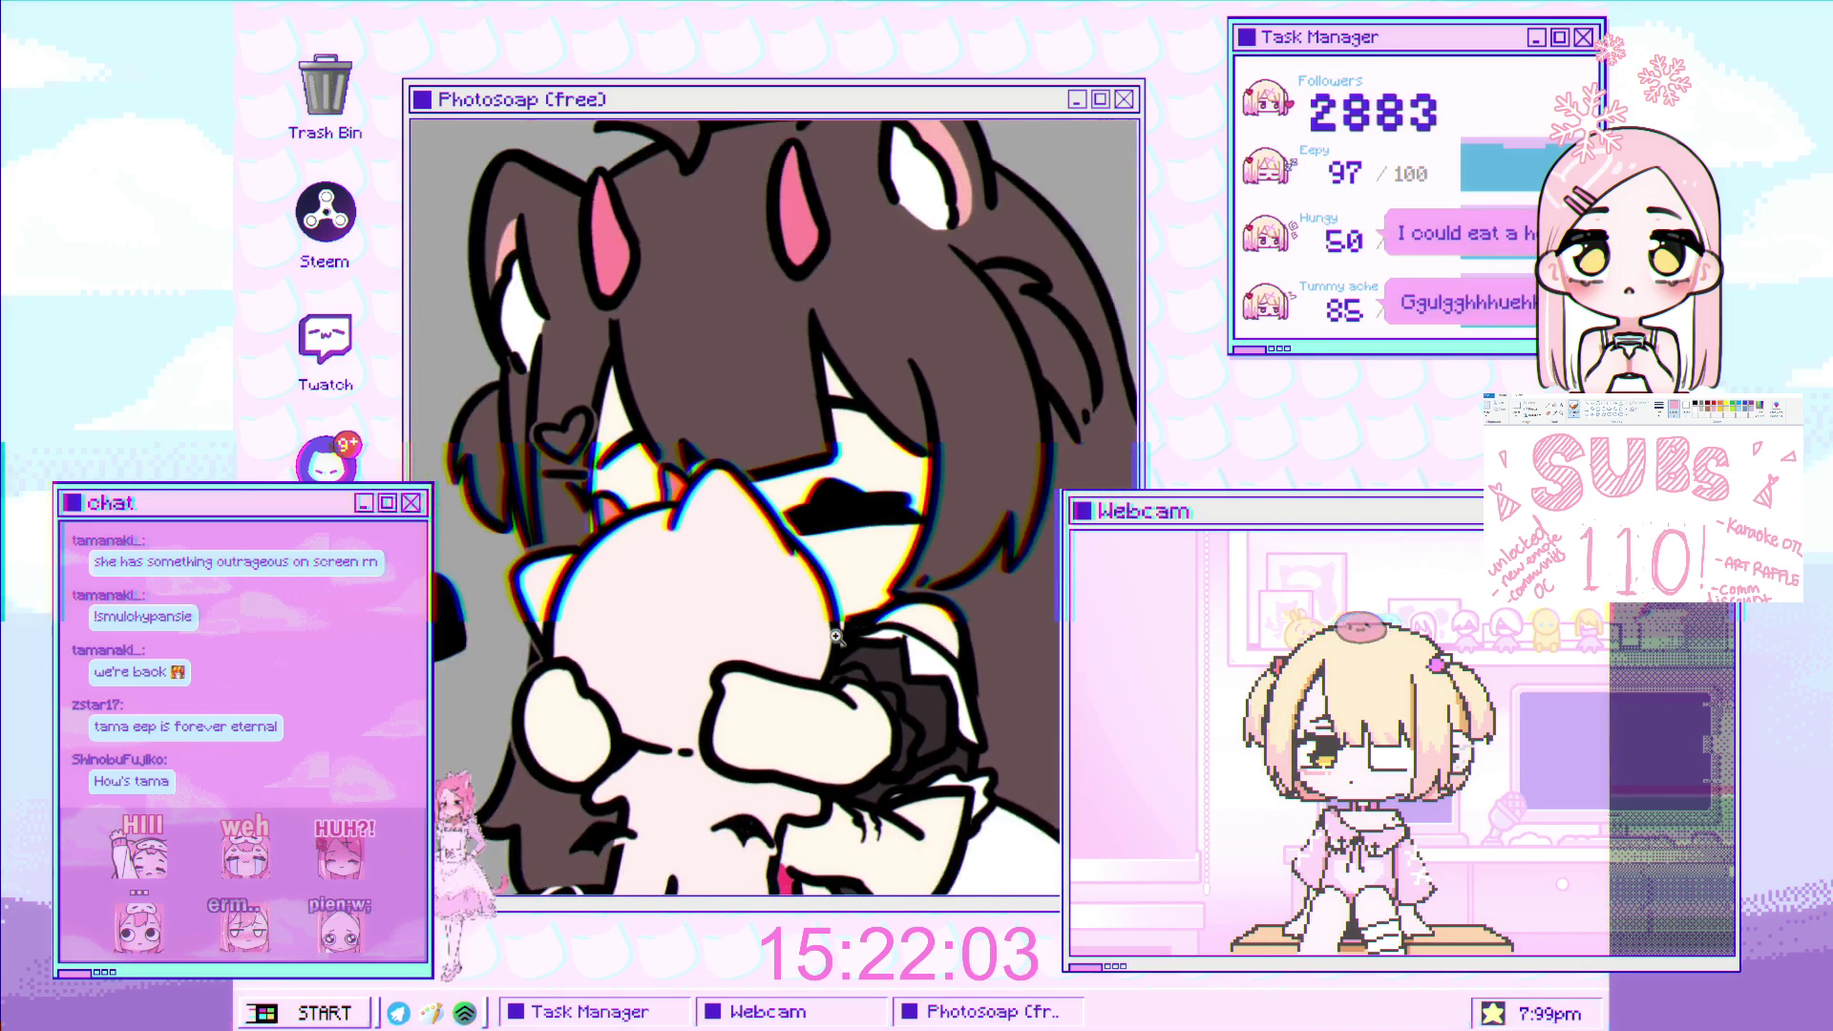
scroll(880, 650, up, 2)
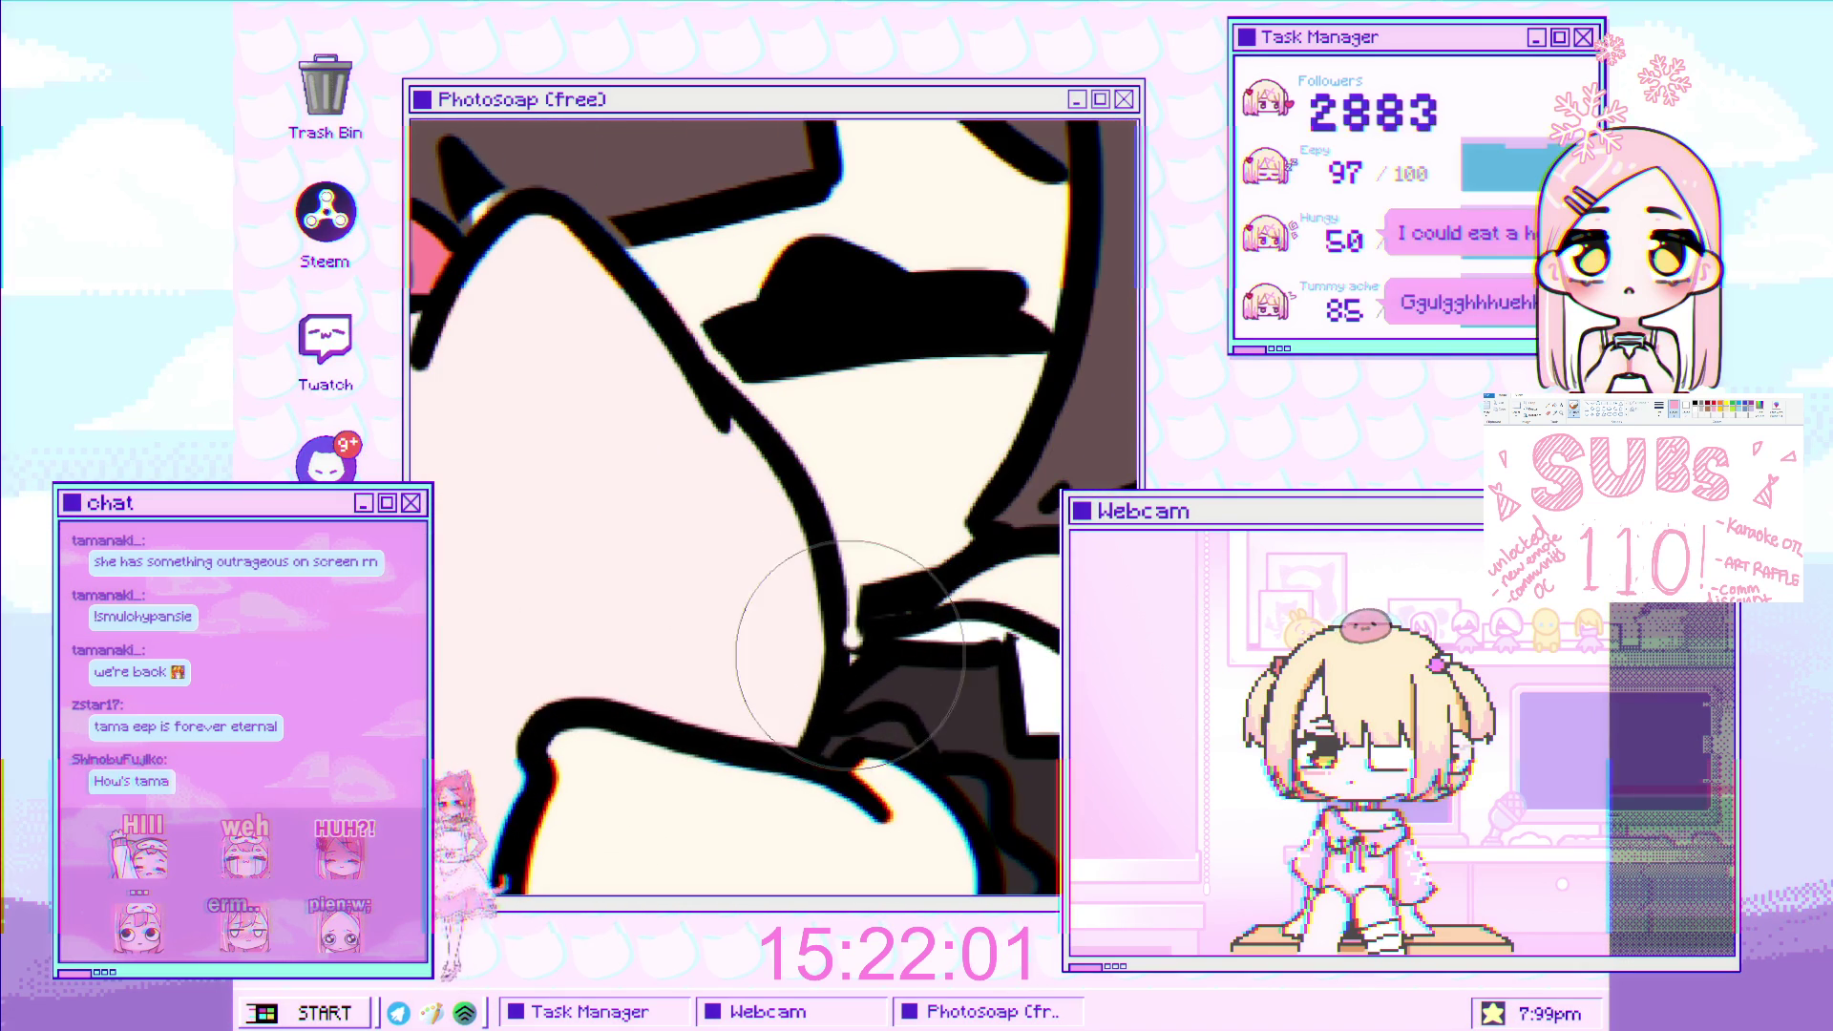
key(bracketleft)
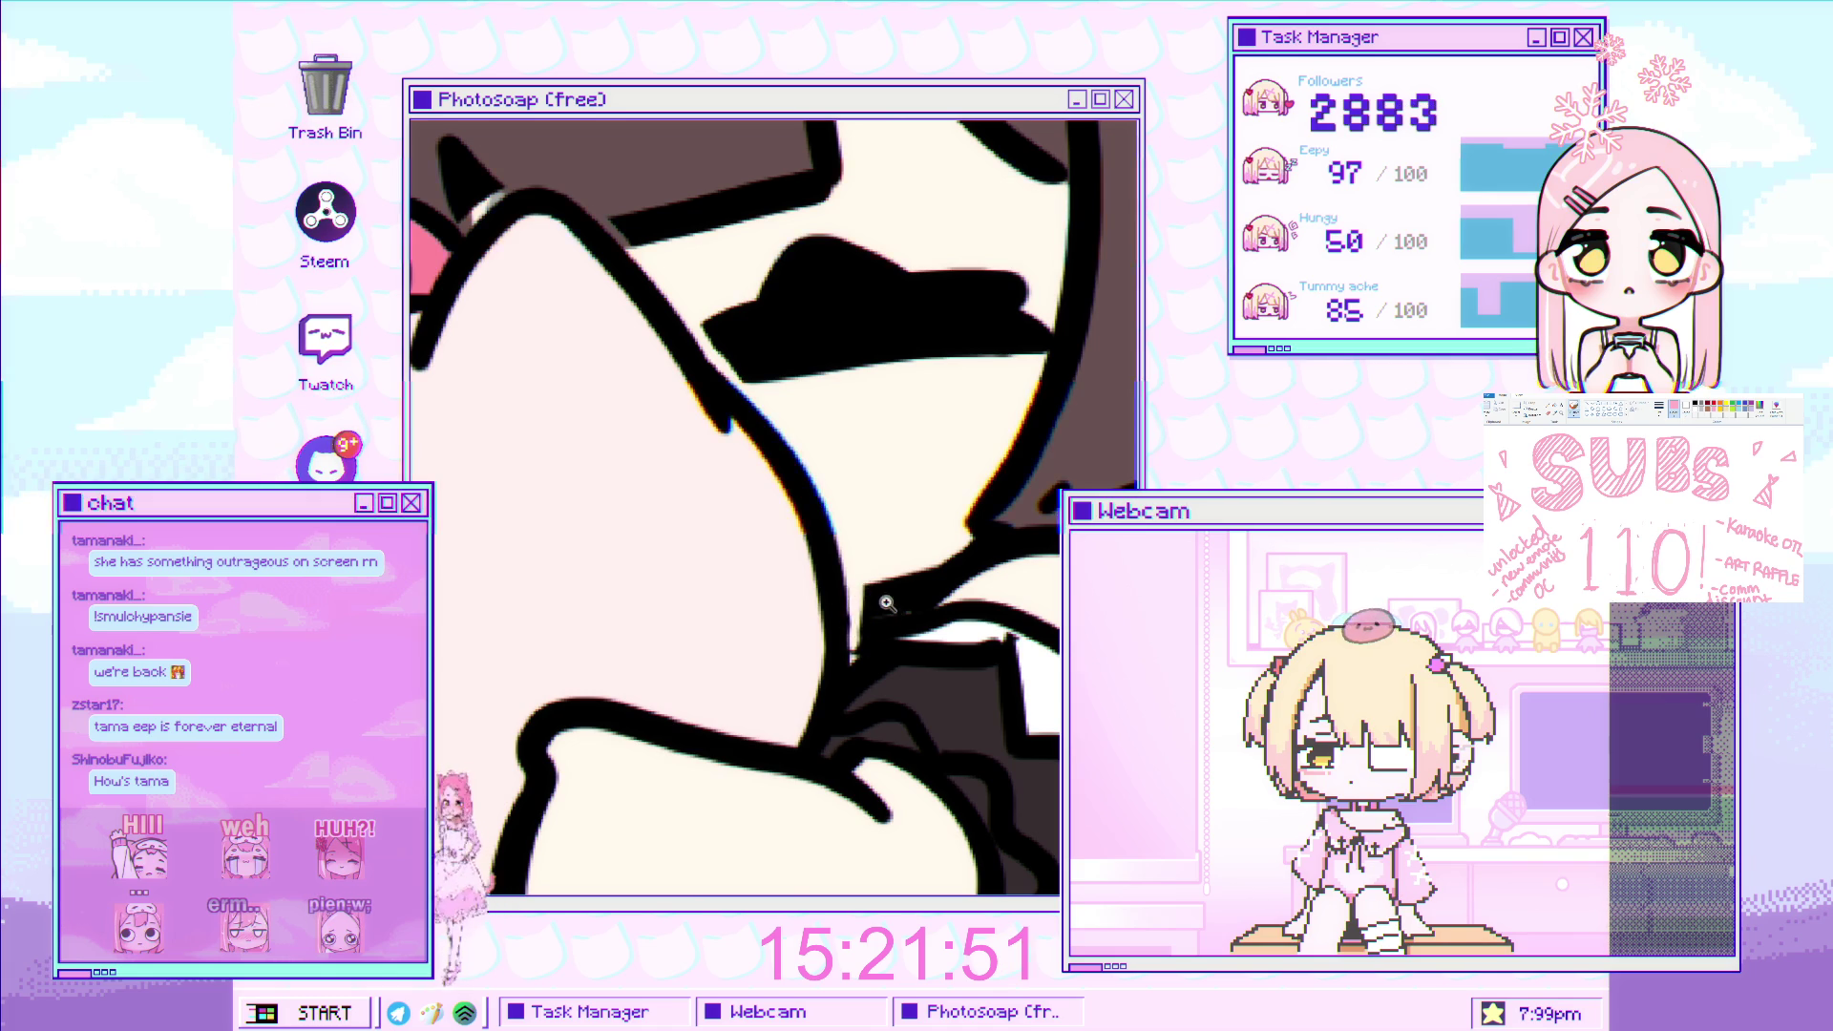
scroll(858, 601, down, 3)
scroll(858, 601, down, 3)
scroll(859, 601, down, 2)
scroll(837, 644, up, 1)
scroll(859, 611, down, 2)
scroll(888, 582, up, 2)
scroll(919, 548, up, 2)
scroll(919, 548, down, 2)
scroll(878, 540, down, 1)
scroll(840, 530, up, 1)
scroll(803, 519, down, 1)
scroll(798, 535, up, 1)
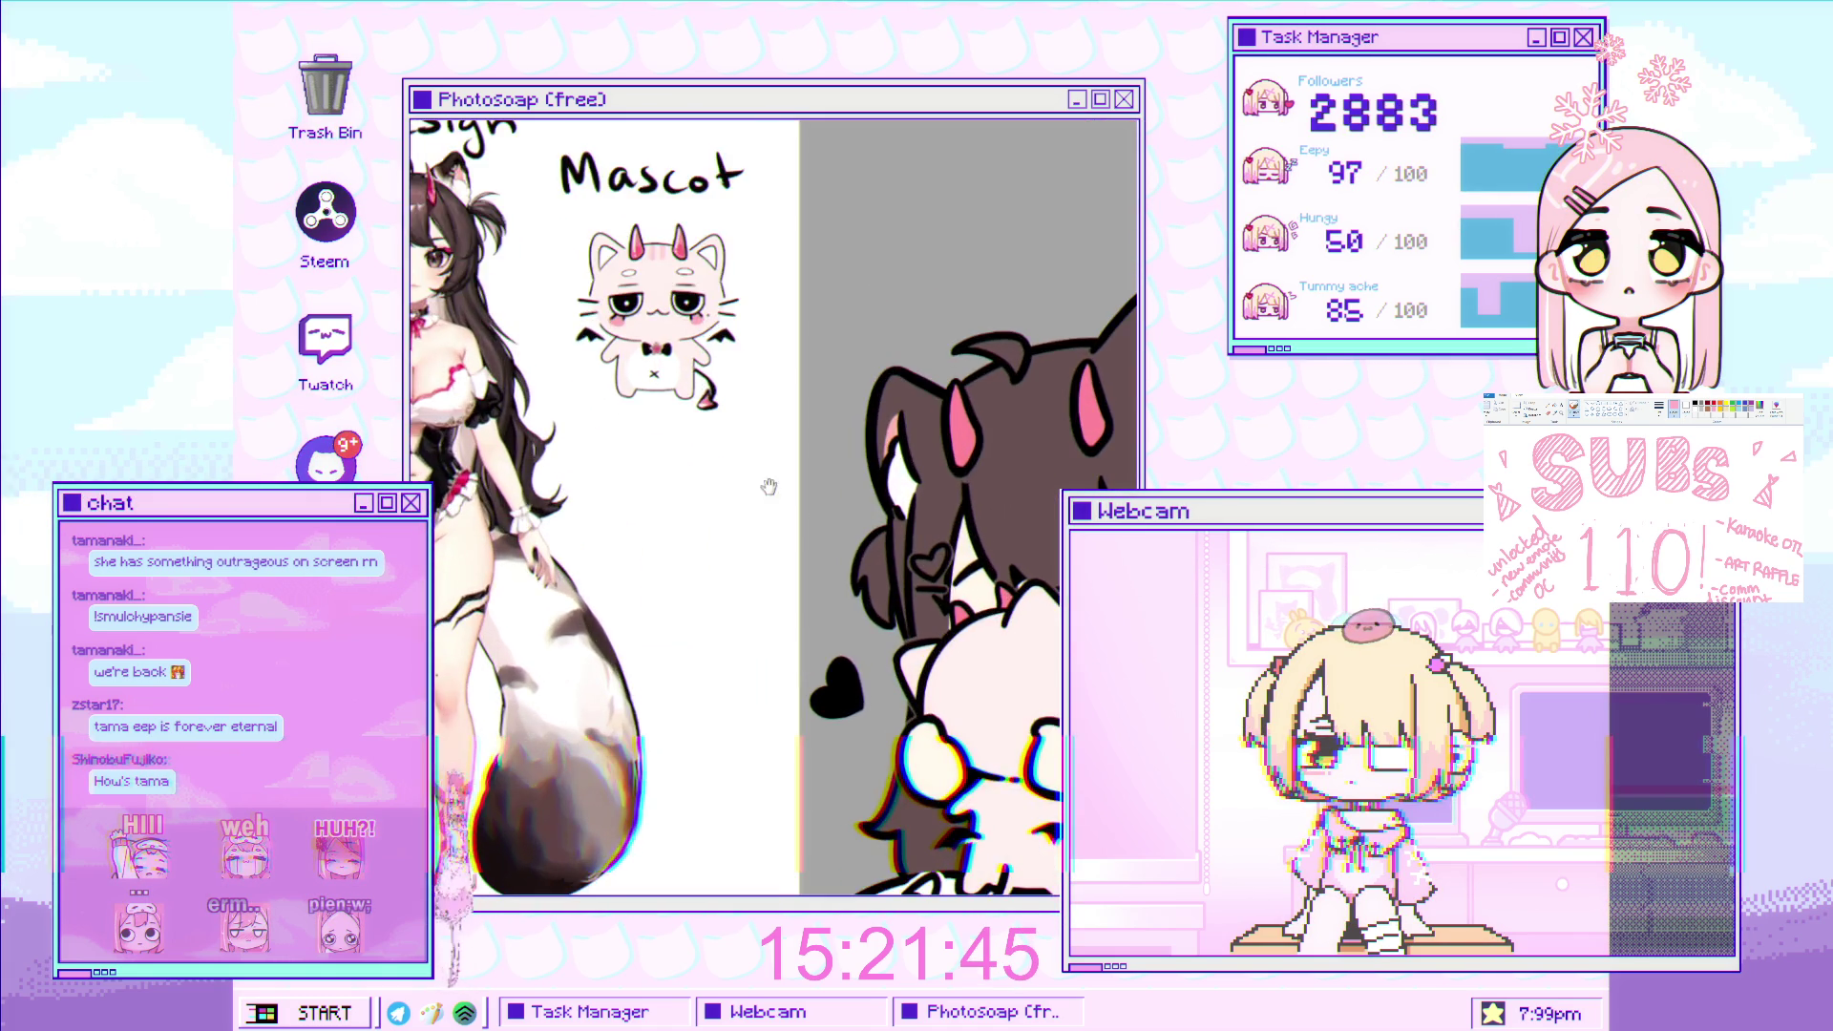
scroll(793, 554, up, 1)
scroll(787, 573, down, 2)
scroll(779, 592, down, 2)
scroll(776, 611, up, 1)
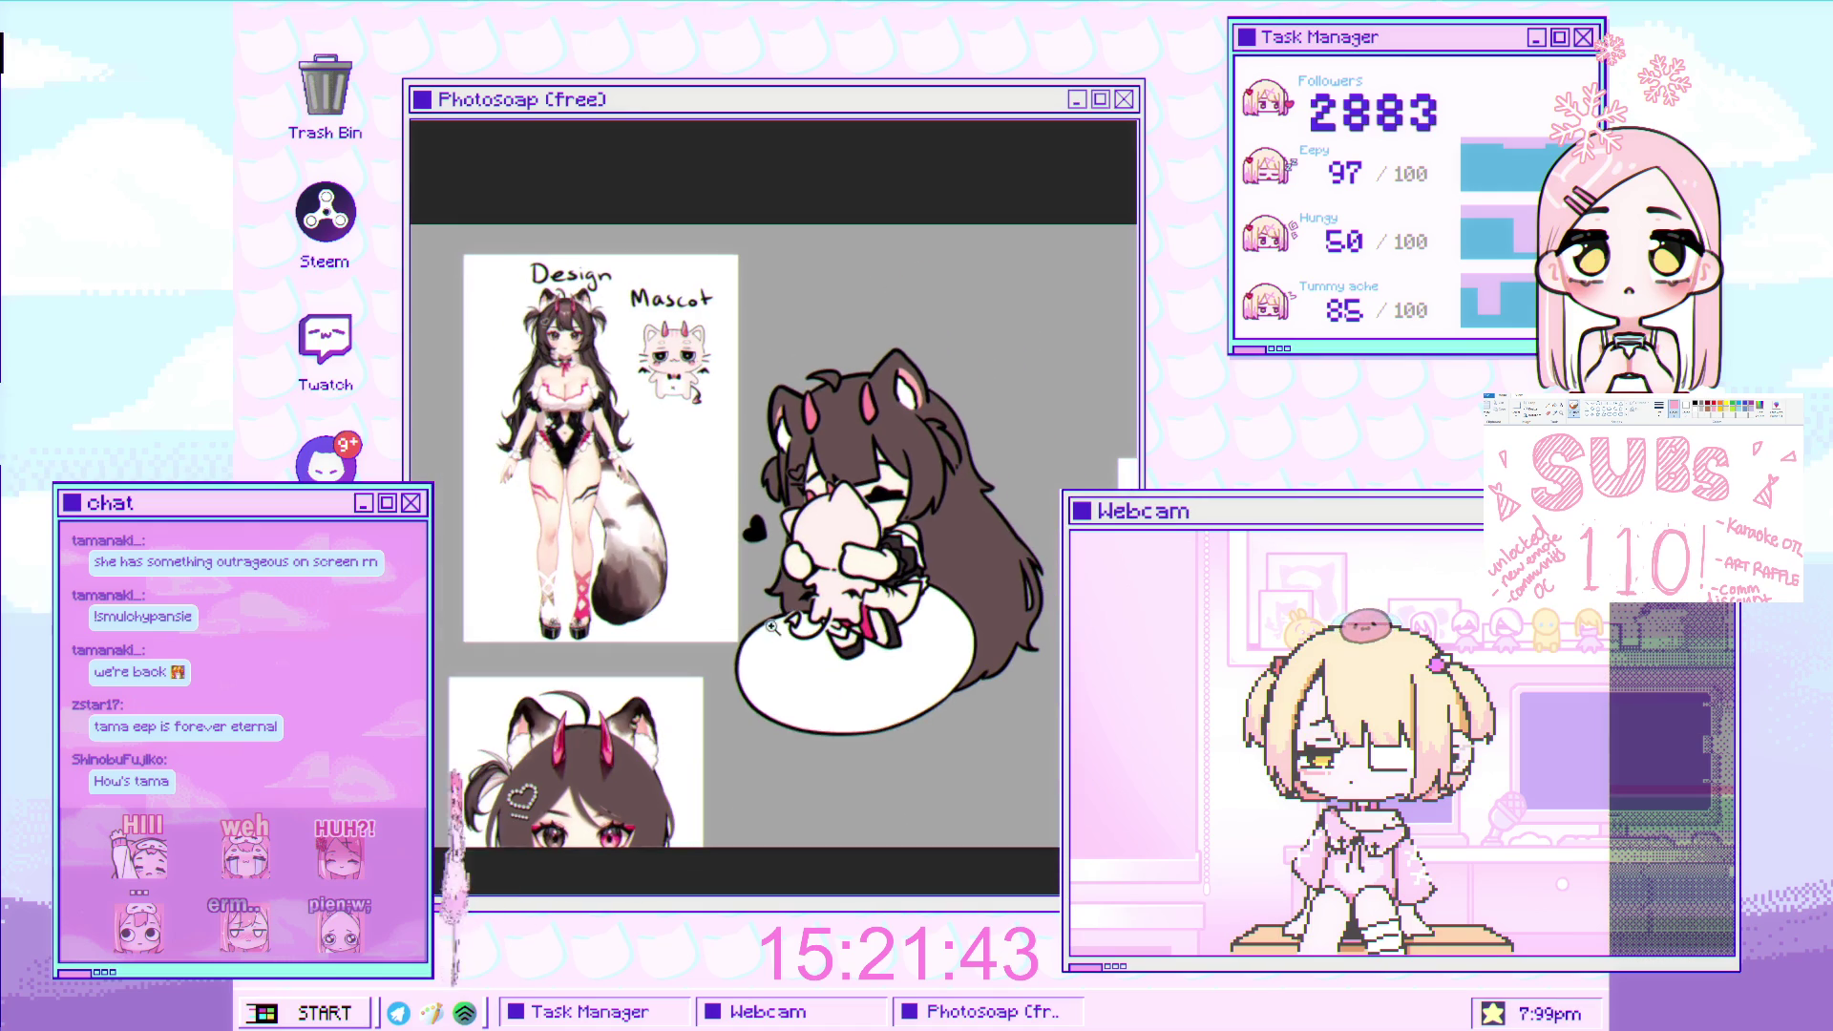
scroll(918, 528, up, 3)
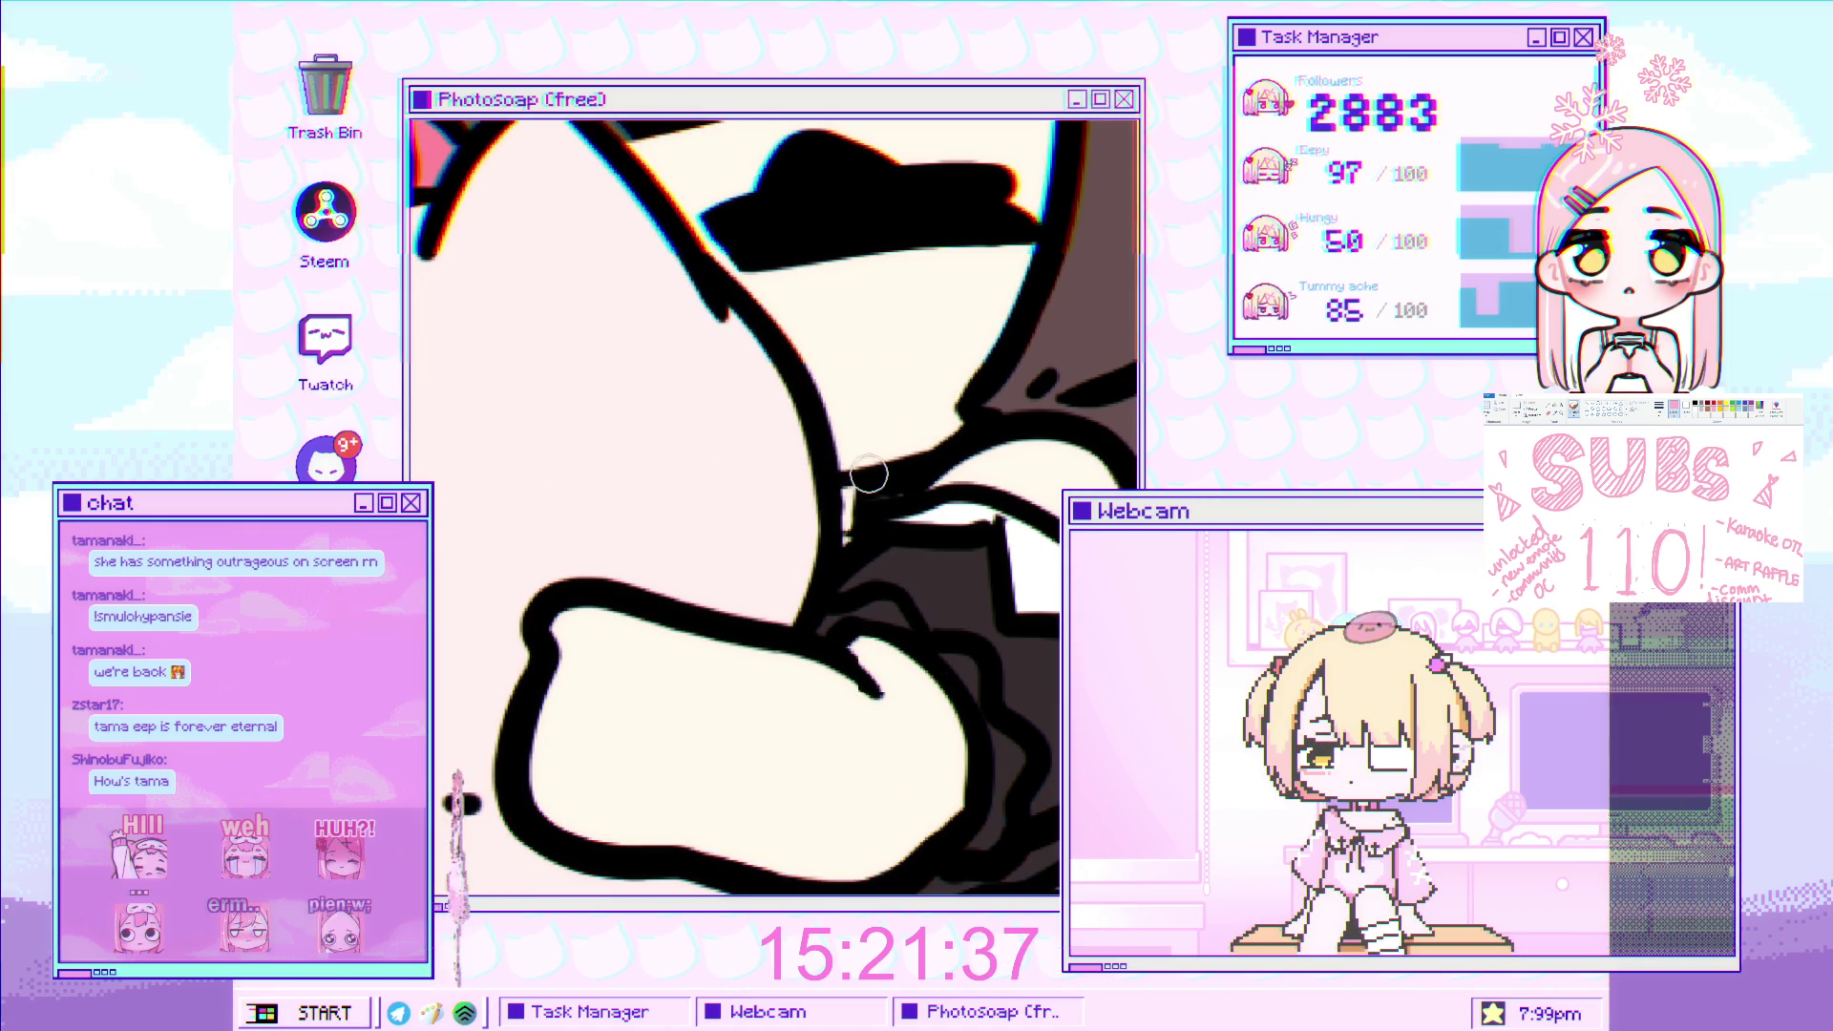
scroll(878, 561, down, 5)
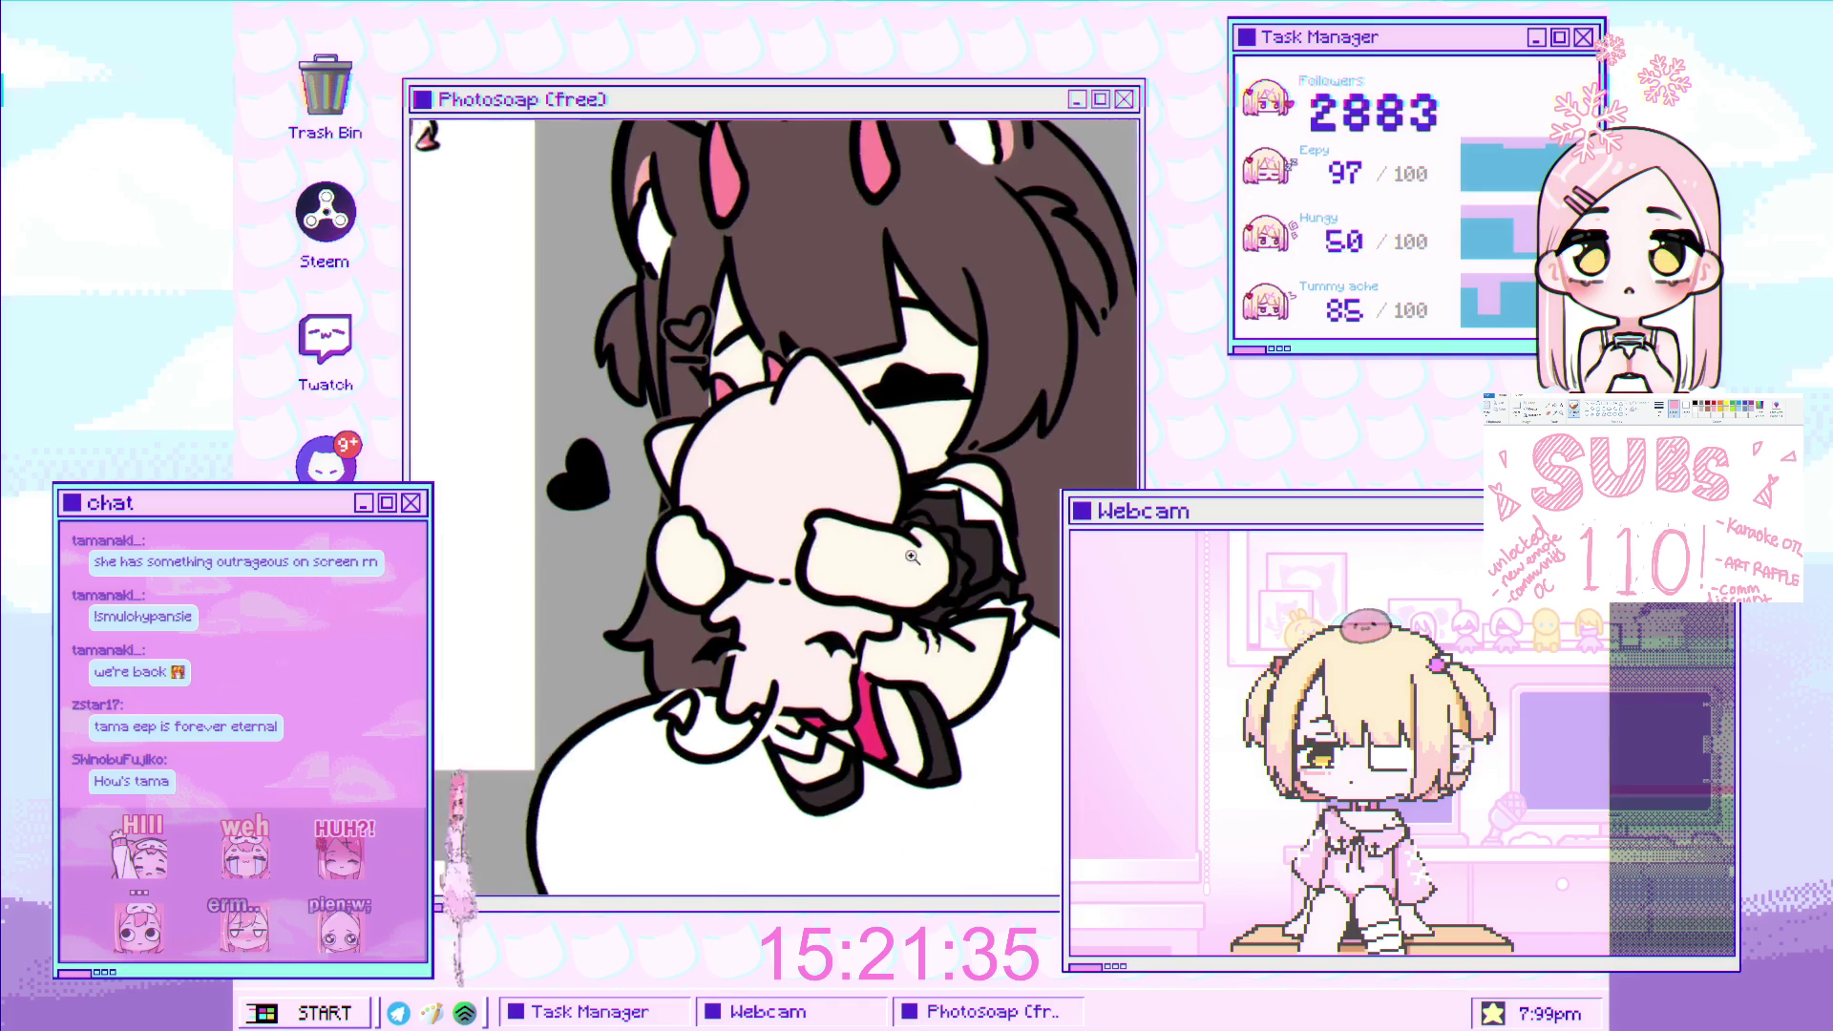
scroll(888, 534, down, 3)
scroll(907, 497, down, 2)
scroll(935, 436, down, 2)
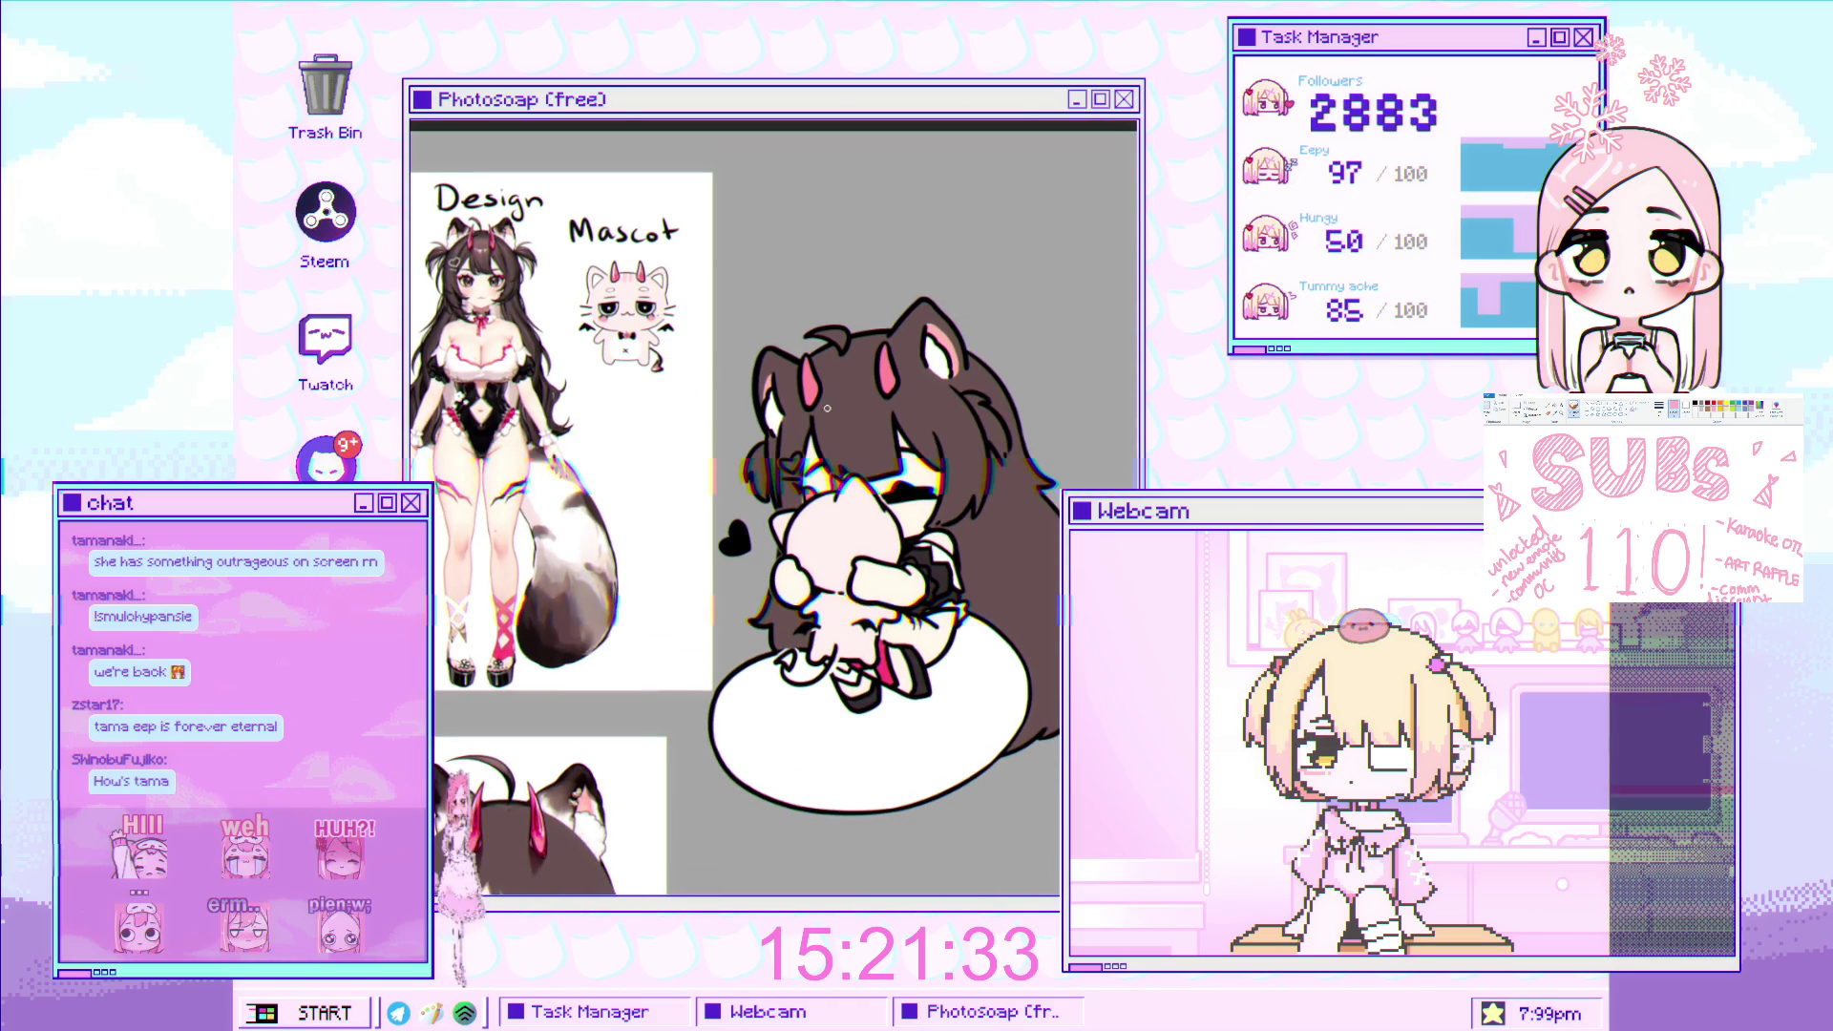
scroll(840, 449, up, 2)
scroll(859, 497, up, 1)
scroll(883, 552, down, 1)
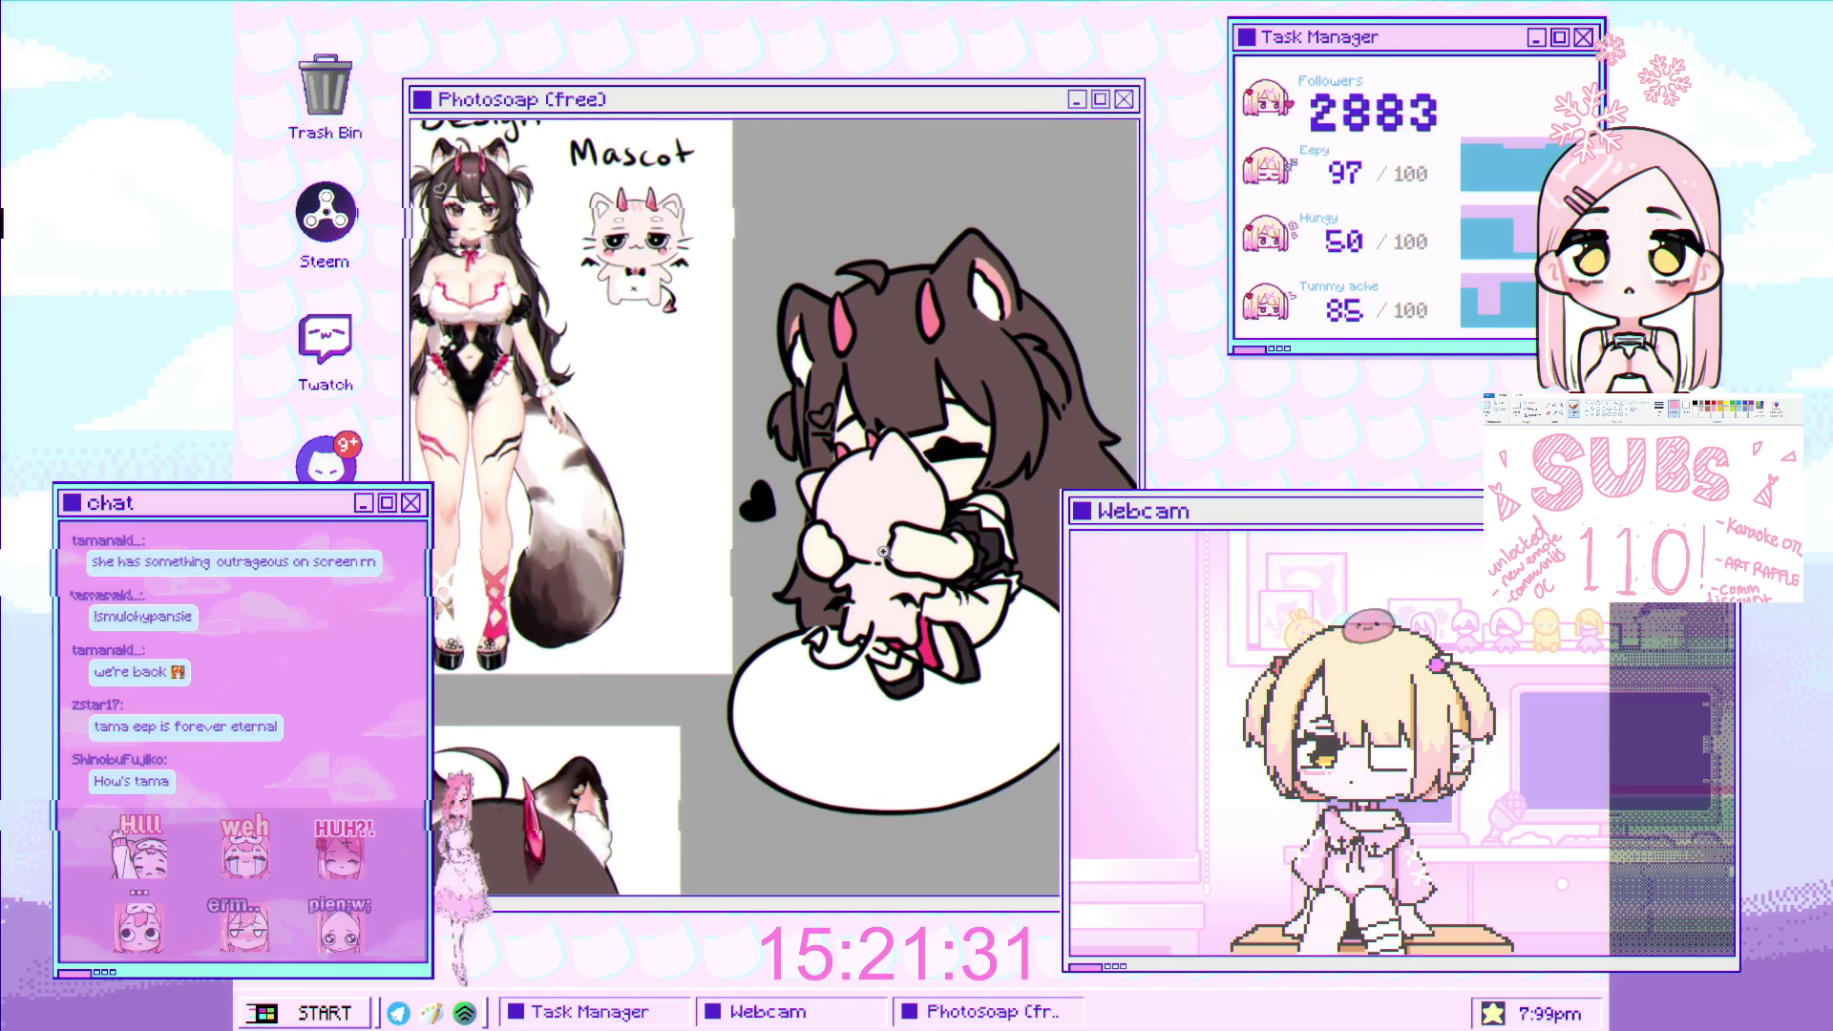
scroll(883, 552, up, 1)
scroll(886, 540, up, 1)
scroll(888, 530, up, 1)
scroll(891, 516, up, 1)
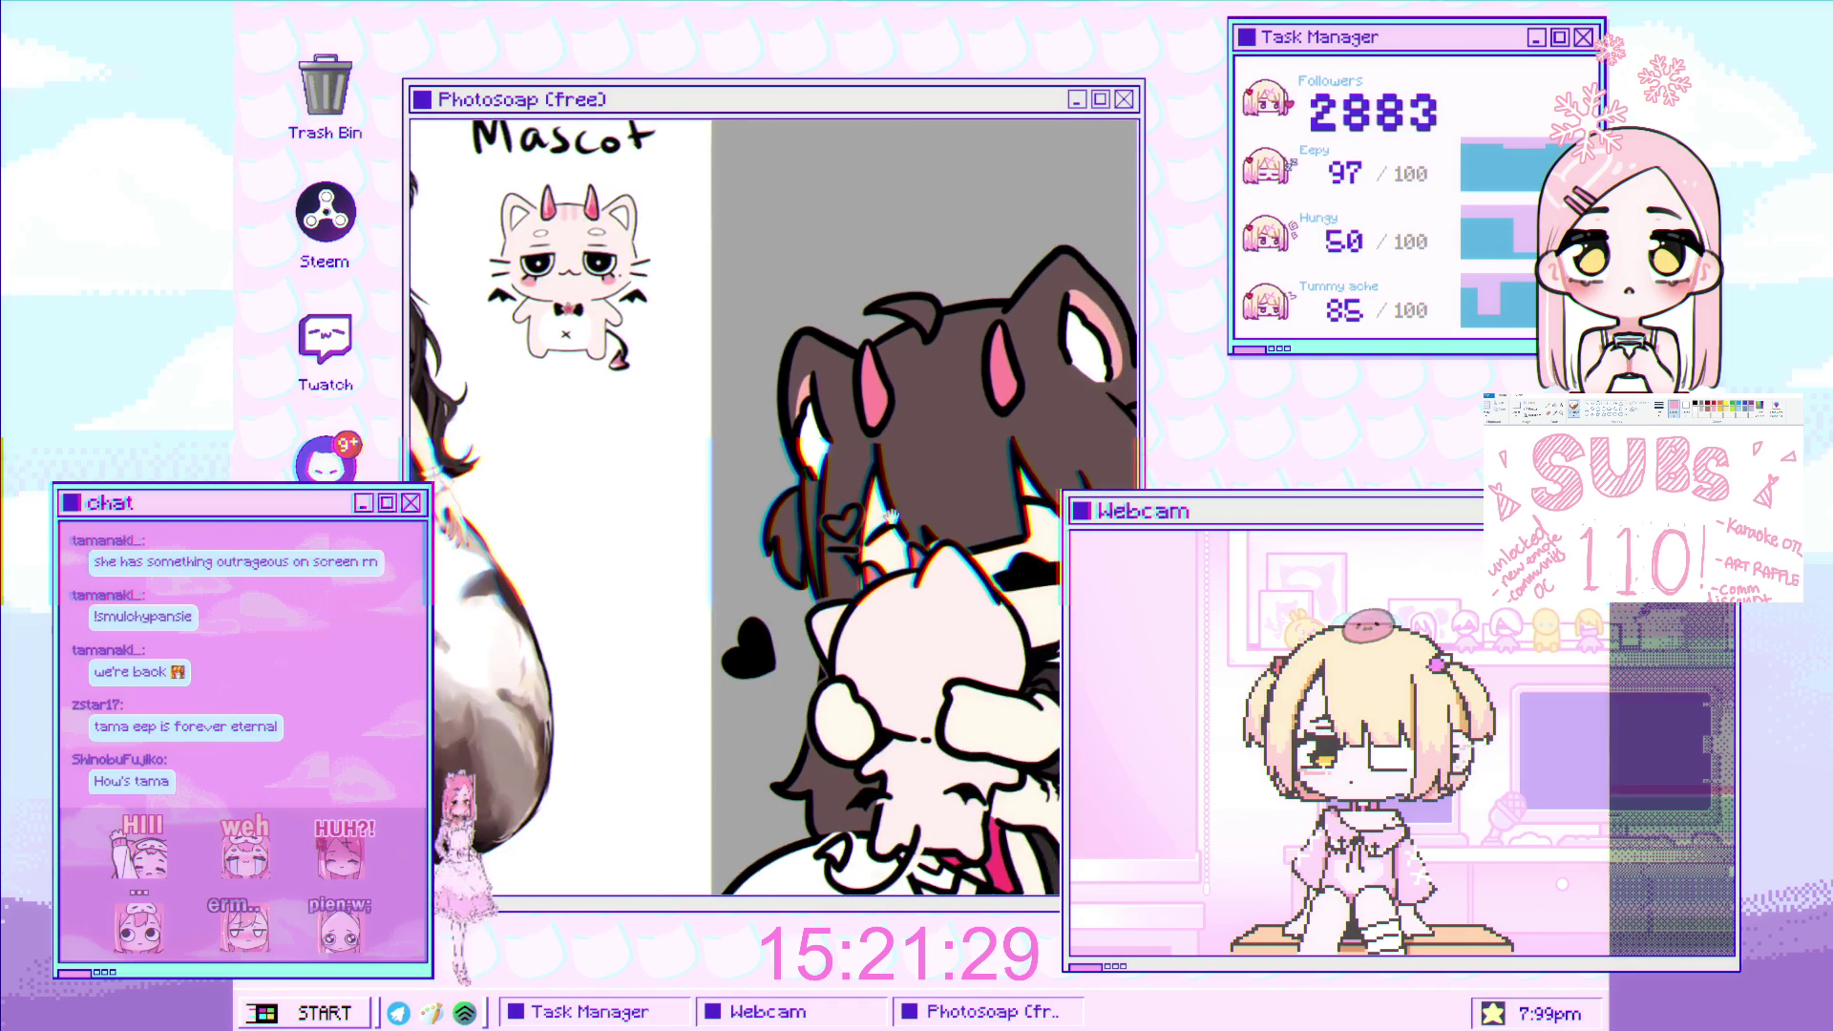
scroll(892, 516, down, 1)
scroll(917, 573, down, 1)
scroll(952, 657, down, 2)
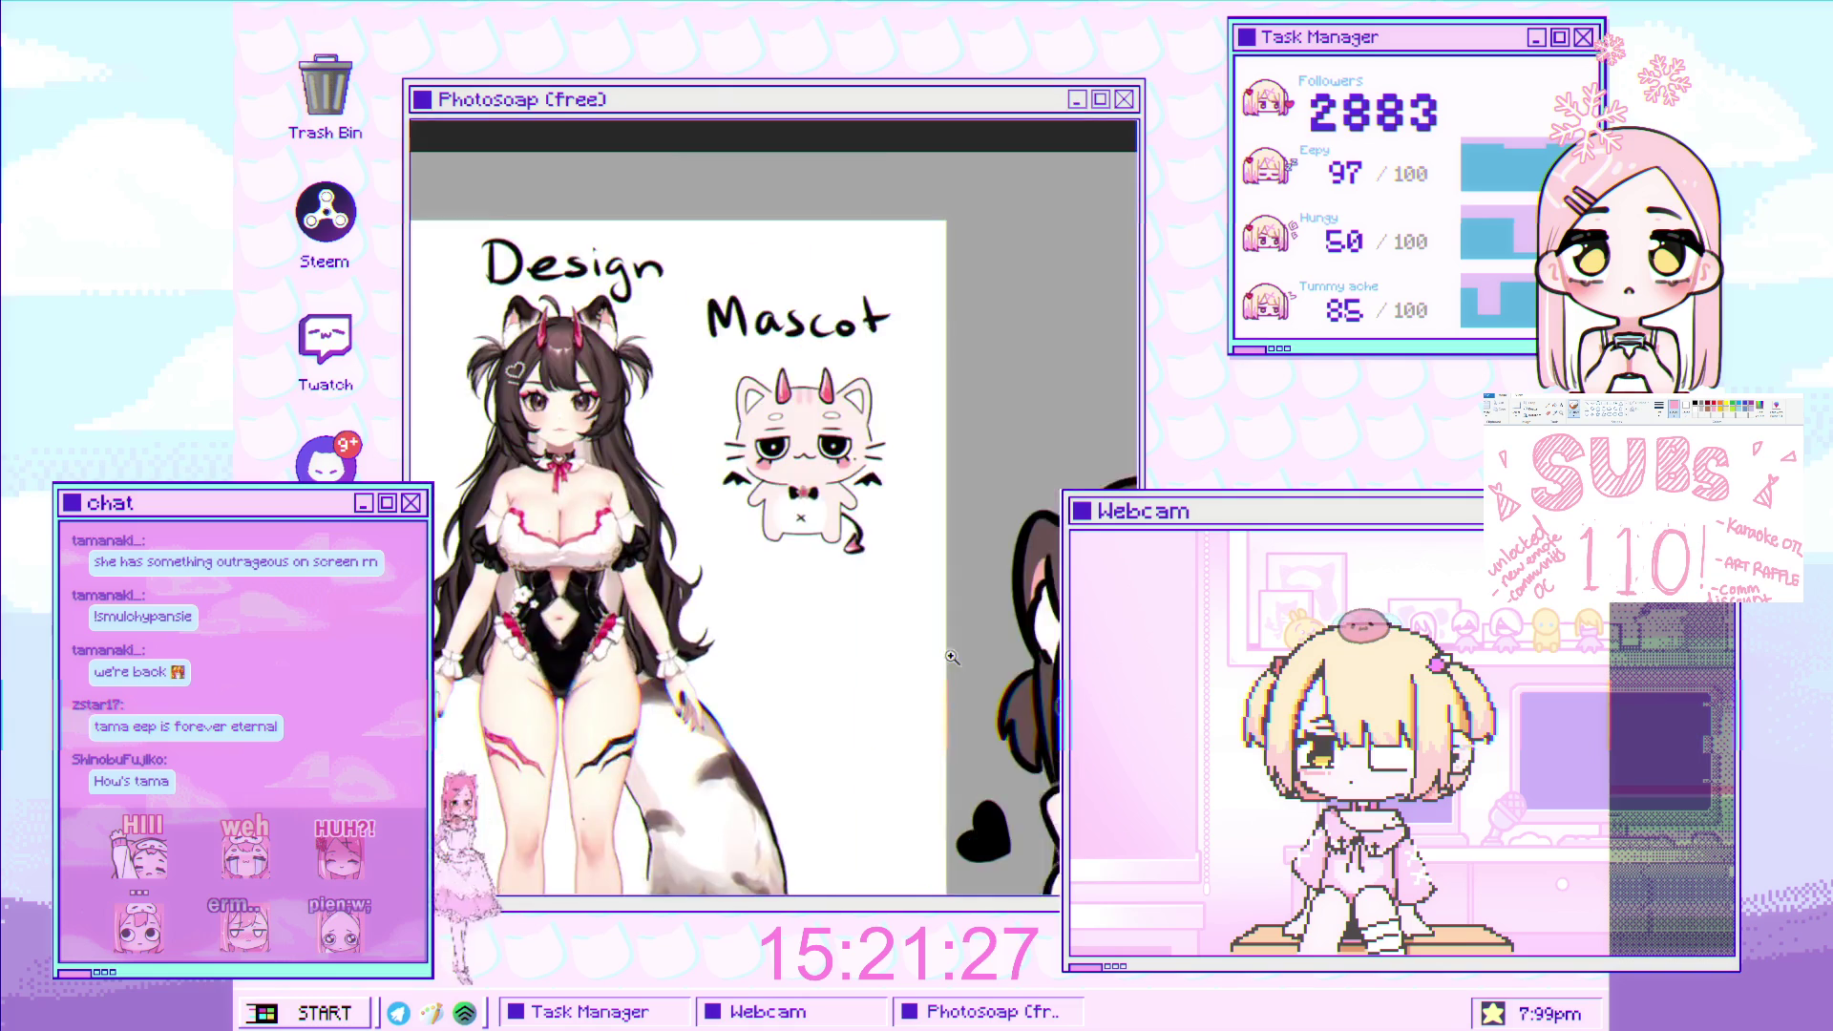
scroll(952, 657, up, 3)
scroll(628, 468, down, 4)
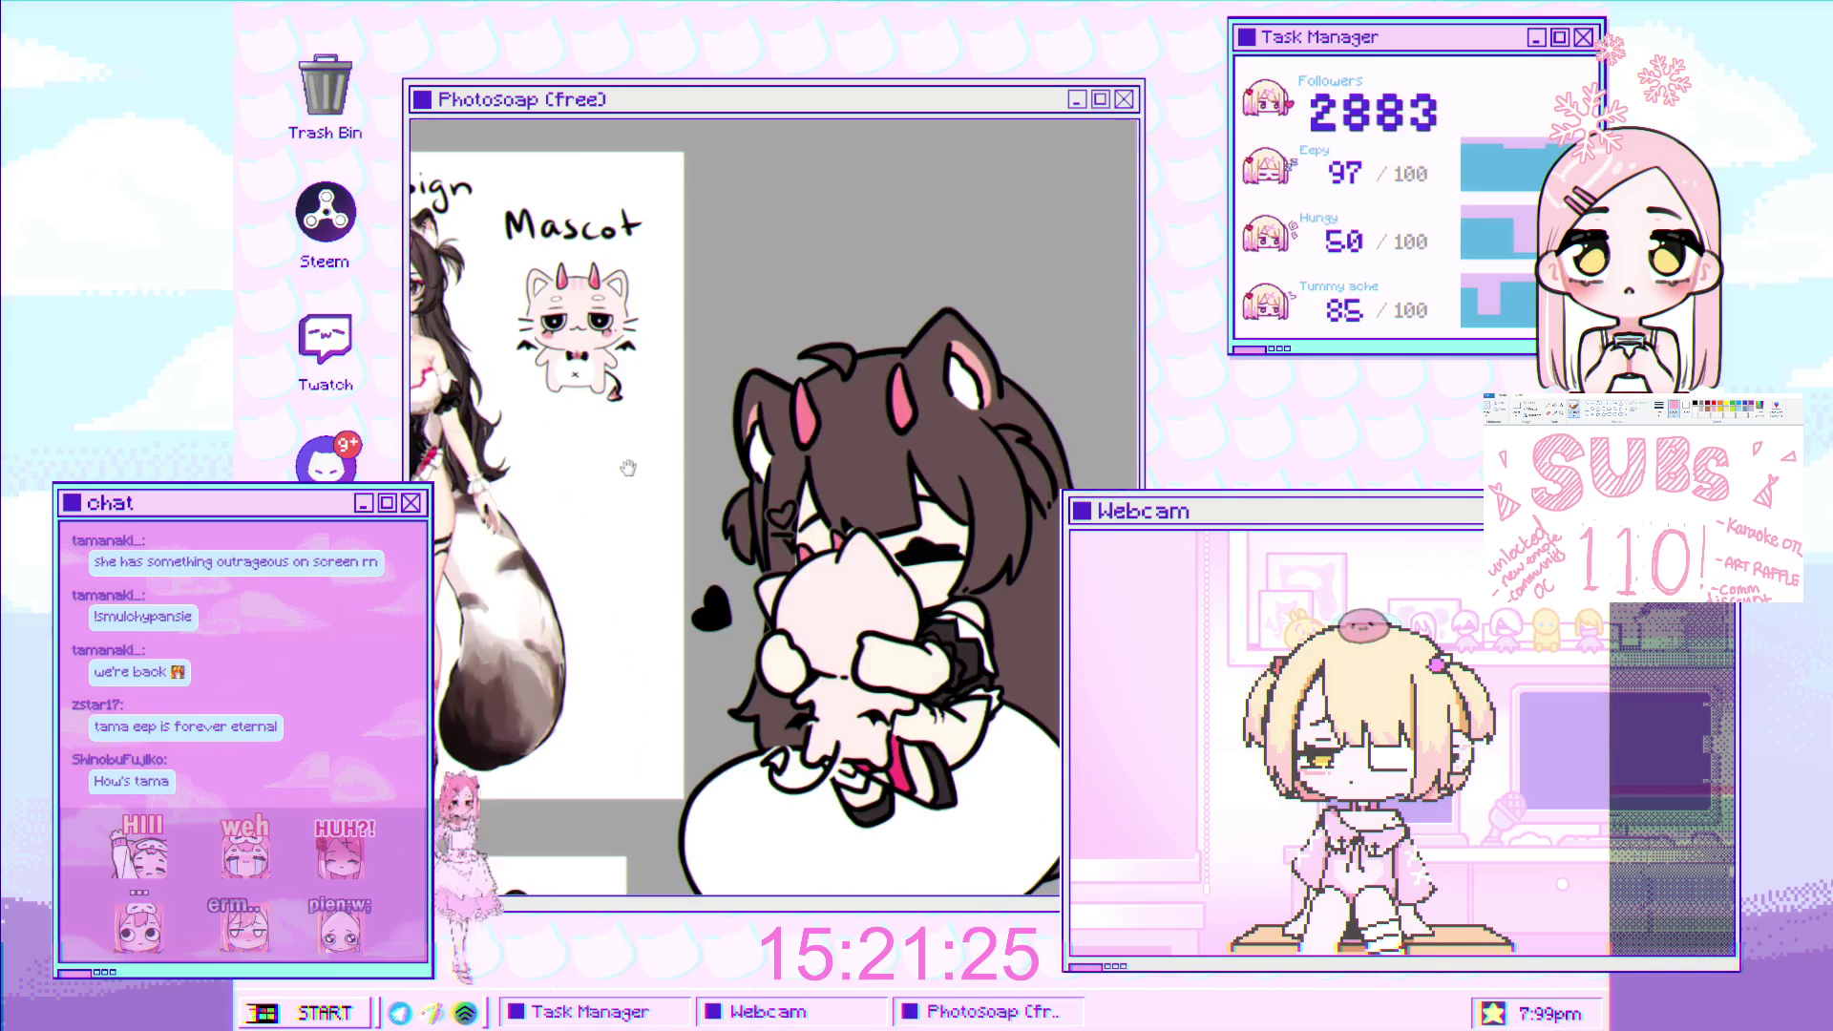
scroll(961, 562, down, 1)
scroll(954, 549, down, 1)
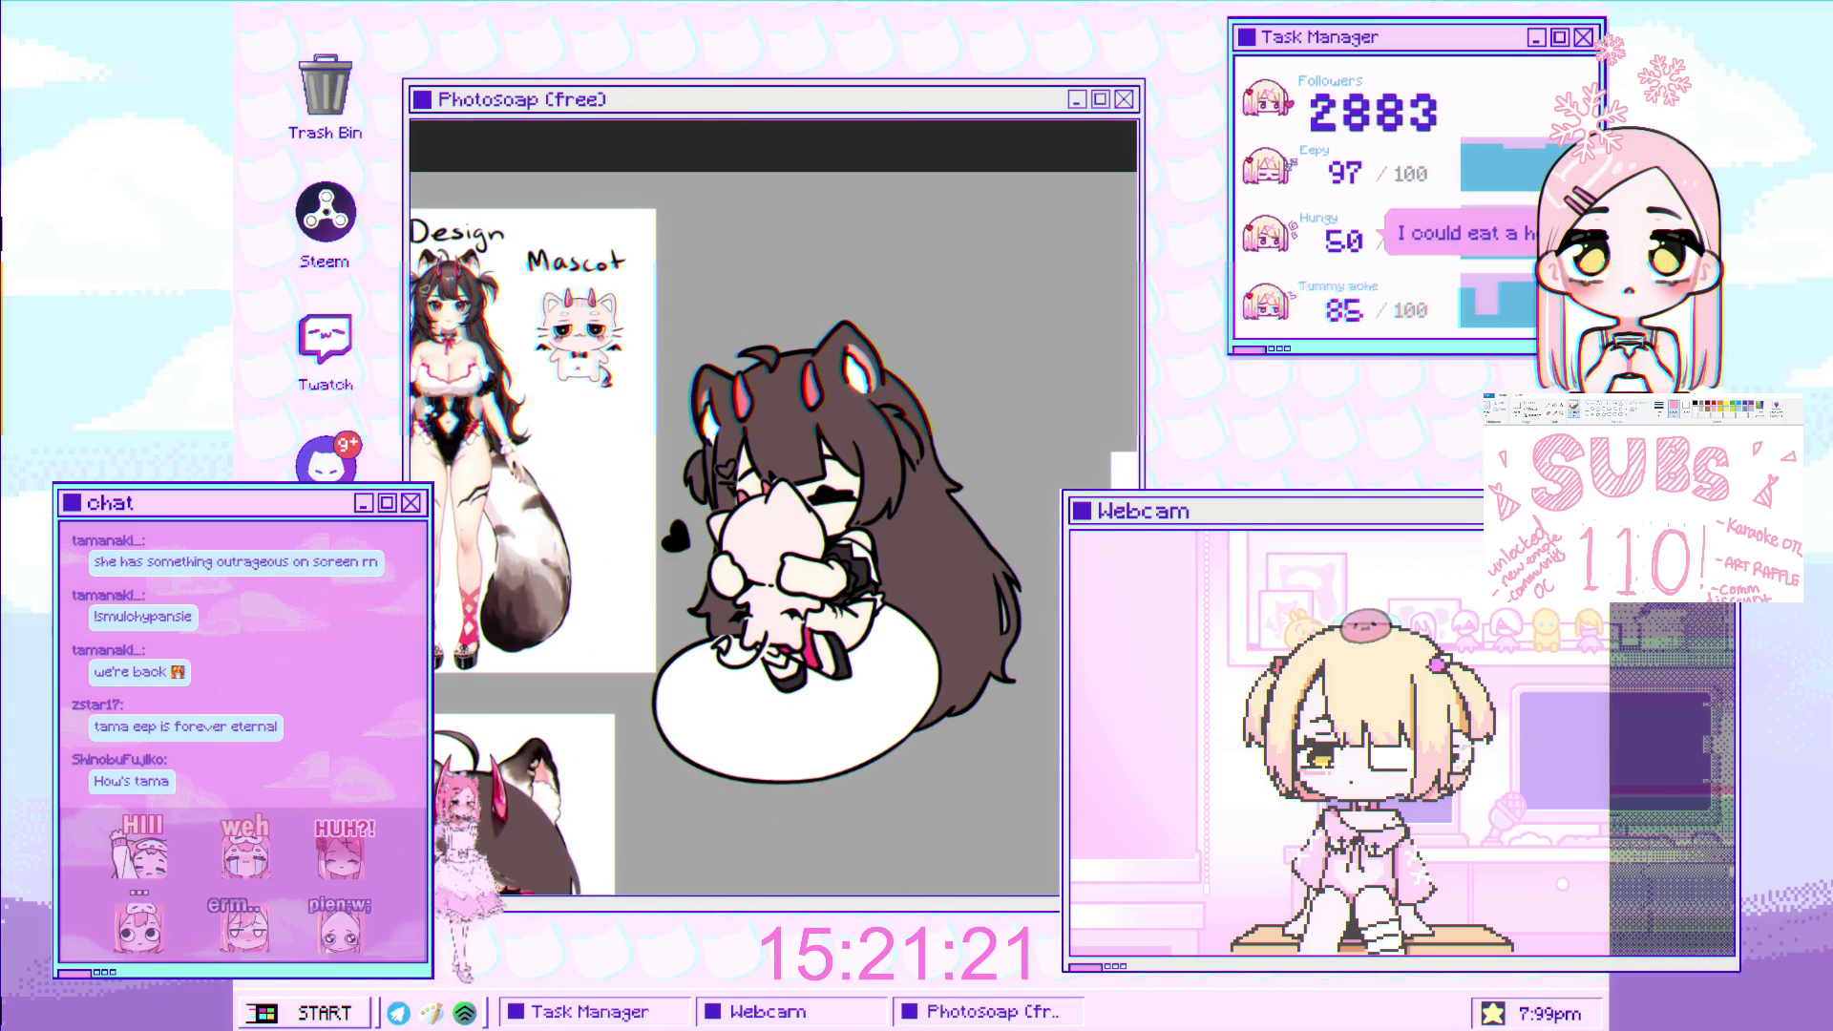
scroll(1051, 583, up, 1)
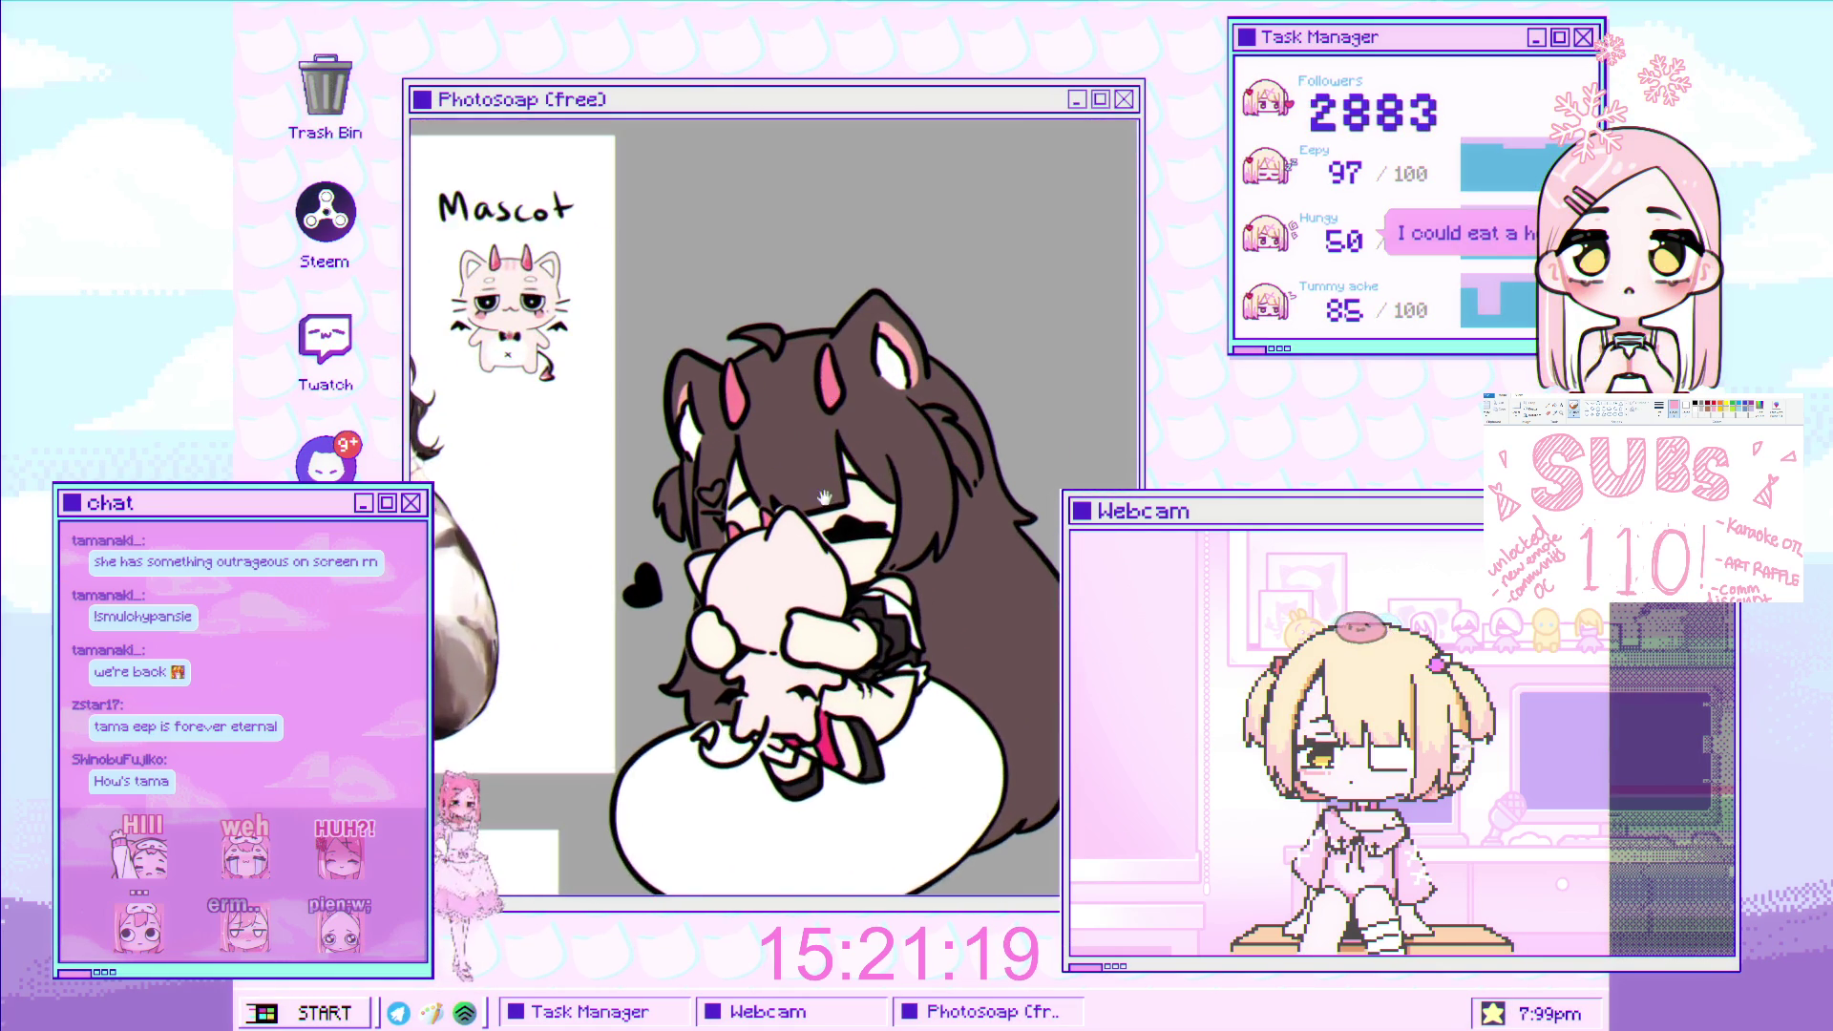
scroll(1050, 582, up, 1)
scroll(812, 506, left, 3)
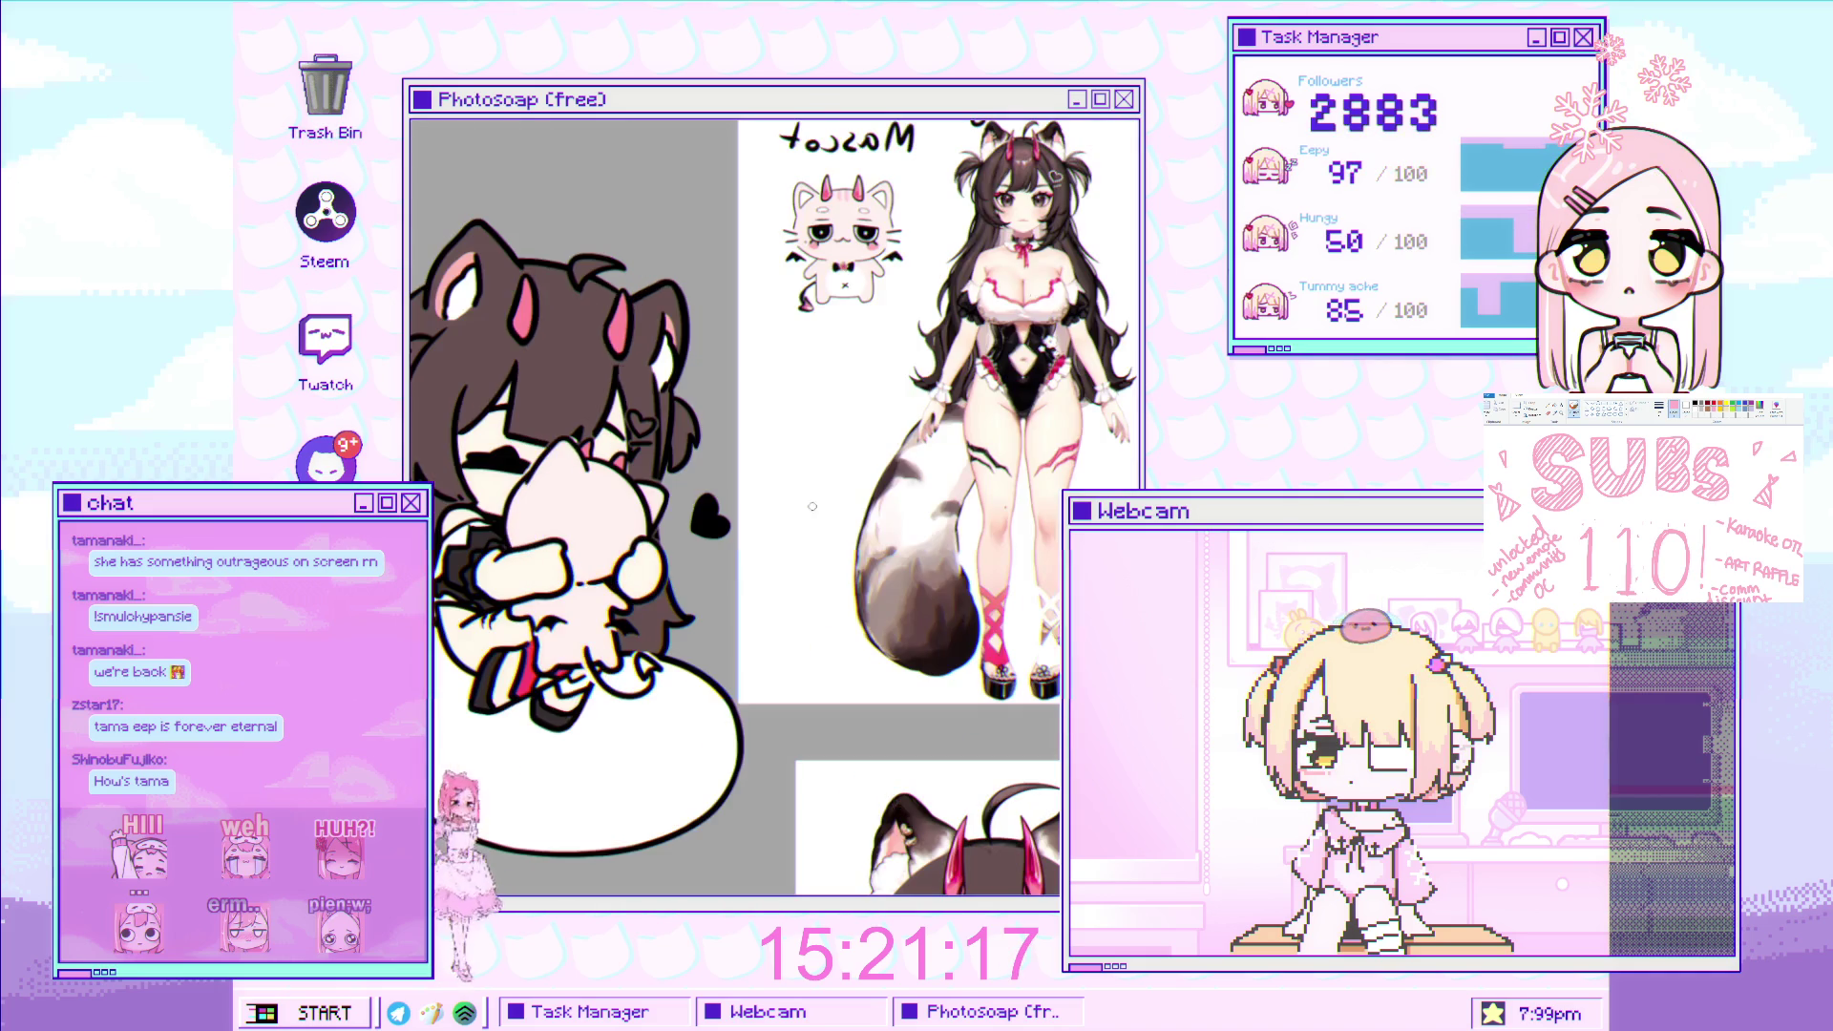
scroll(660, 171, up, 1)
scroll(660, 171, up, 1)
scroll(660, 170, up, 1)
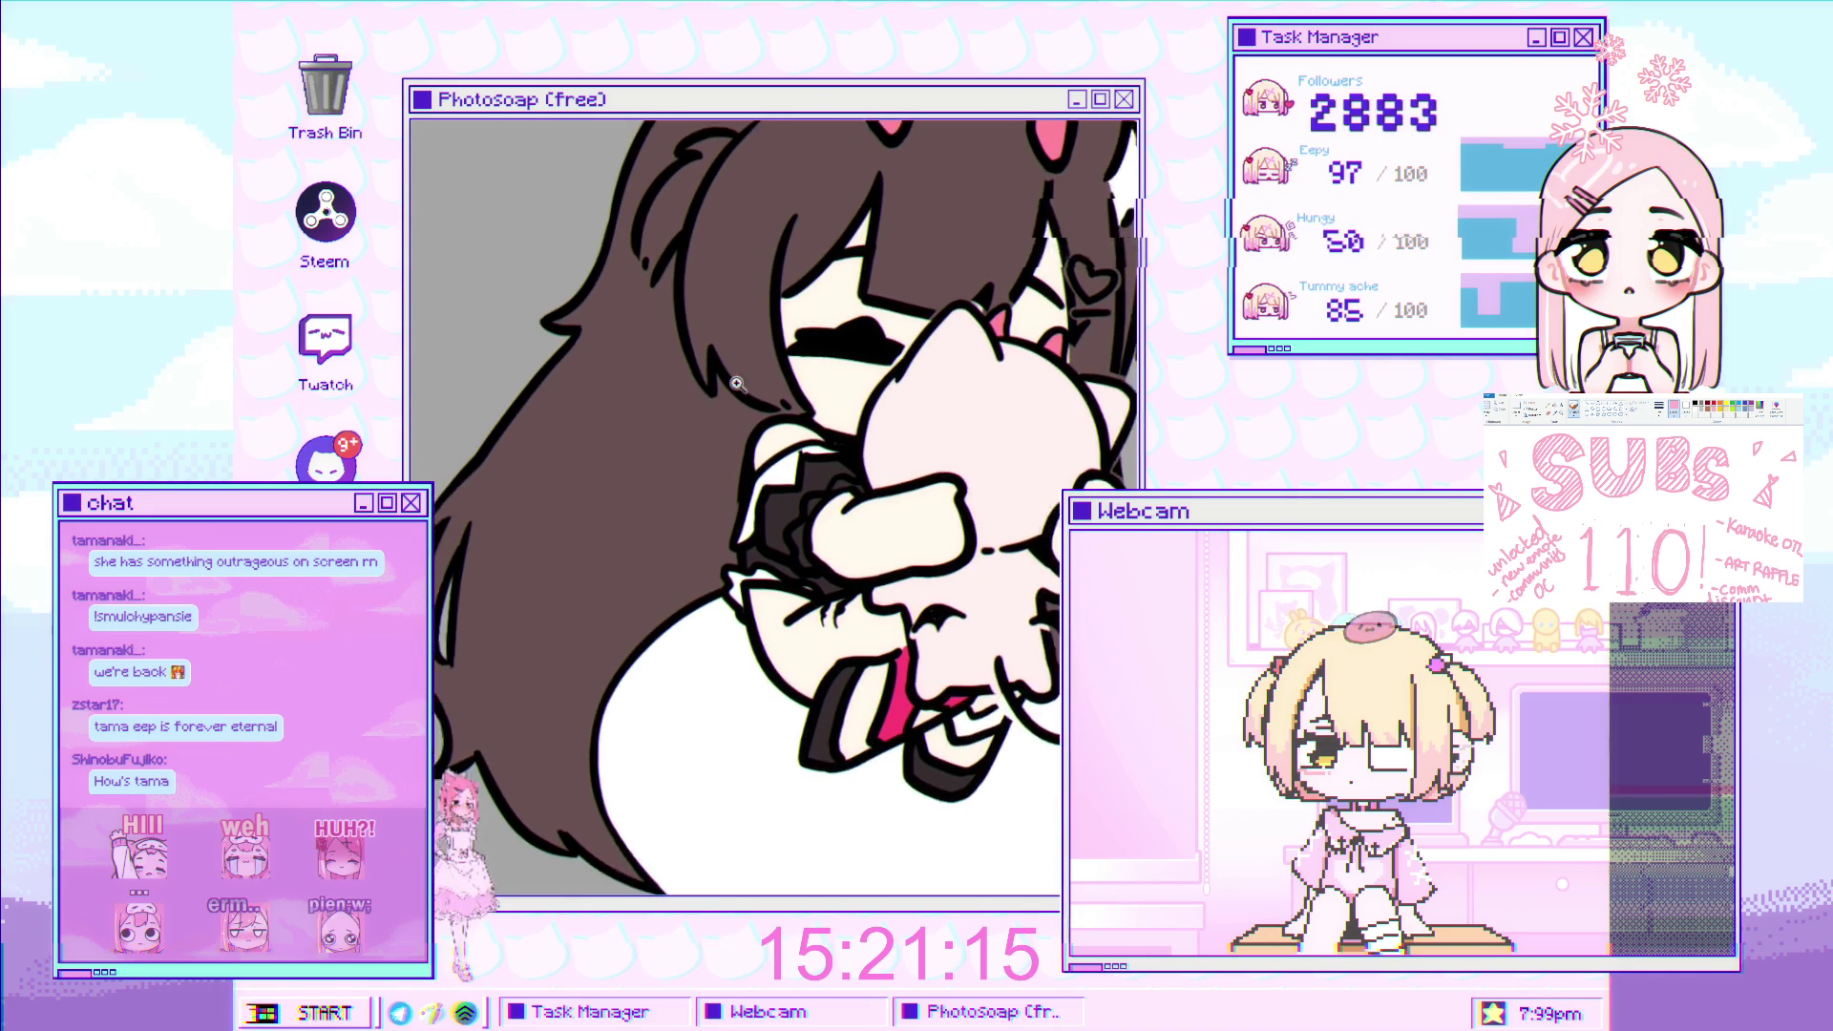
scroll(659, 170, up, 1)
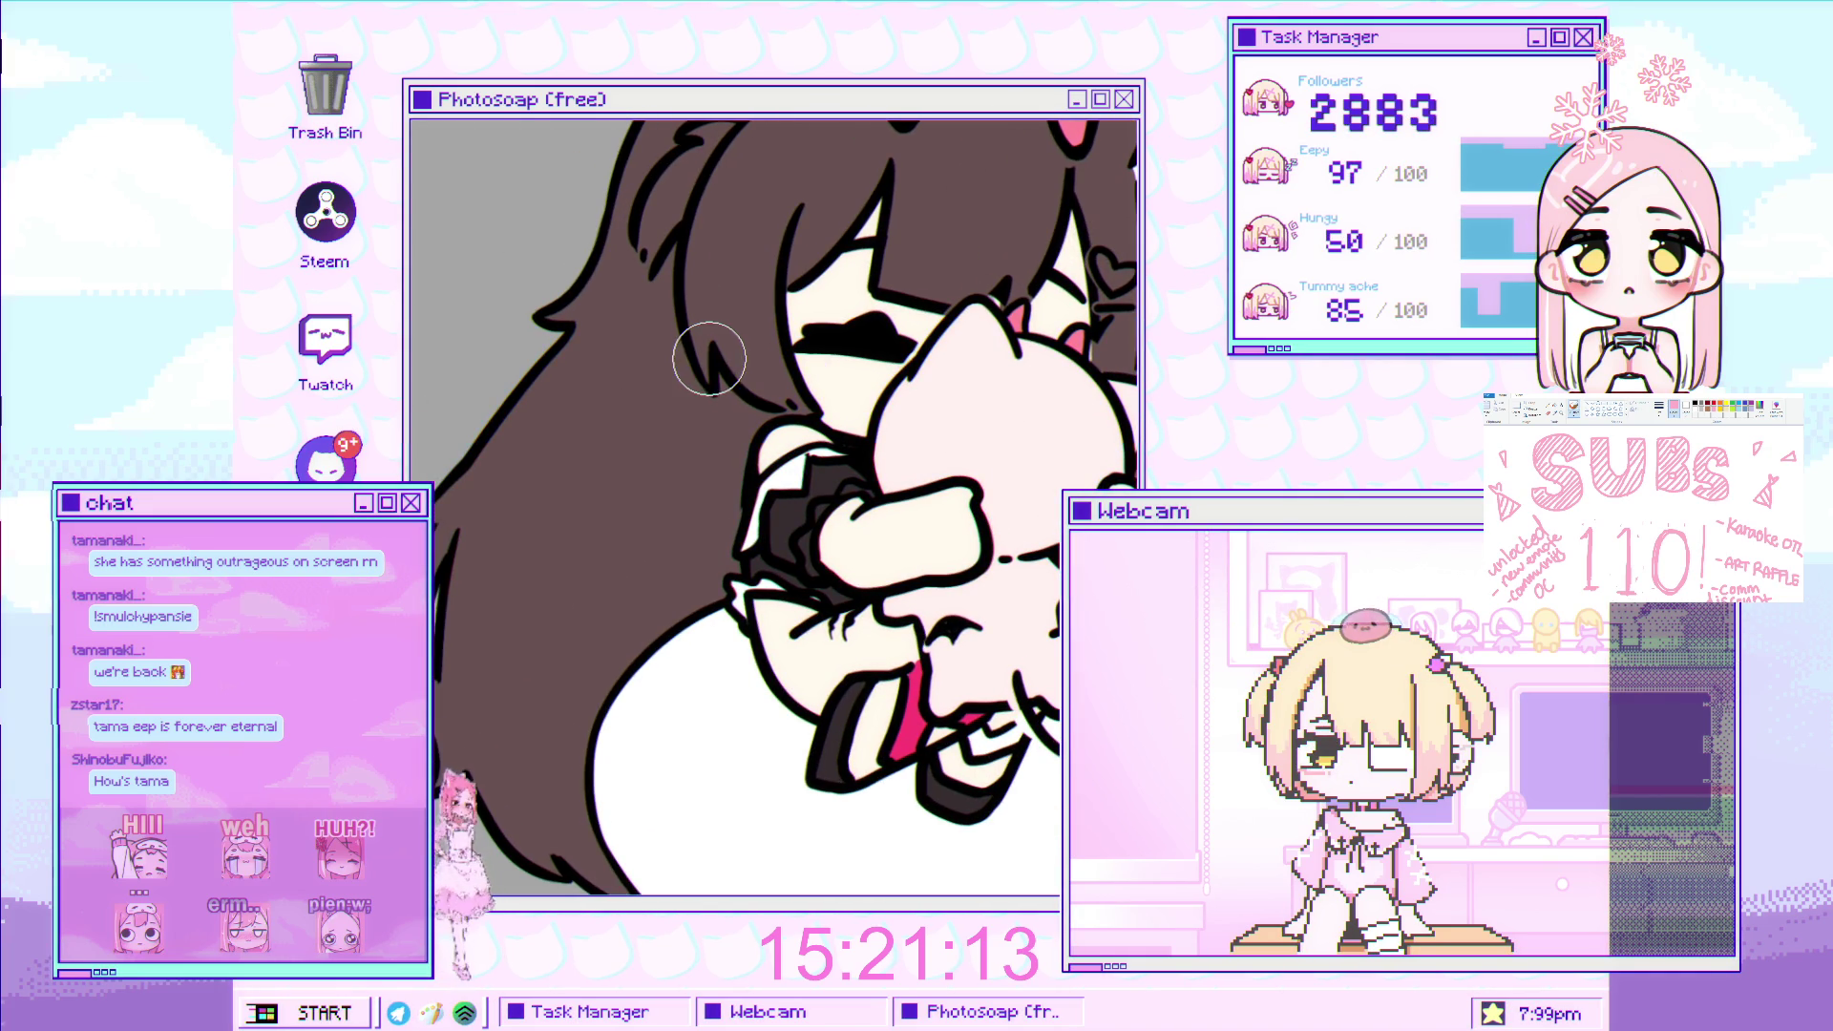
Paint a pale beige highlight streak down the girl's dark hair.
mouse_move(708, 355)
mouse_down()
mouse_move(714, 315)
mouse_move(585, 683)
mouse_up()
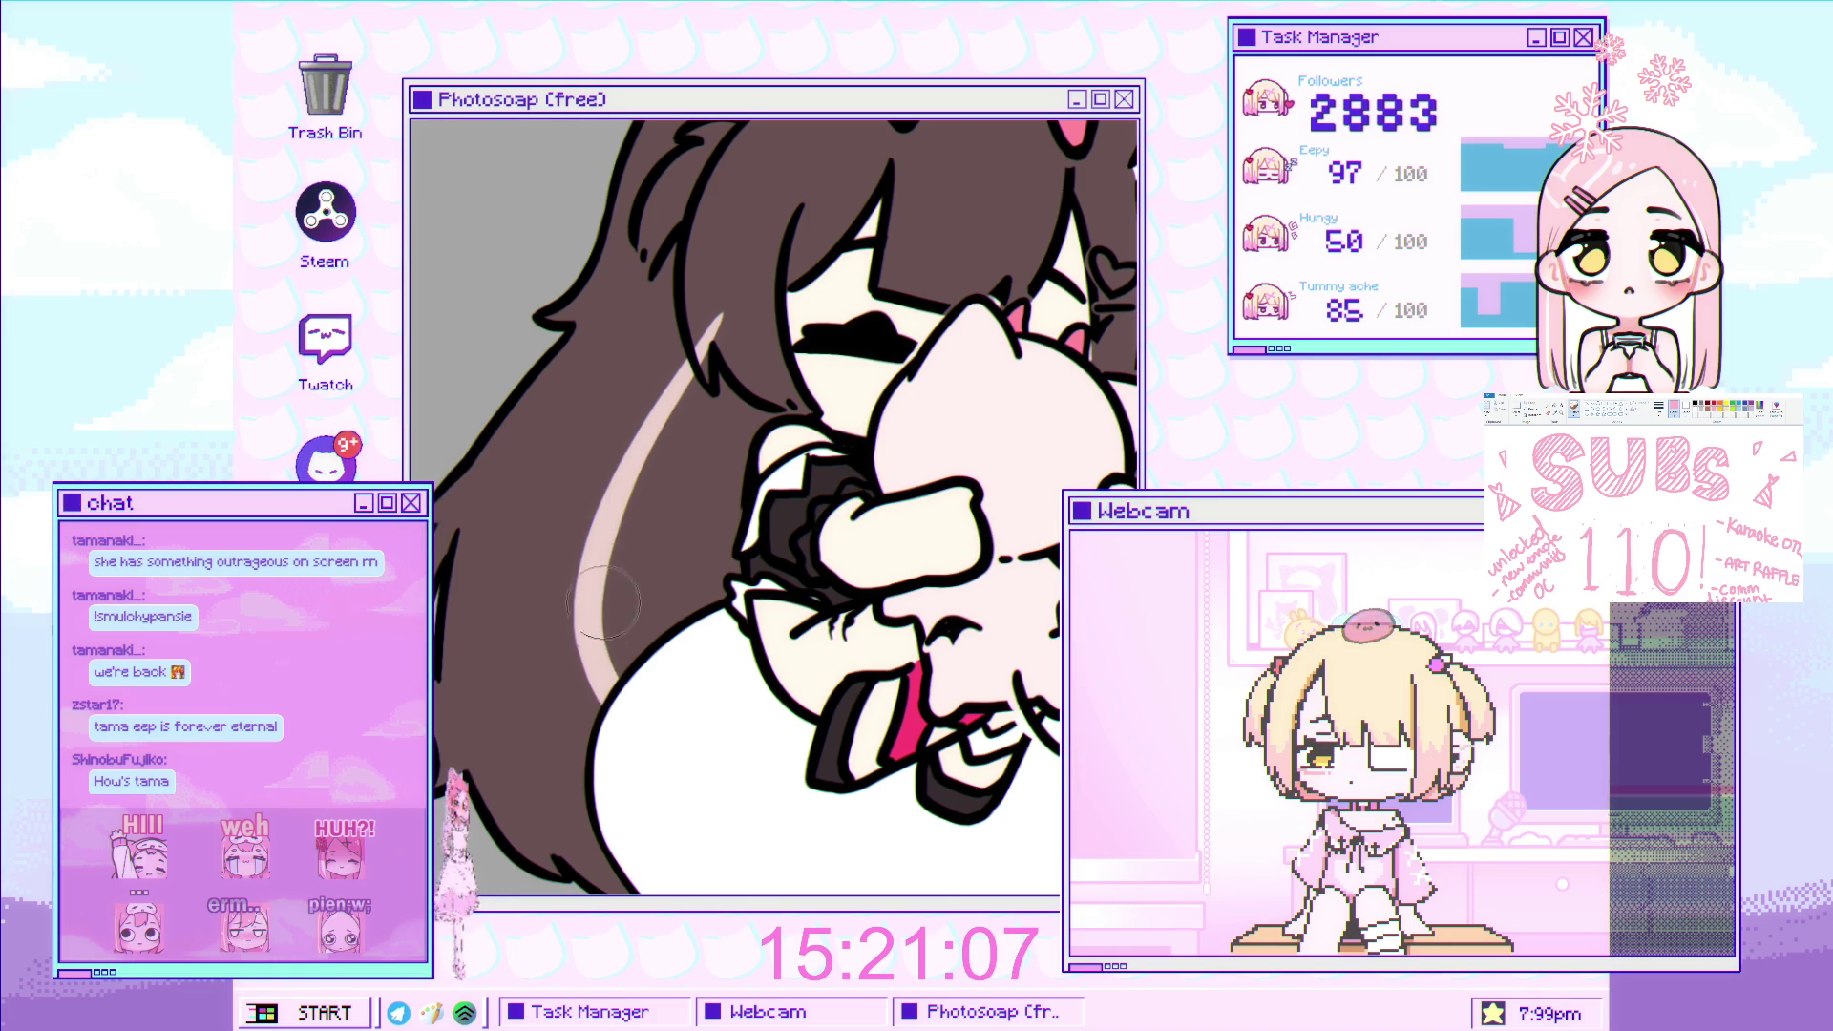
drag(603, 602, 658, 455)
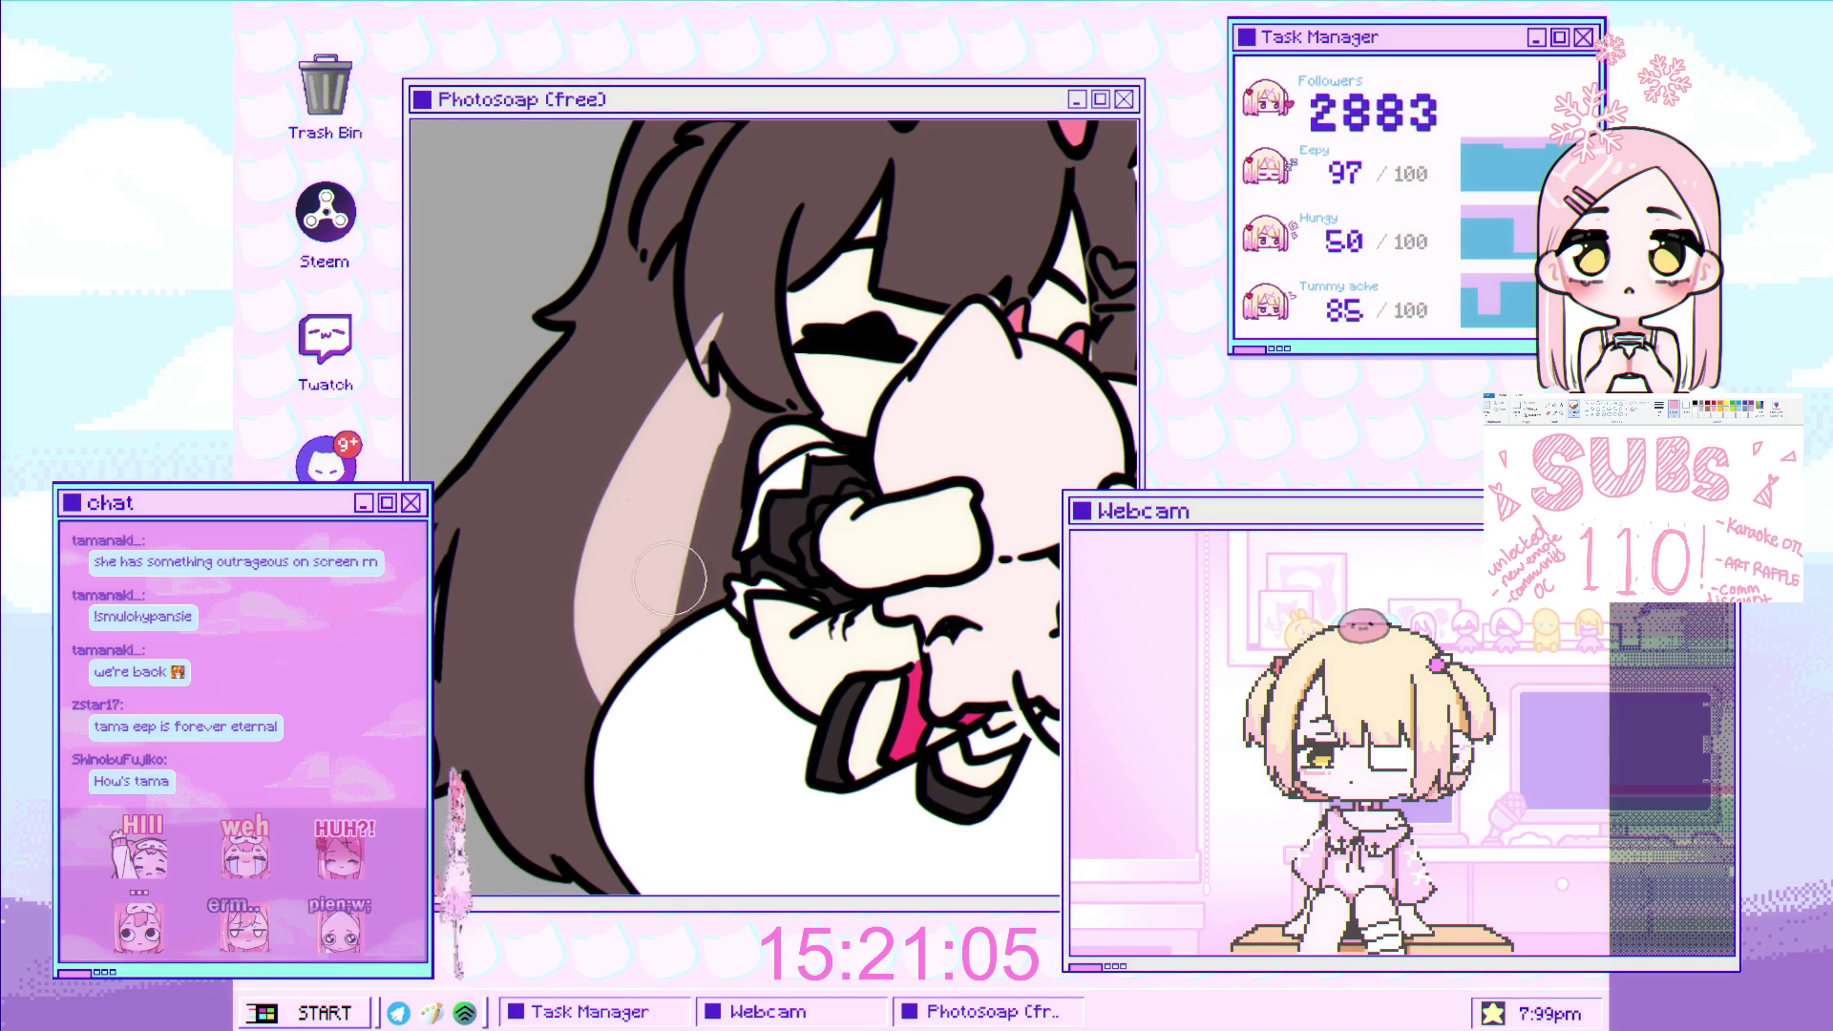
scroll(745, 475, up, 1)
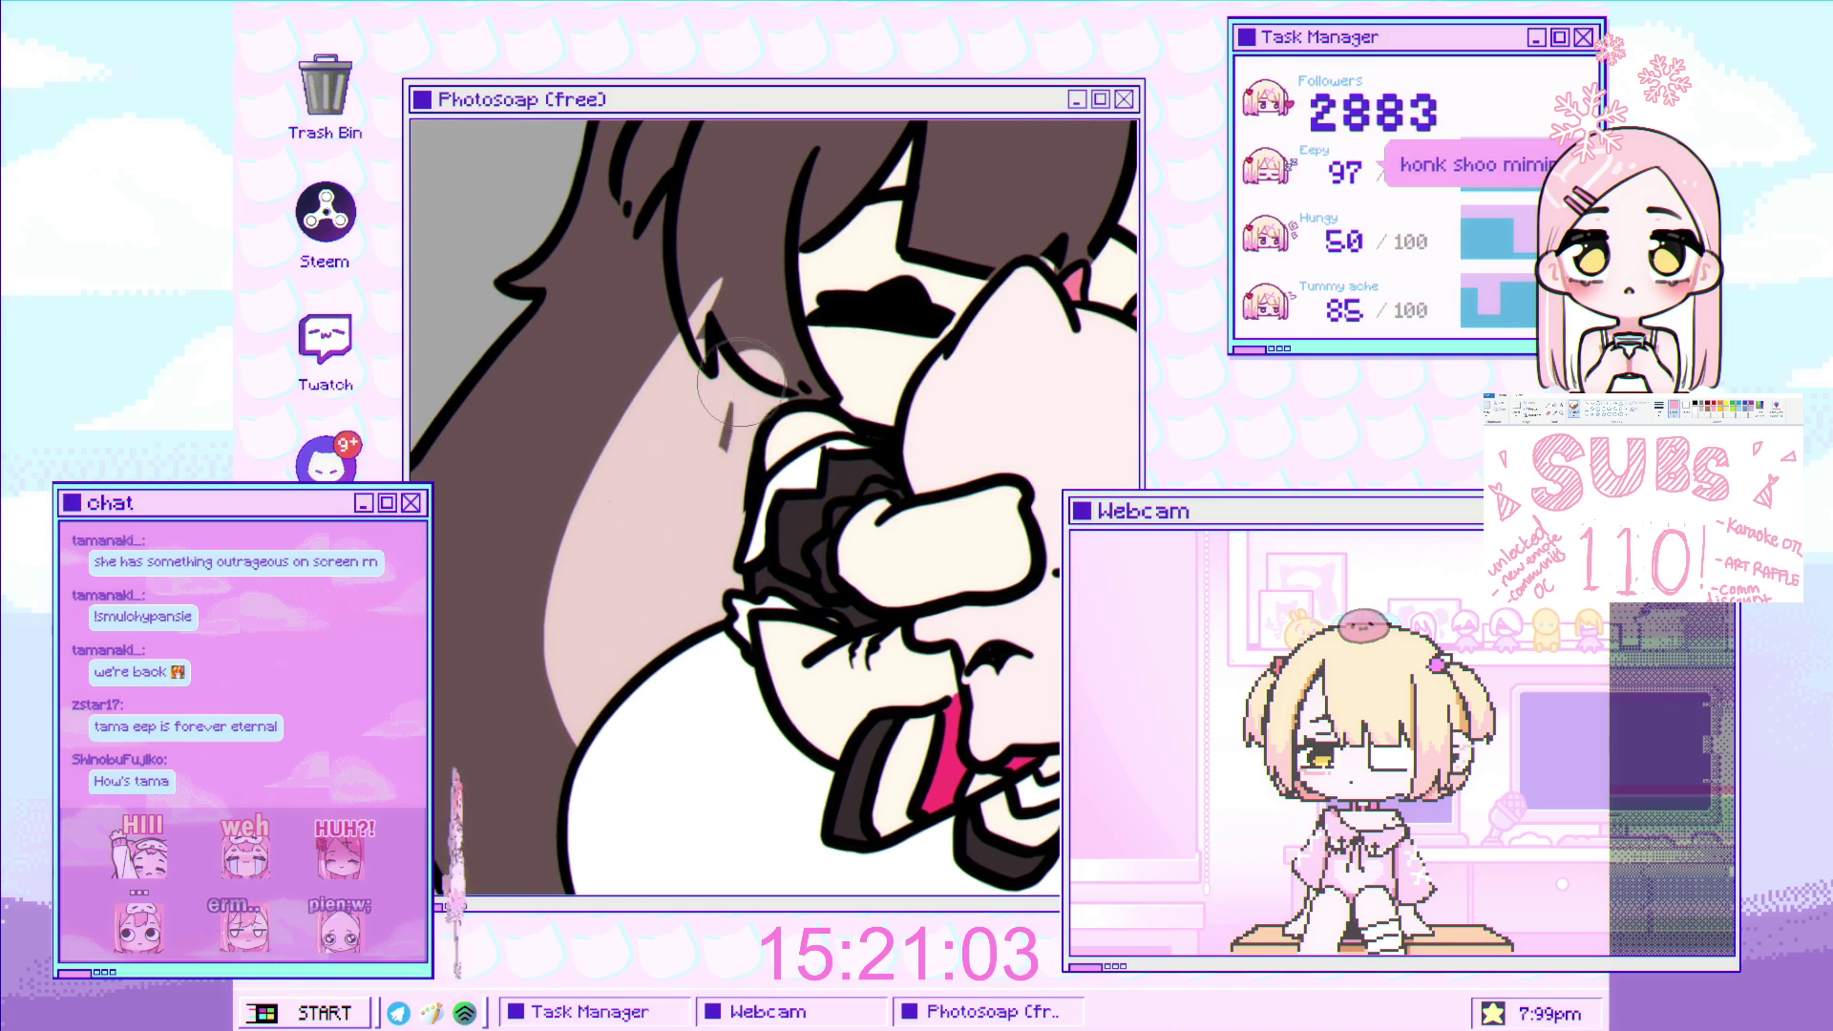
drag(740, 382, 769, 420)
scroll(679, 506, down, 3)
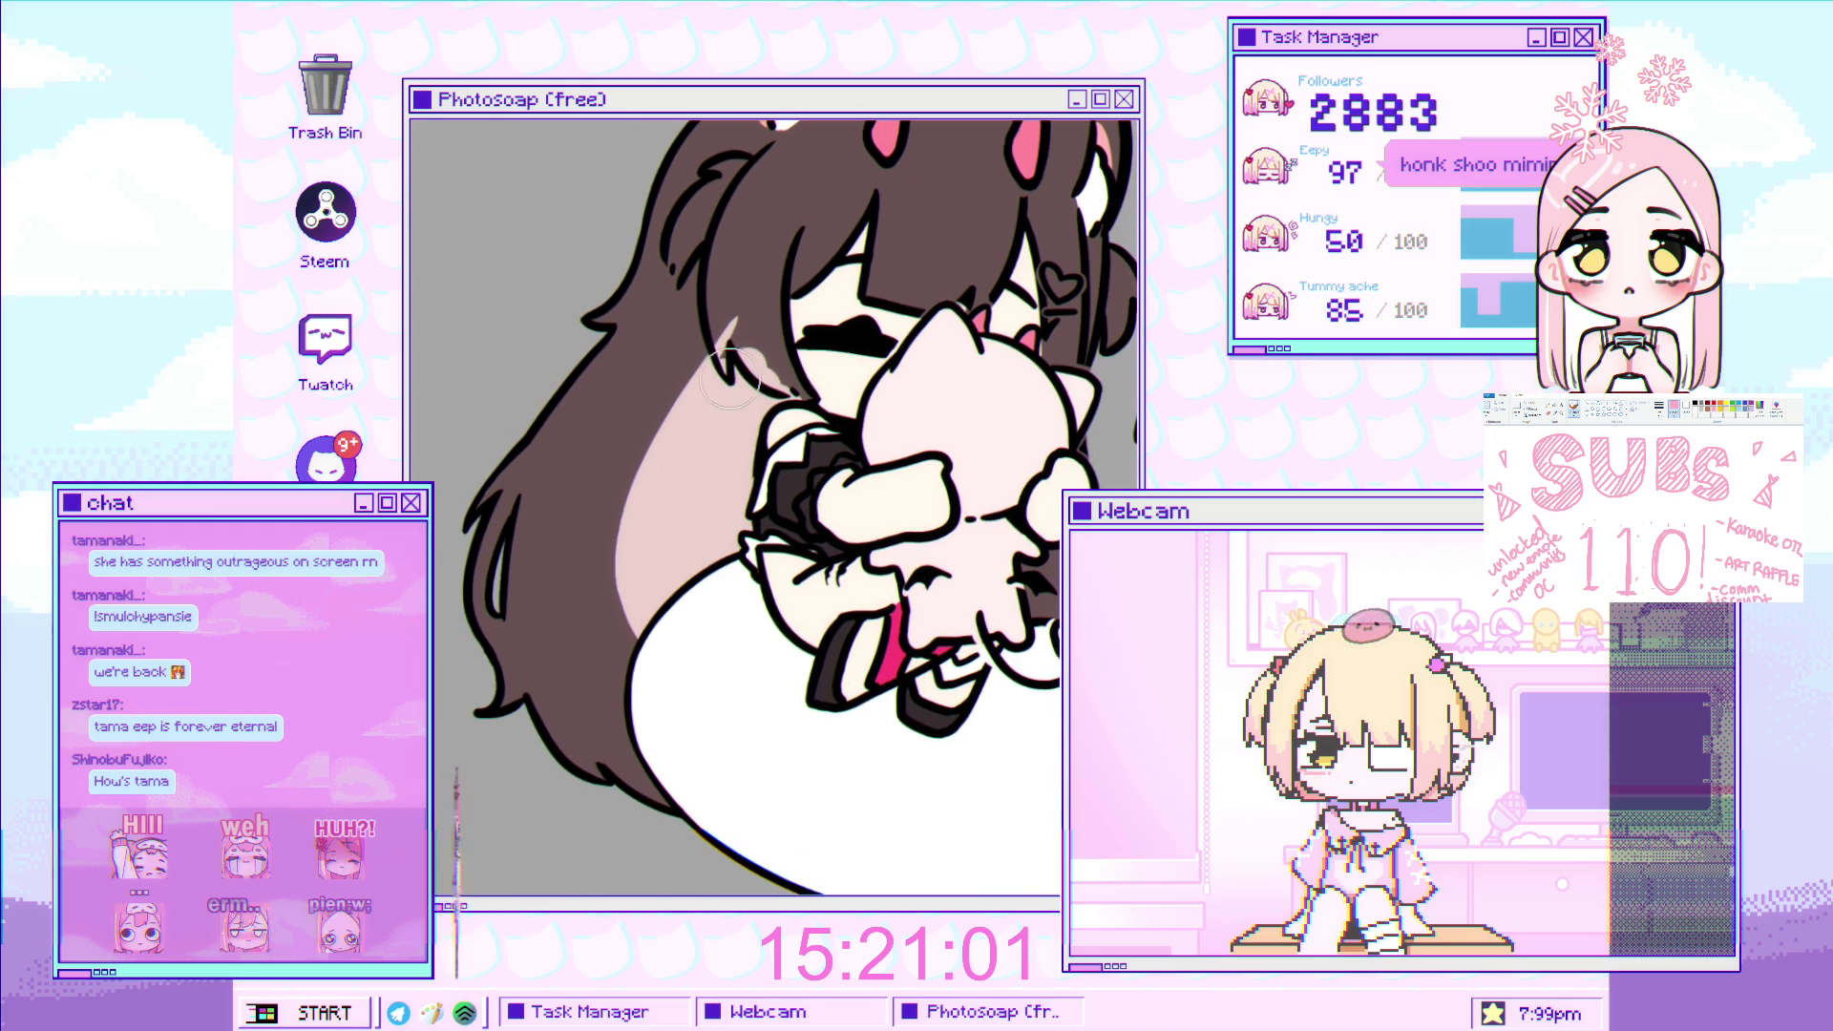
scroll(680, 506, up, 3)
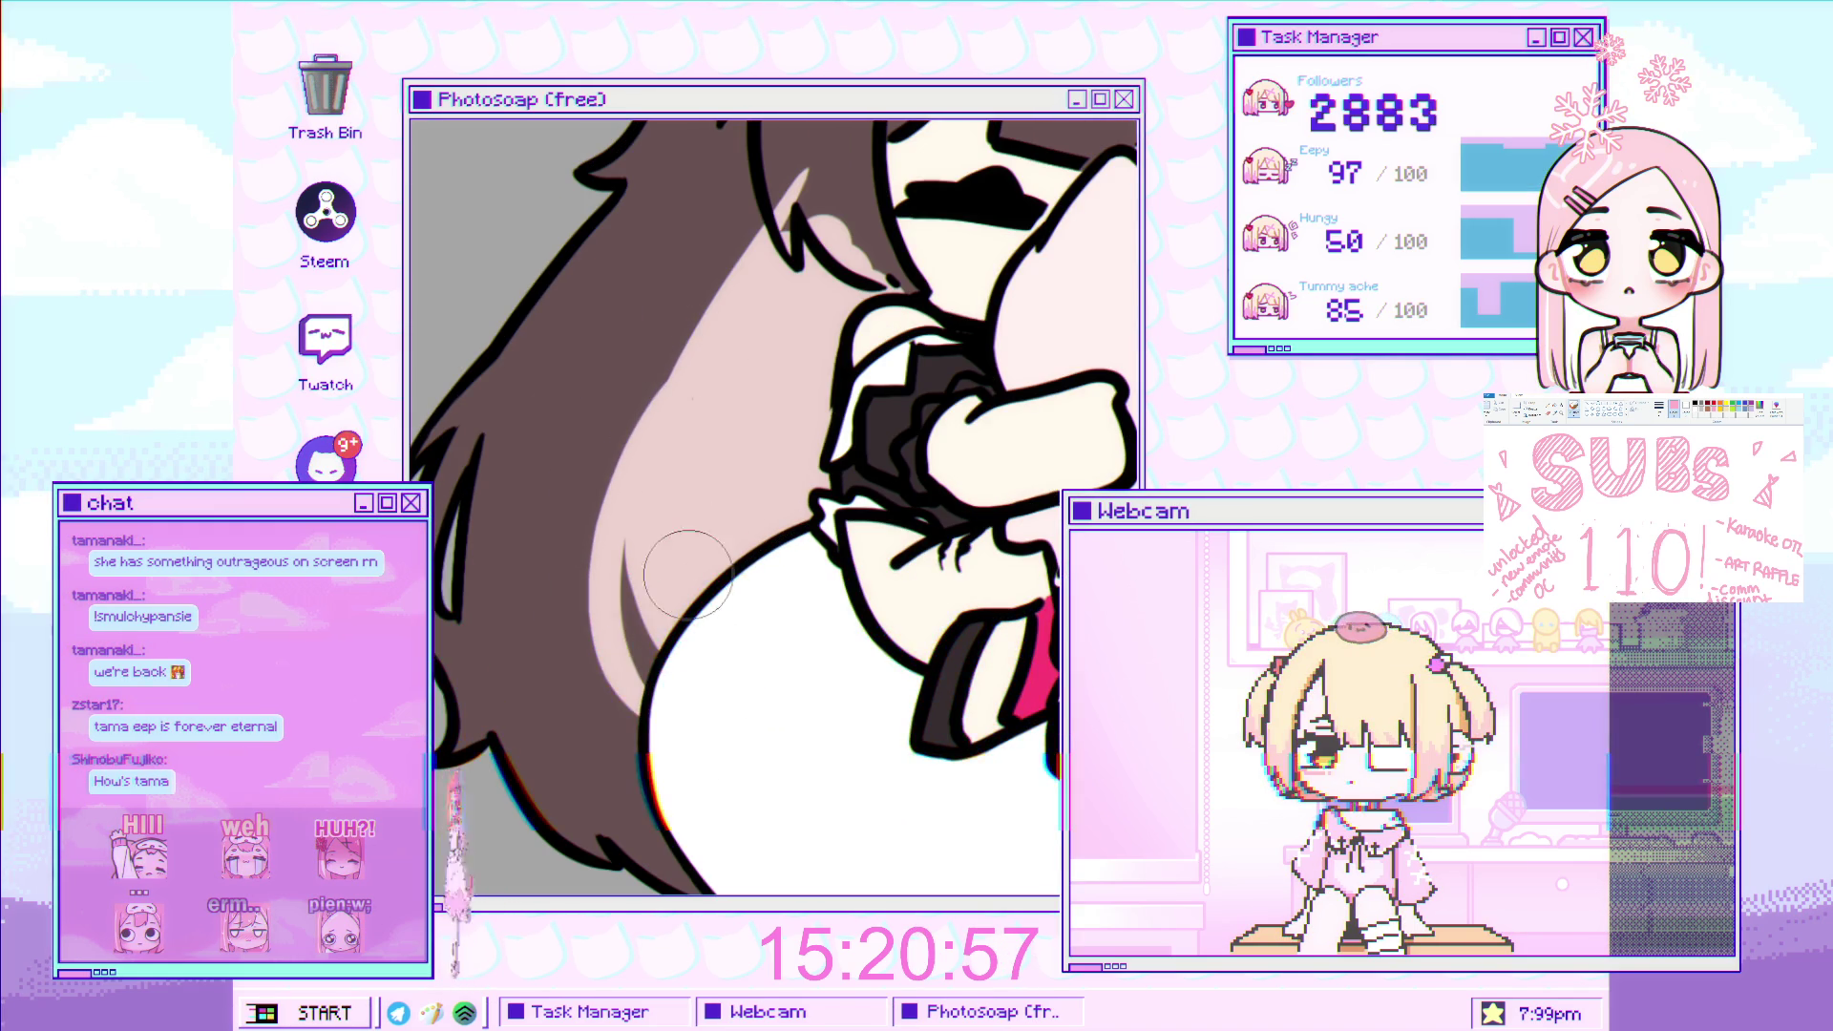
scroll(702, 539, down, 3)
scroll(702, 540, up, 2)
drag(765, 367, 710, 778)
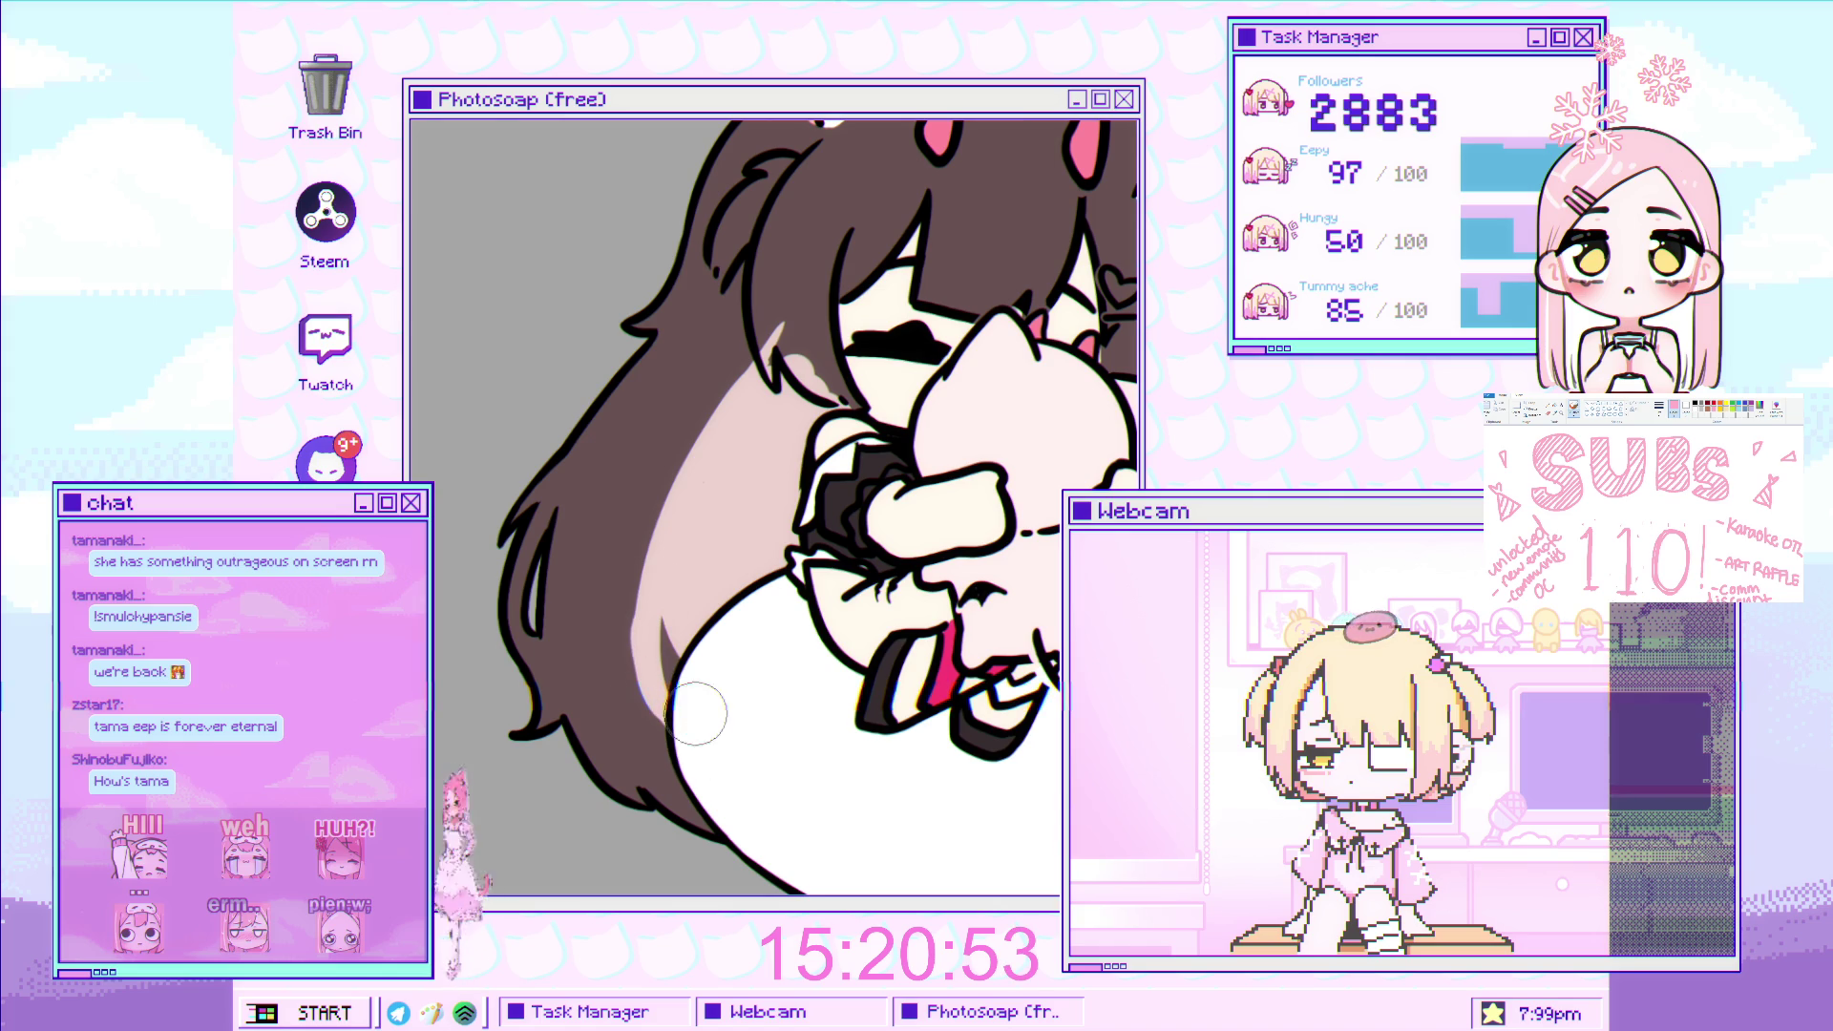
Enlarge the brush and paint a tapered light-pink highlight on the brown hair, redoing it once.
scroll(707, 728, down, 3)
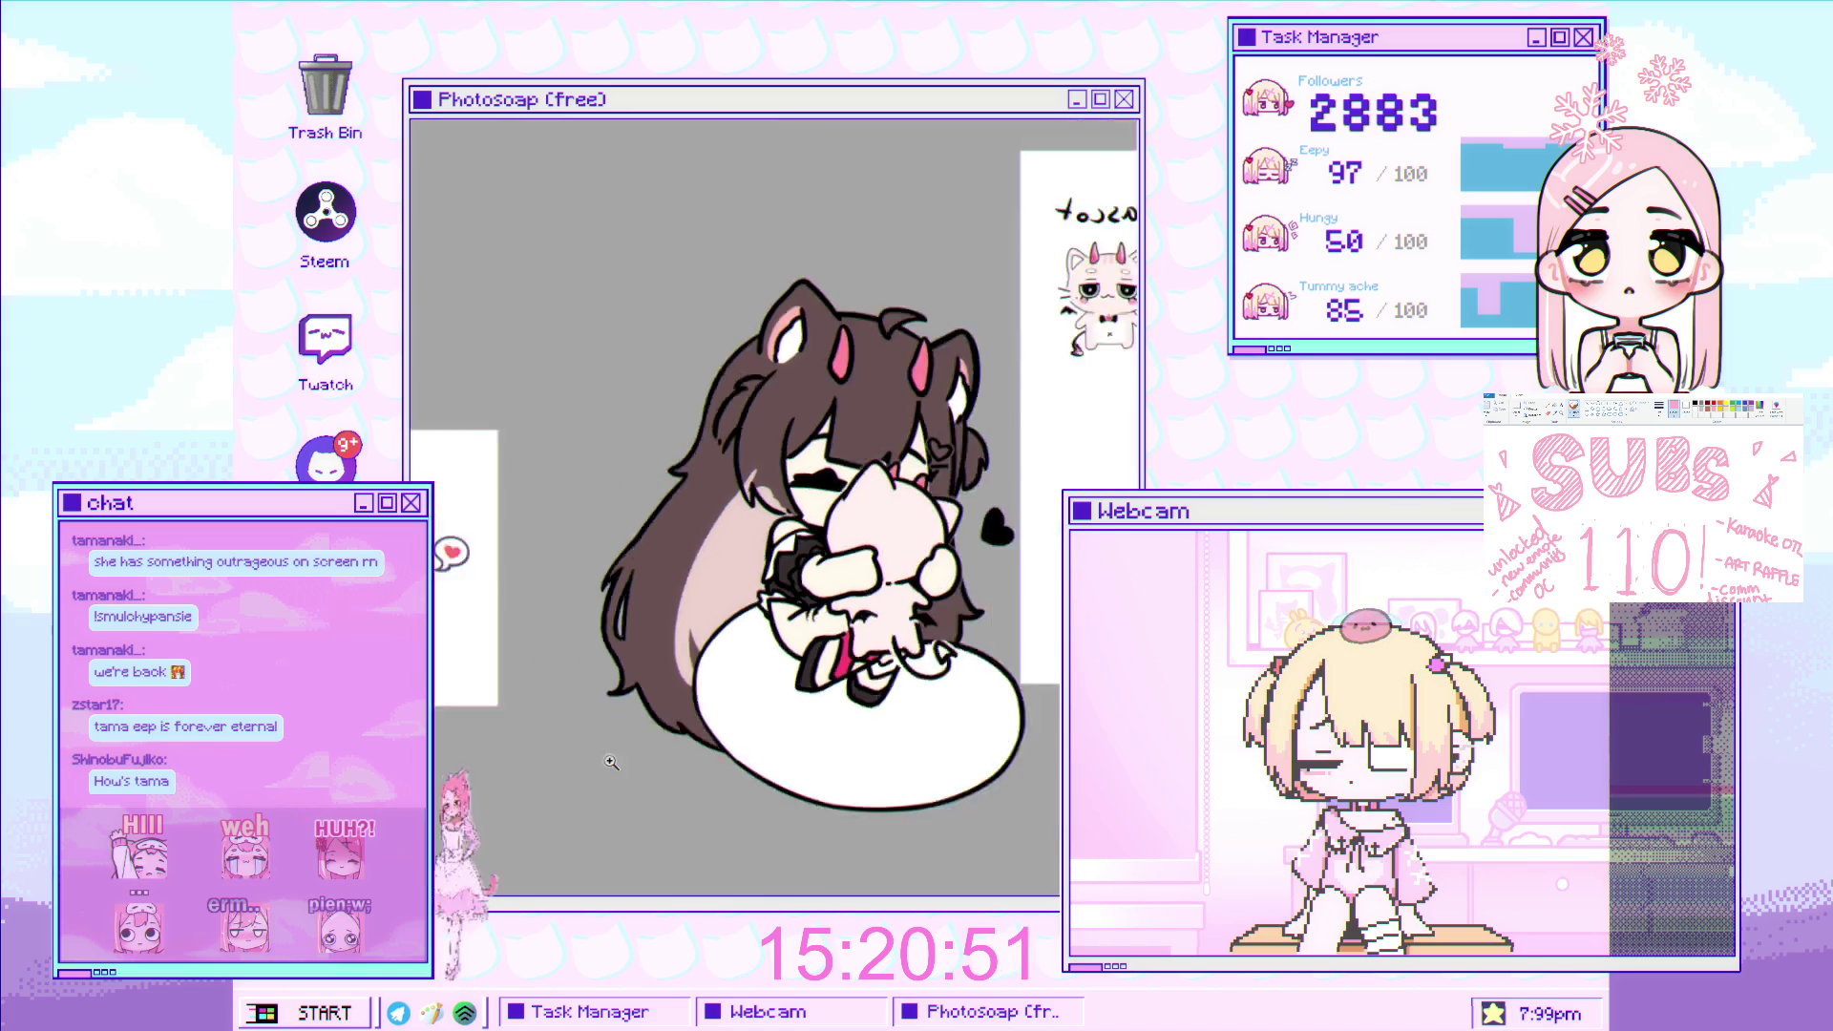
scroll(762, 514, up, 1)
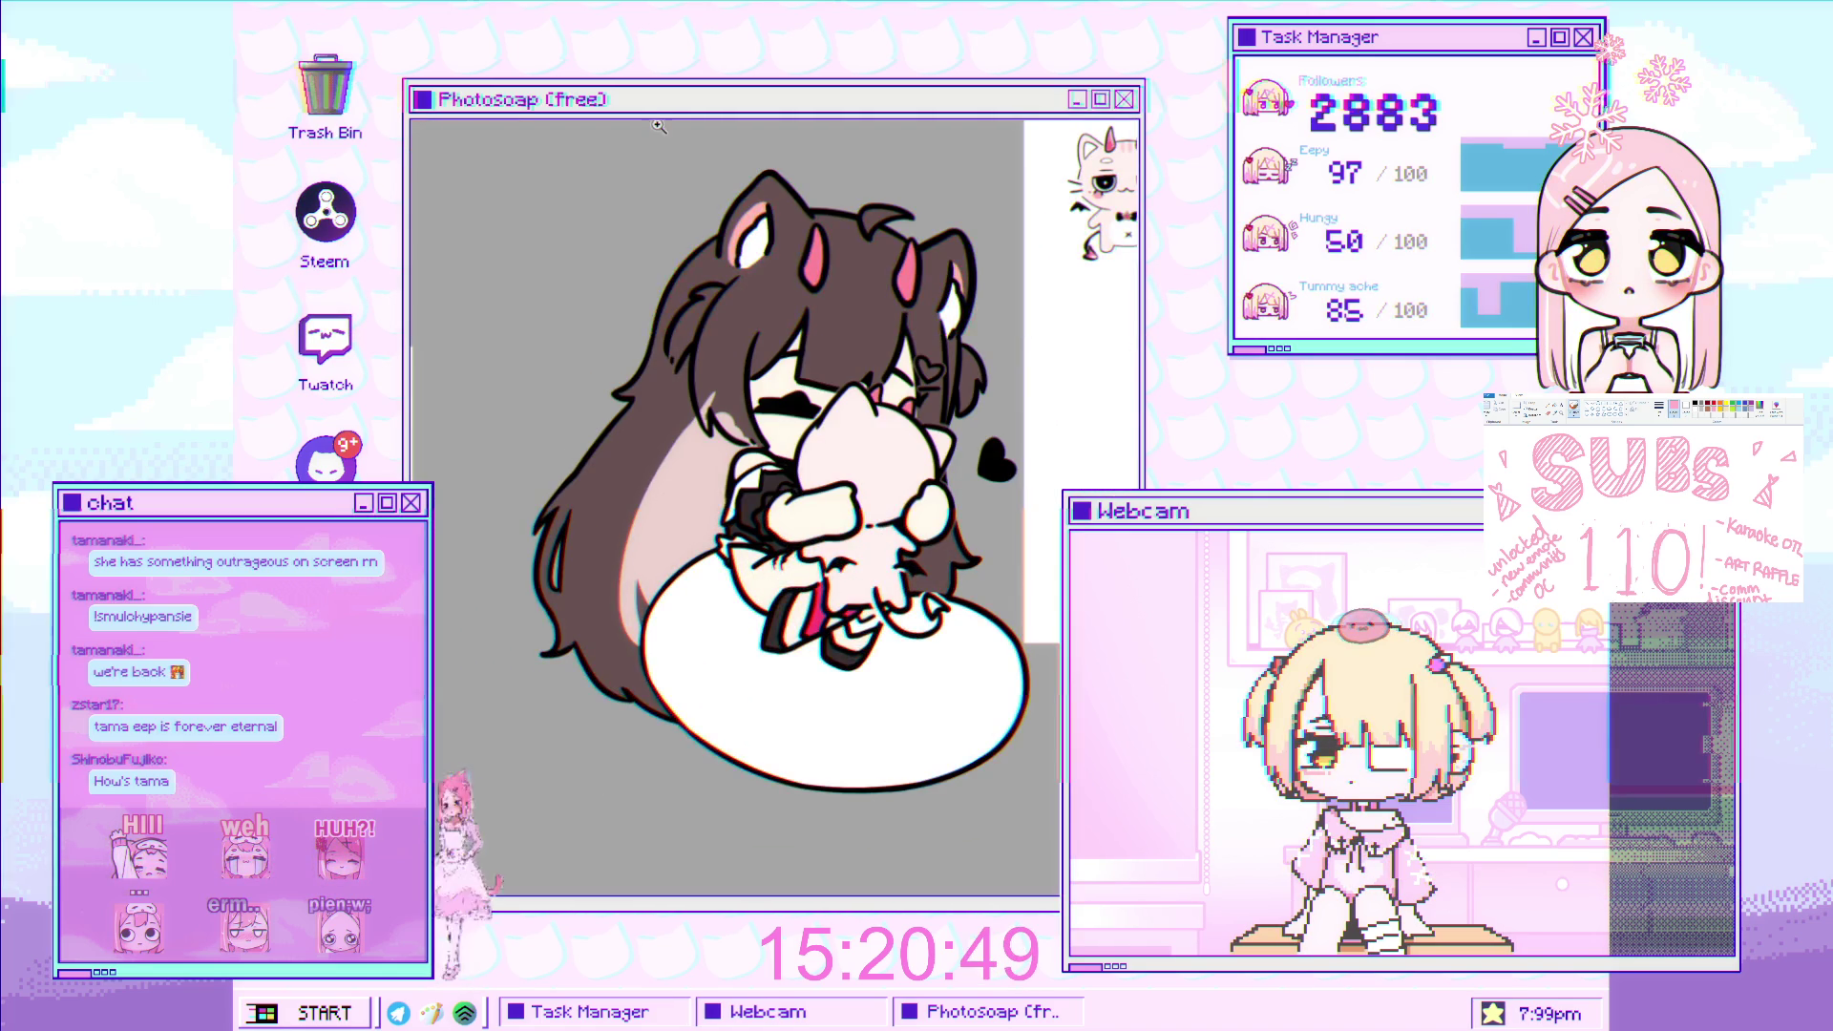
scroll(617, 535, up, 1)
scroll(617, 535, up, 1)
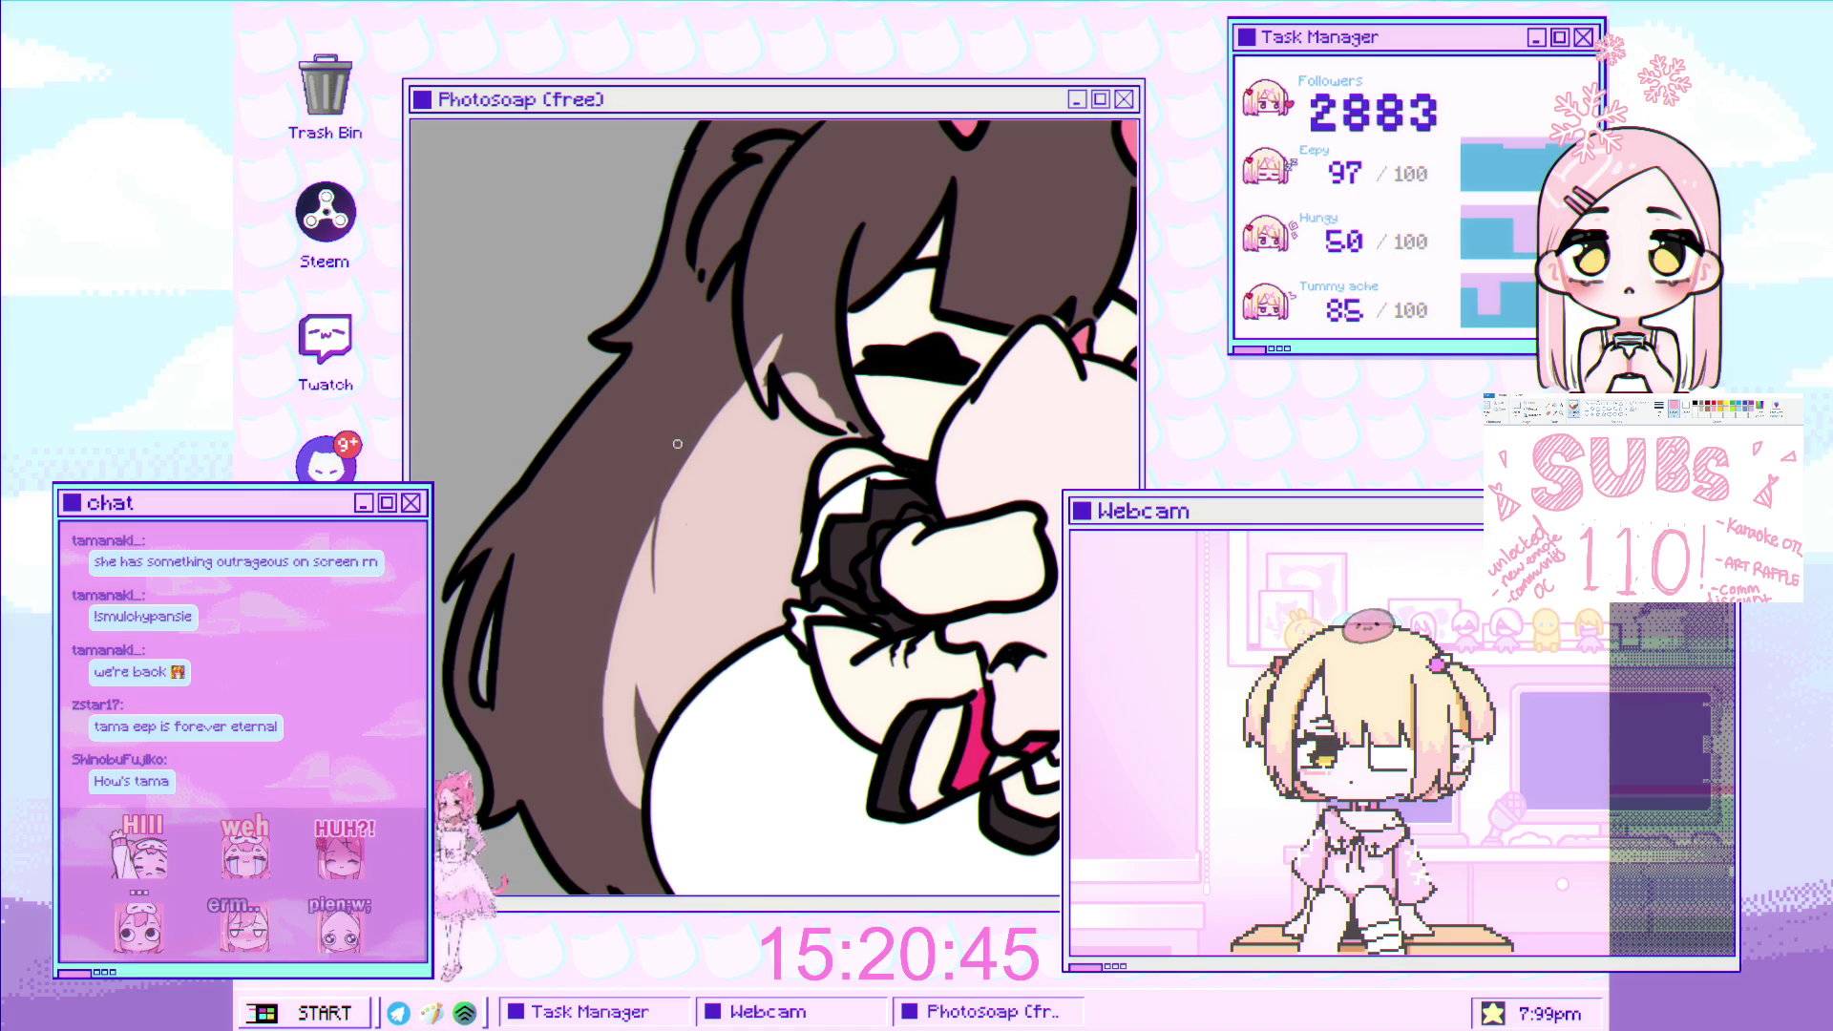
scroll(694, 444, up, 1)
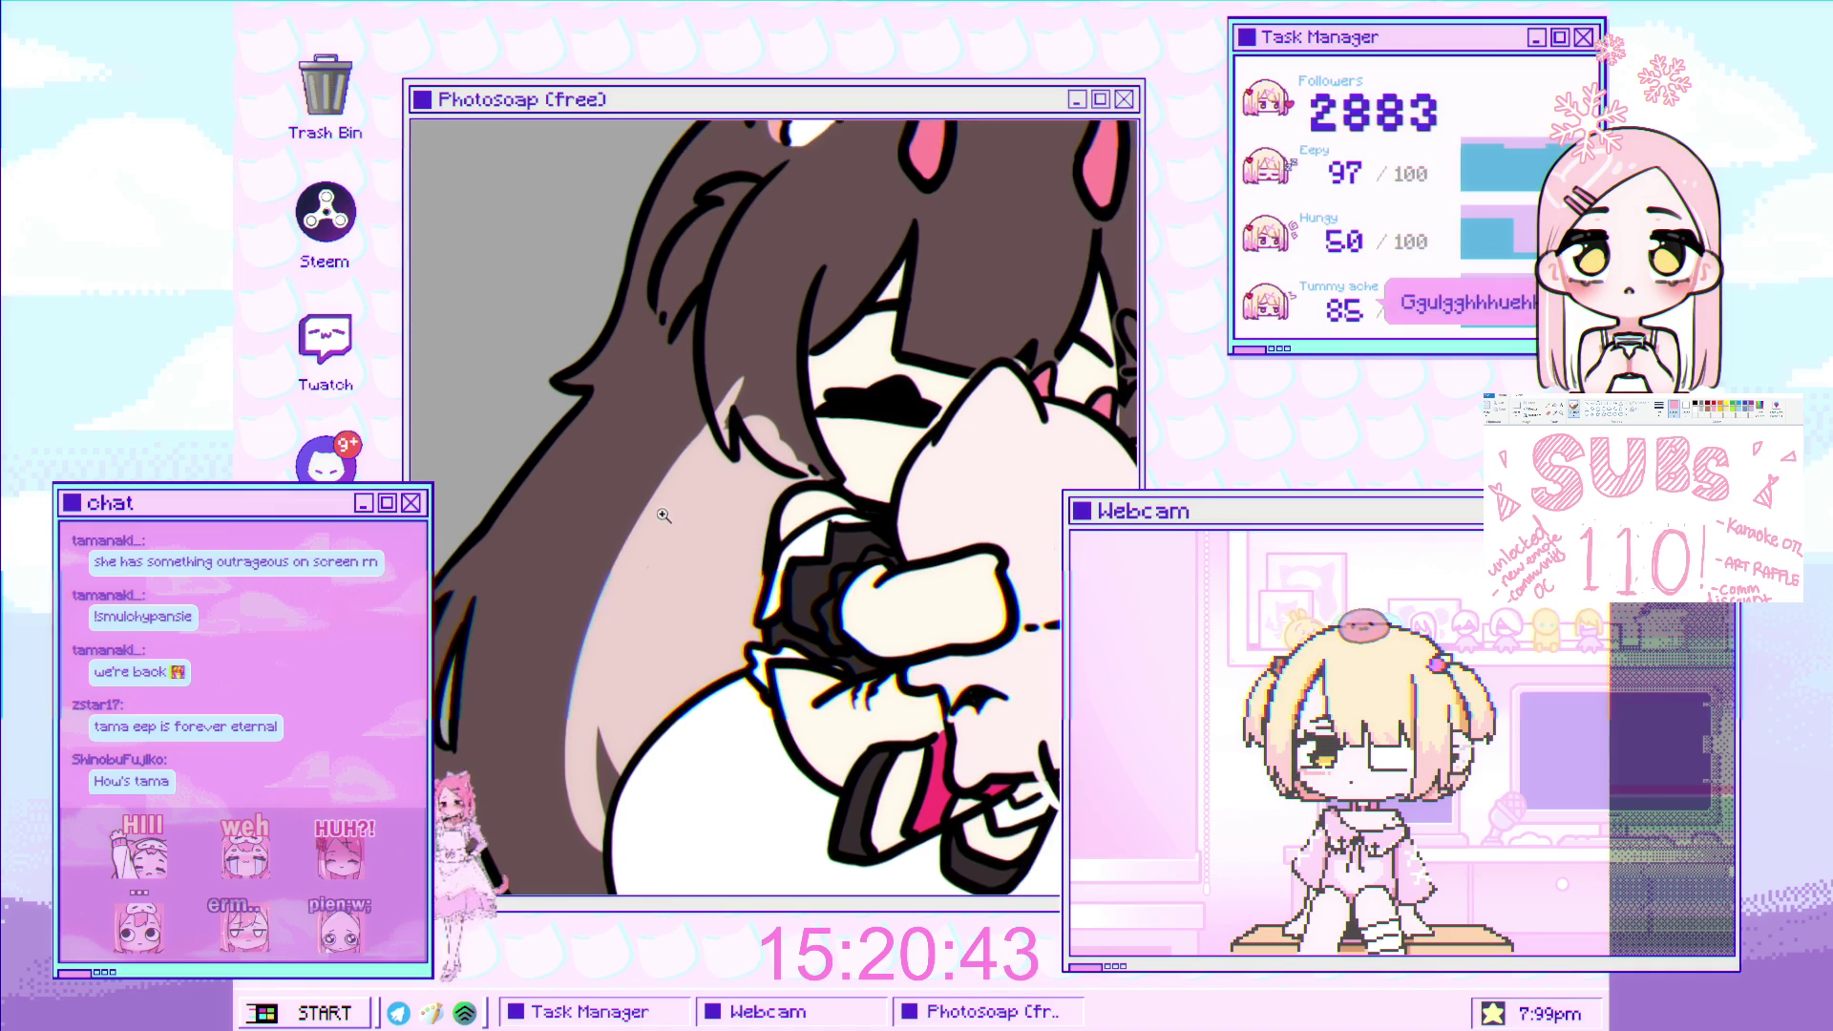
scroll(661, 511, up, 1)
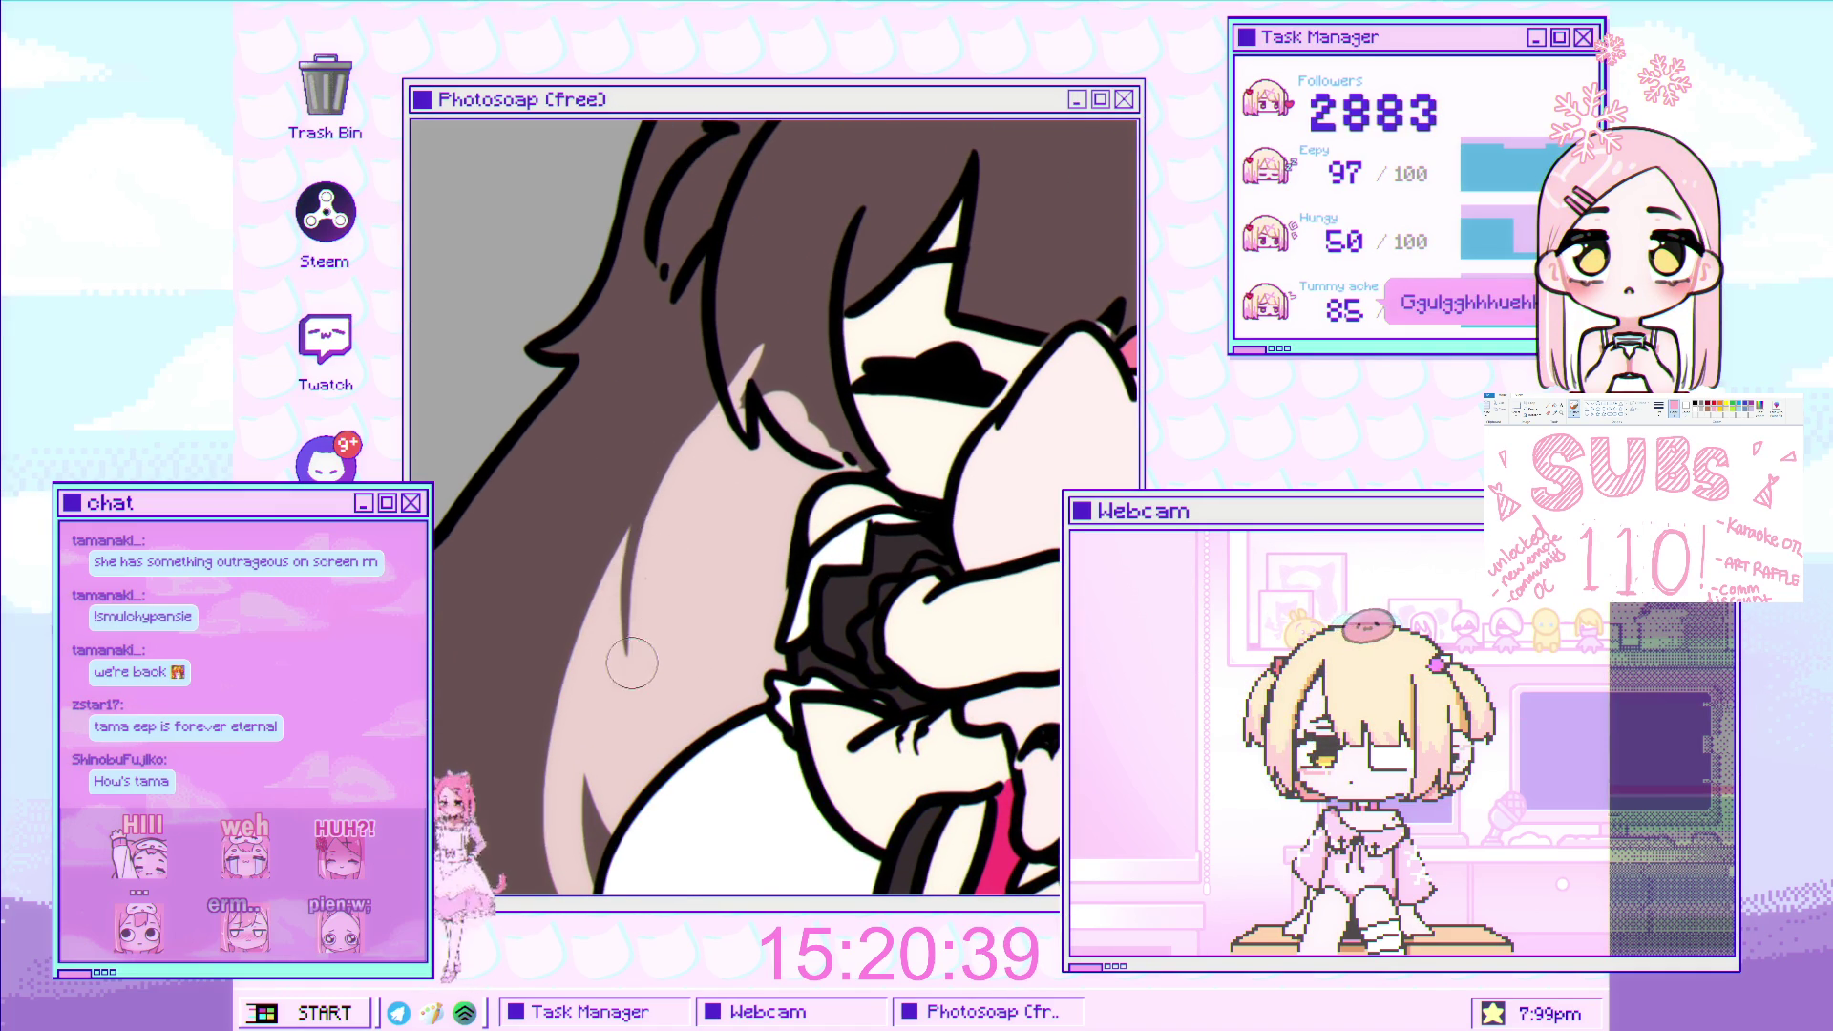
scroll(632, 663, down, 3)
scroll(745, 329, up, 1)
scroll(745, 330, up, 2)
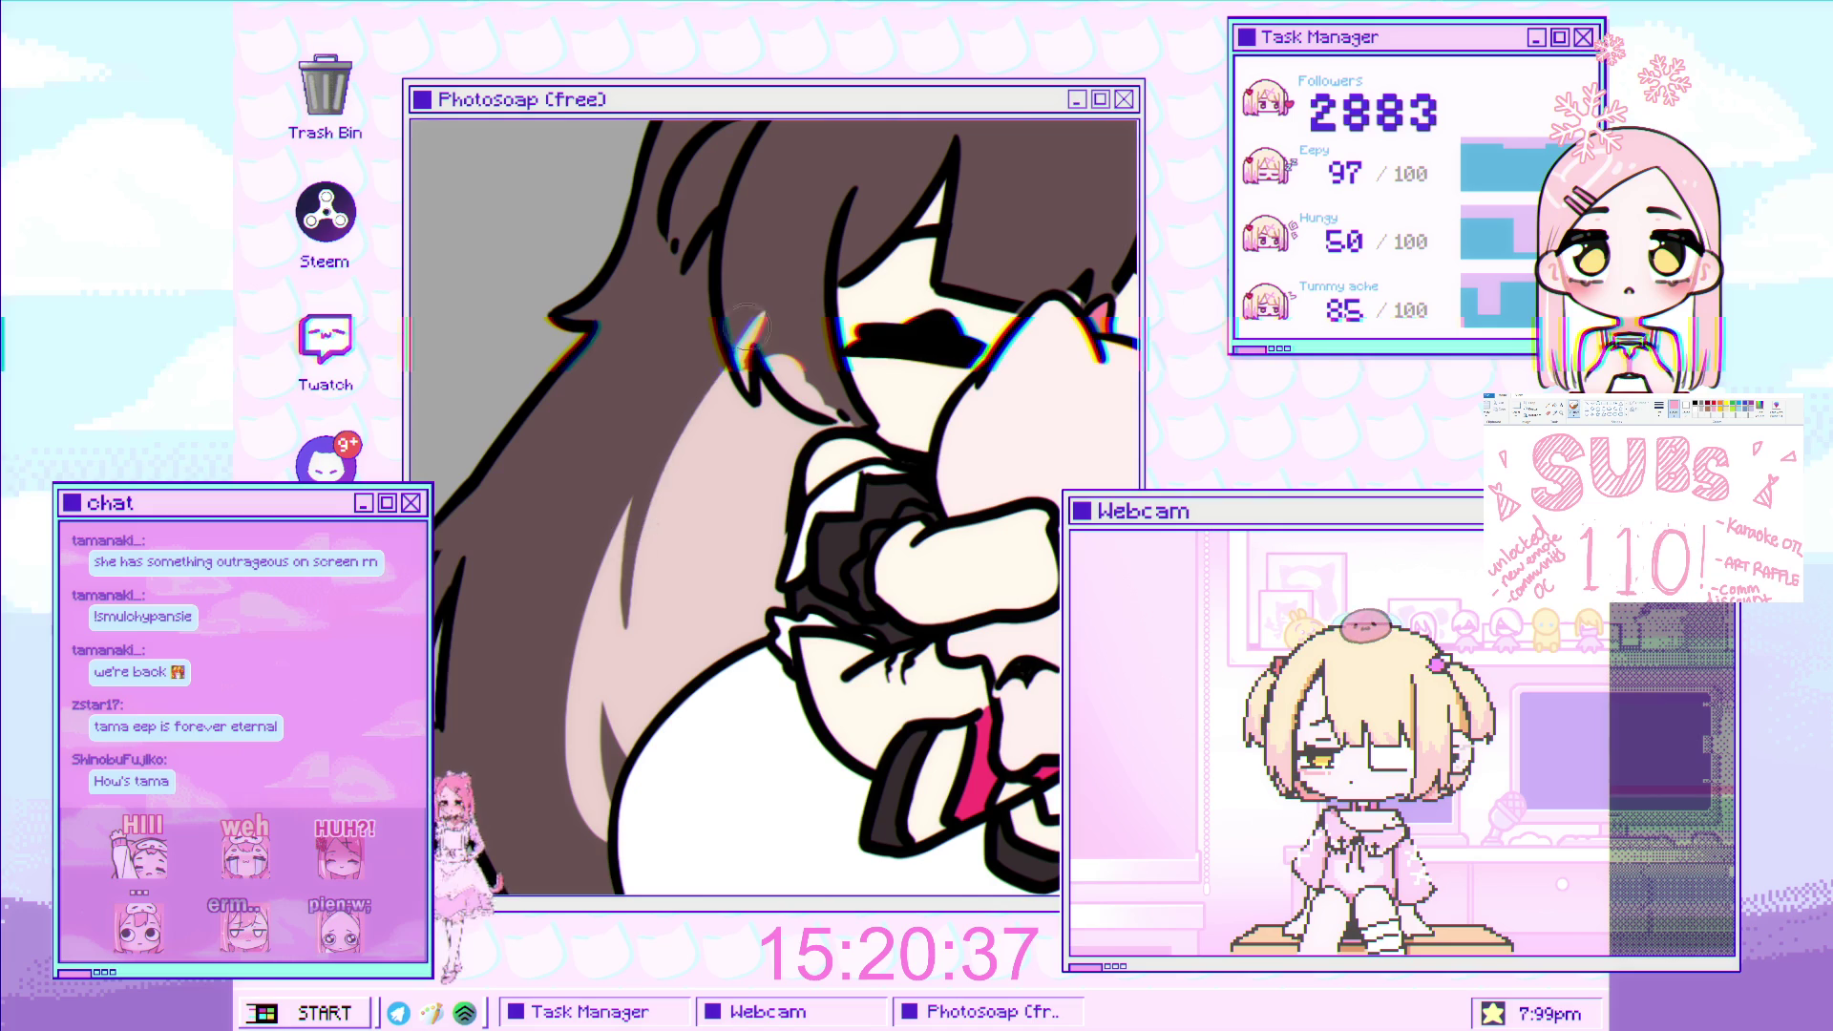
scroll(625, 573, down, 1)
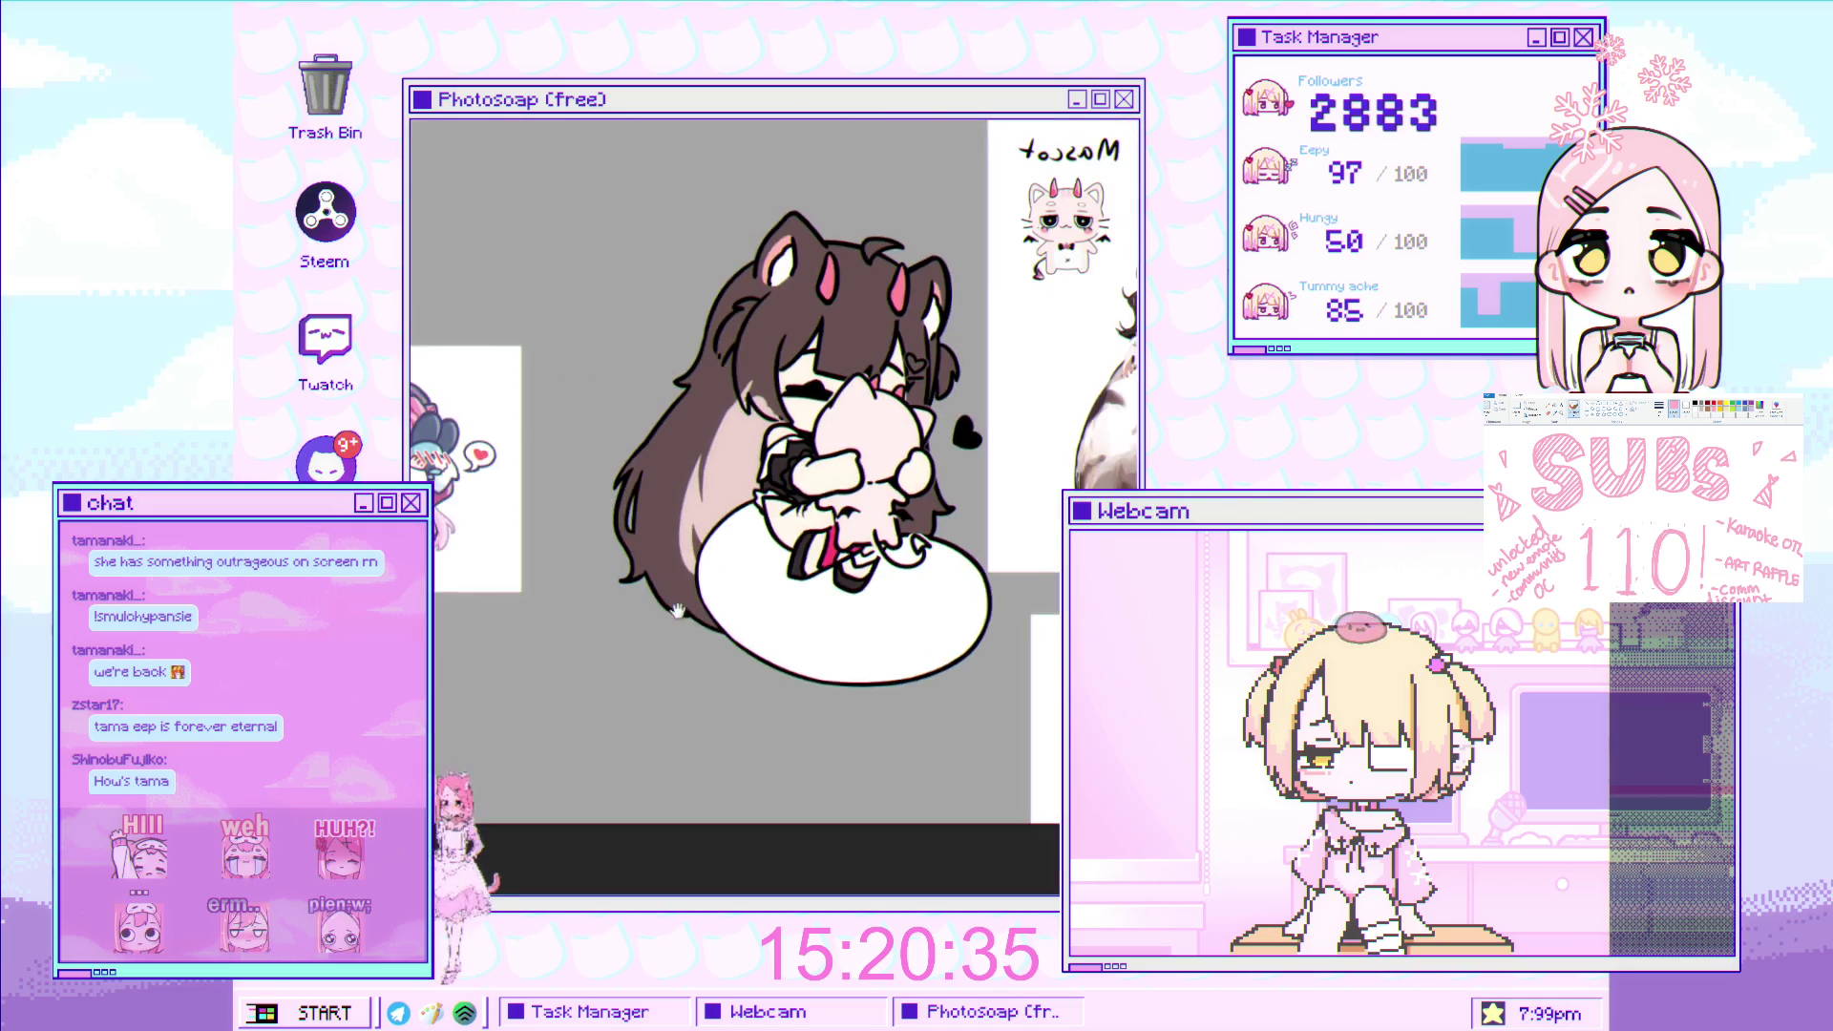
scroll(624, 512, down, 1)
scroll(623, 513, up, 3)
scroll(620, 514, down, 3)
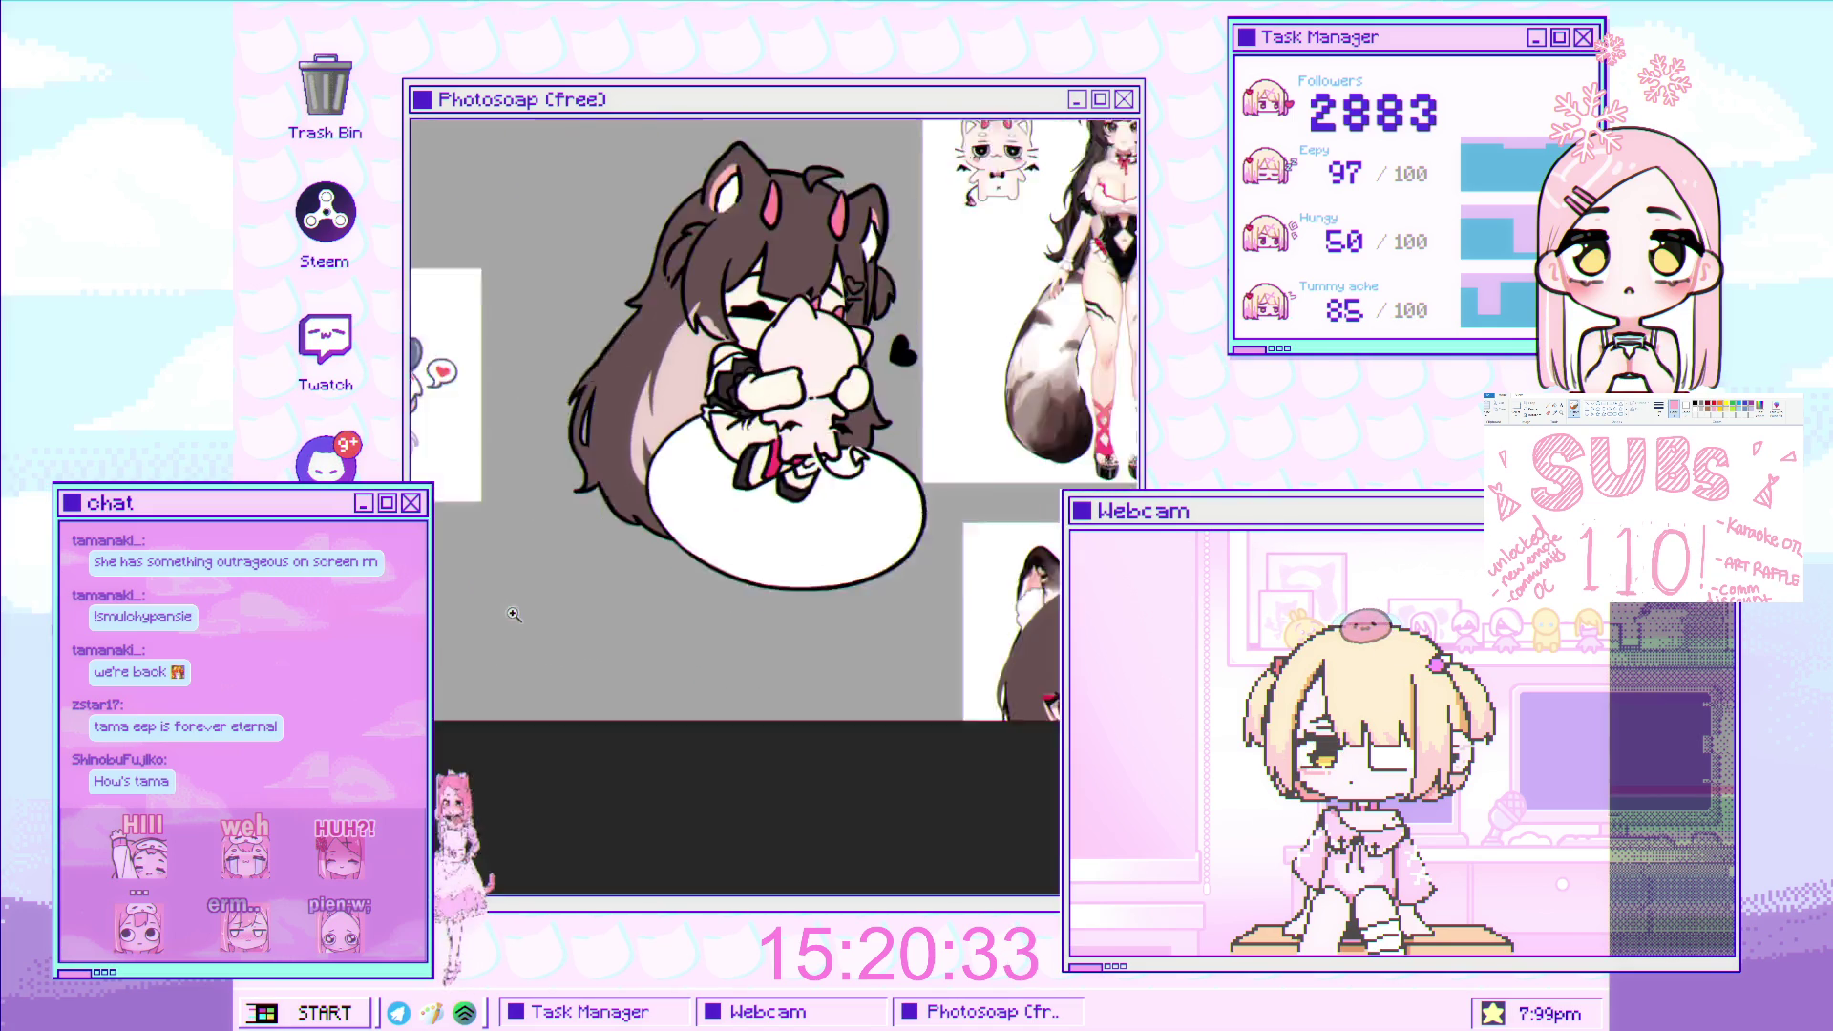
scroll(616, 516, down, 1)
scroll(609, 517, up, 1)
scroll(610, 517, up, 3)
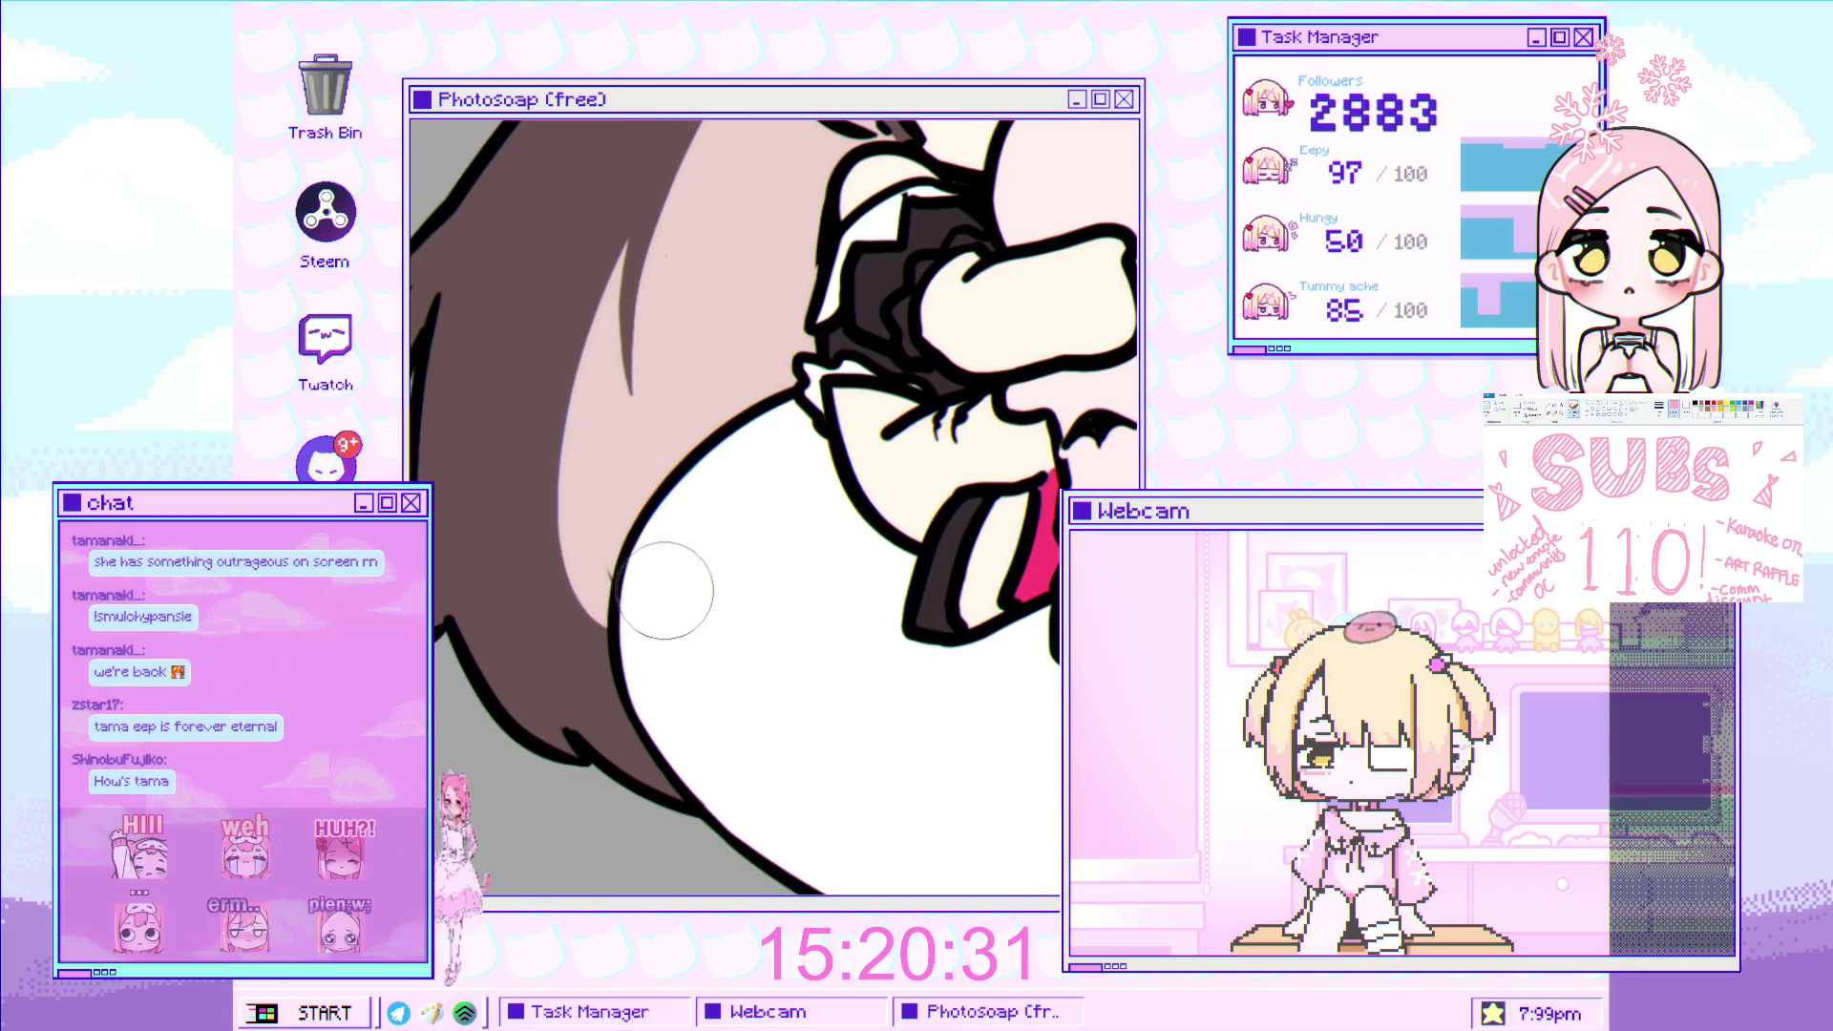
scroll(654, 563, down, 3)
scroll(647, 544, up, 1)
scroll(642, 525, down, 2)
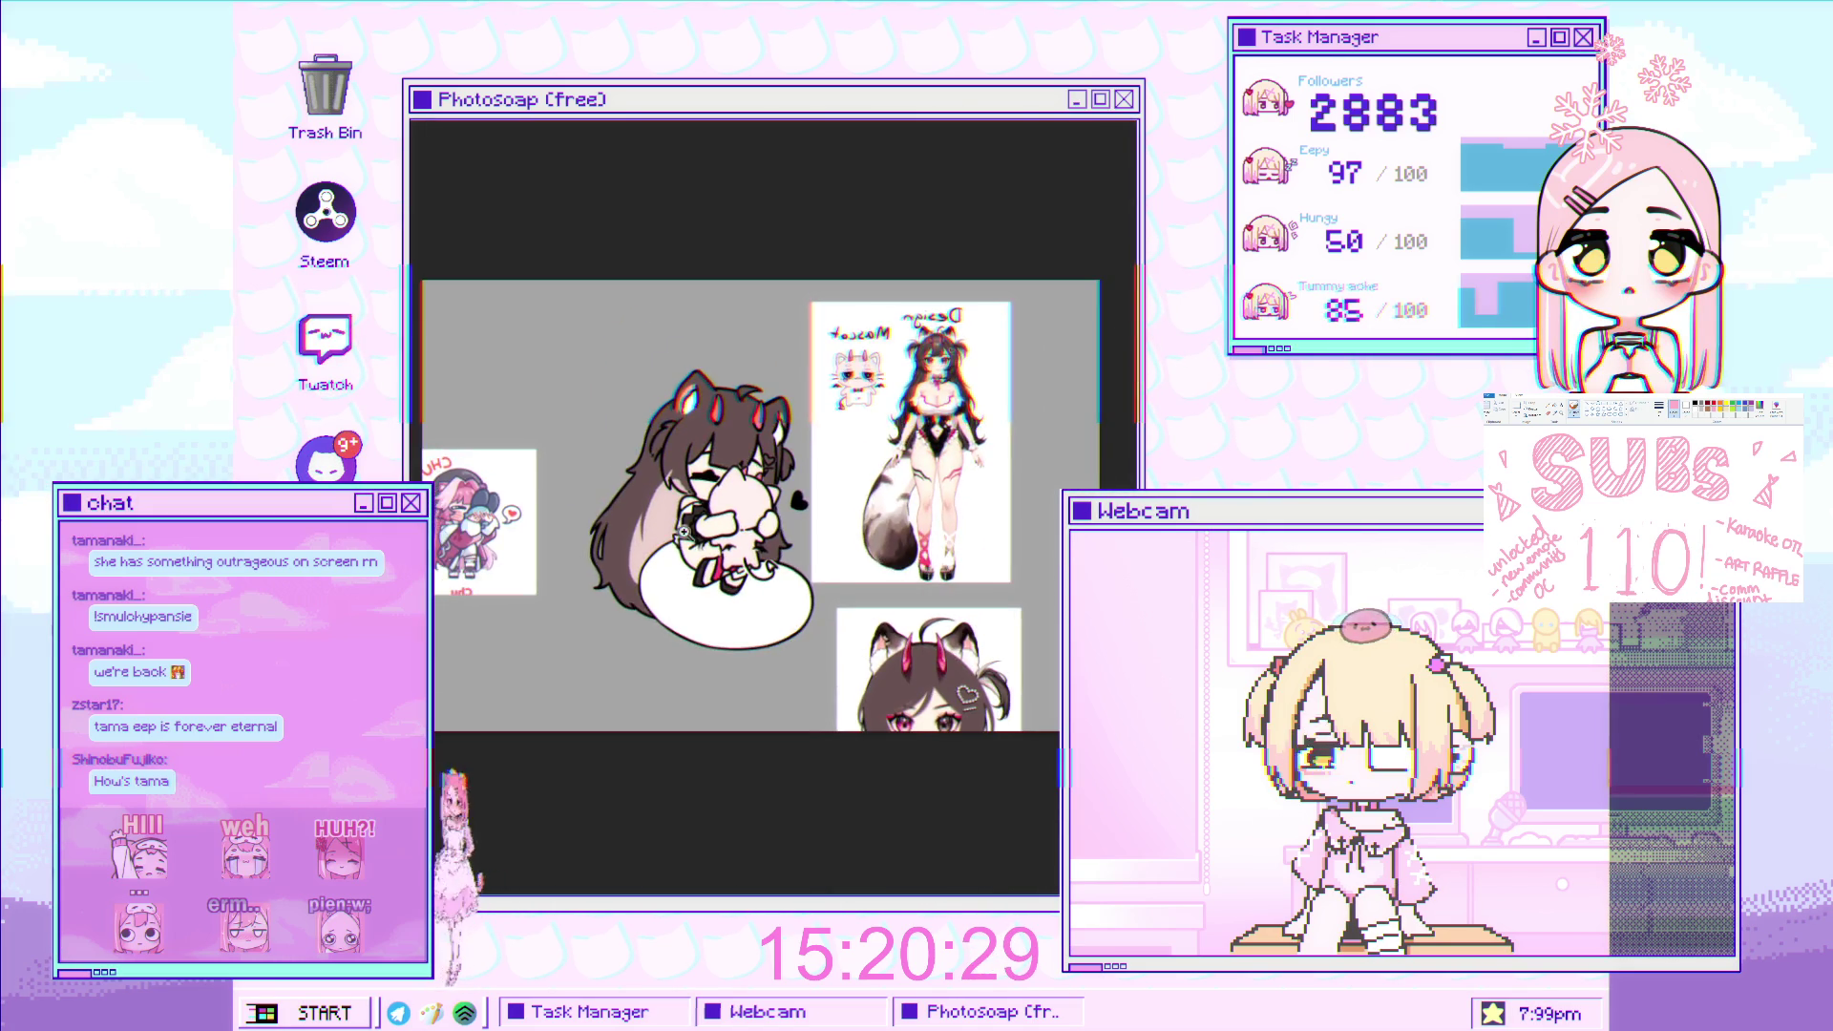
scroll(637, 507, up, 2)
scroll(638, 507, up, 3)
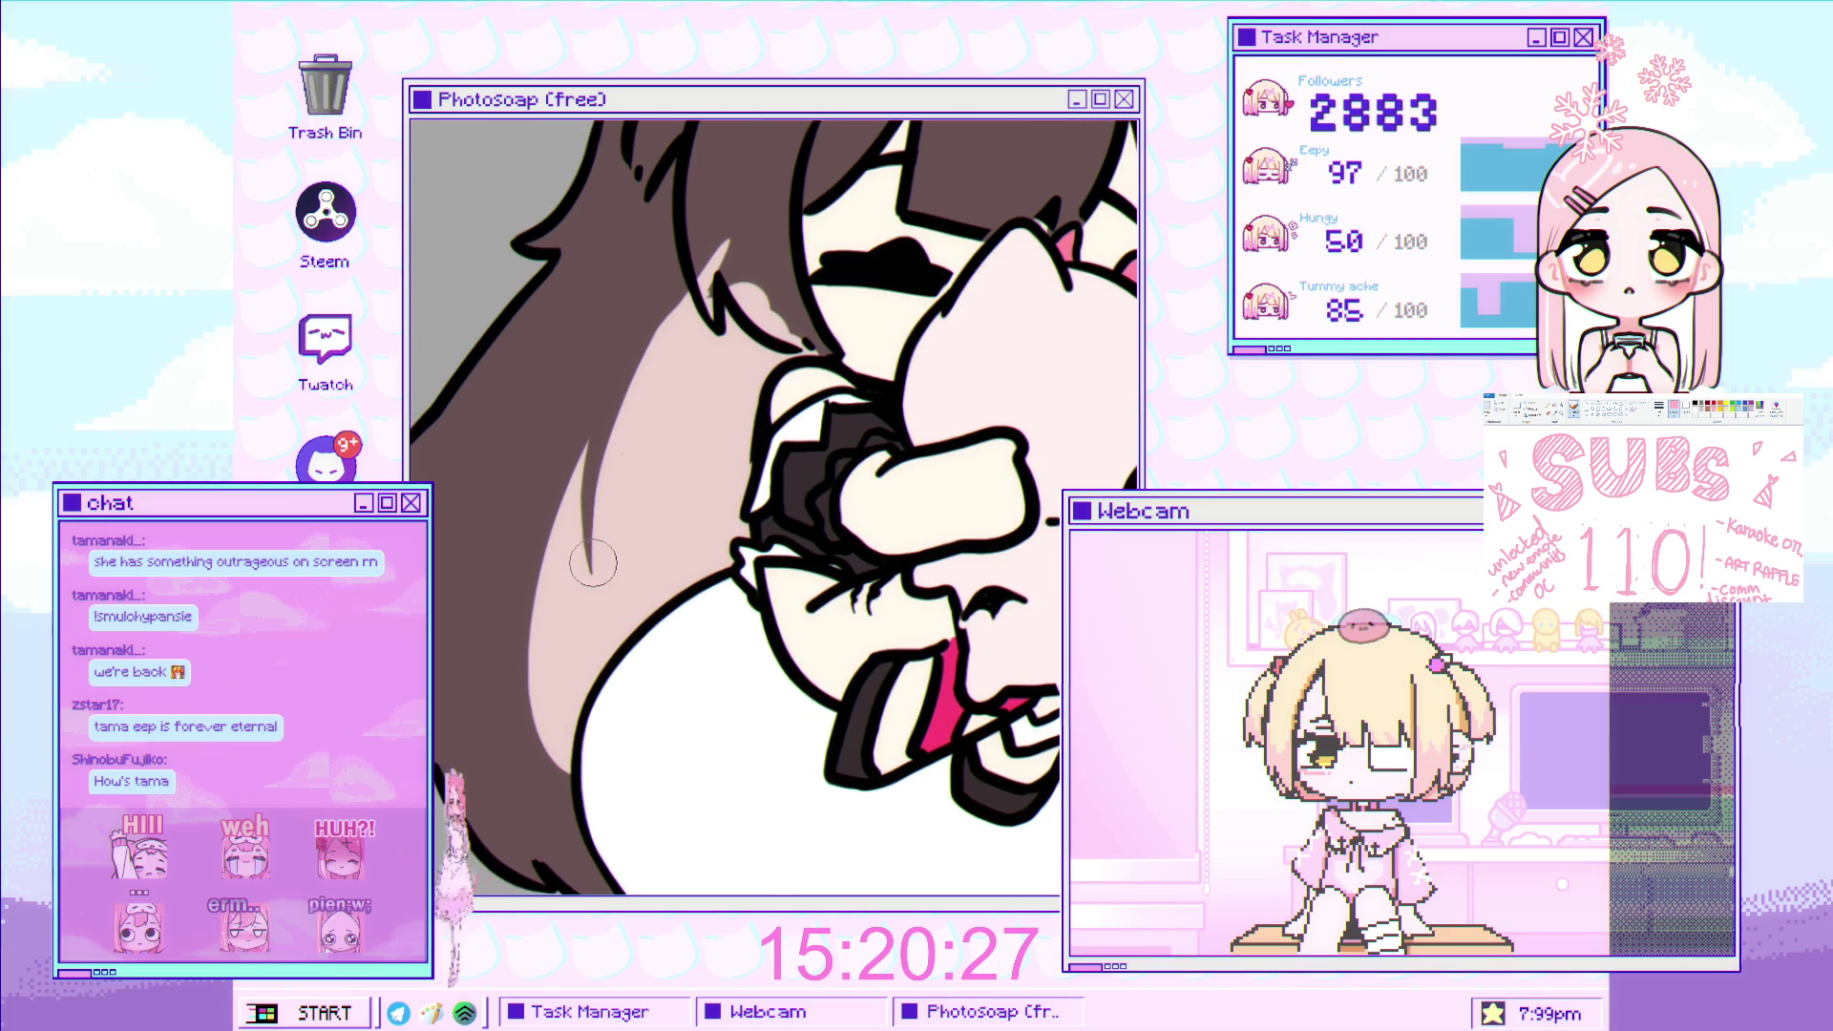
scroll(695, 306, down, 3)
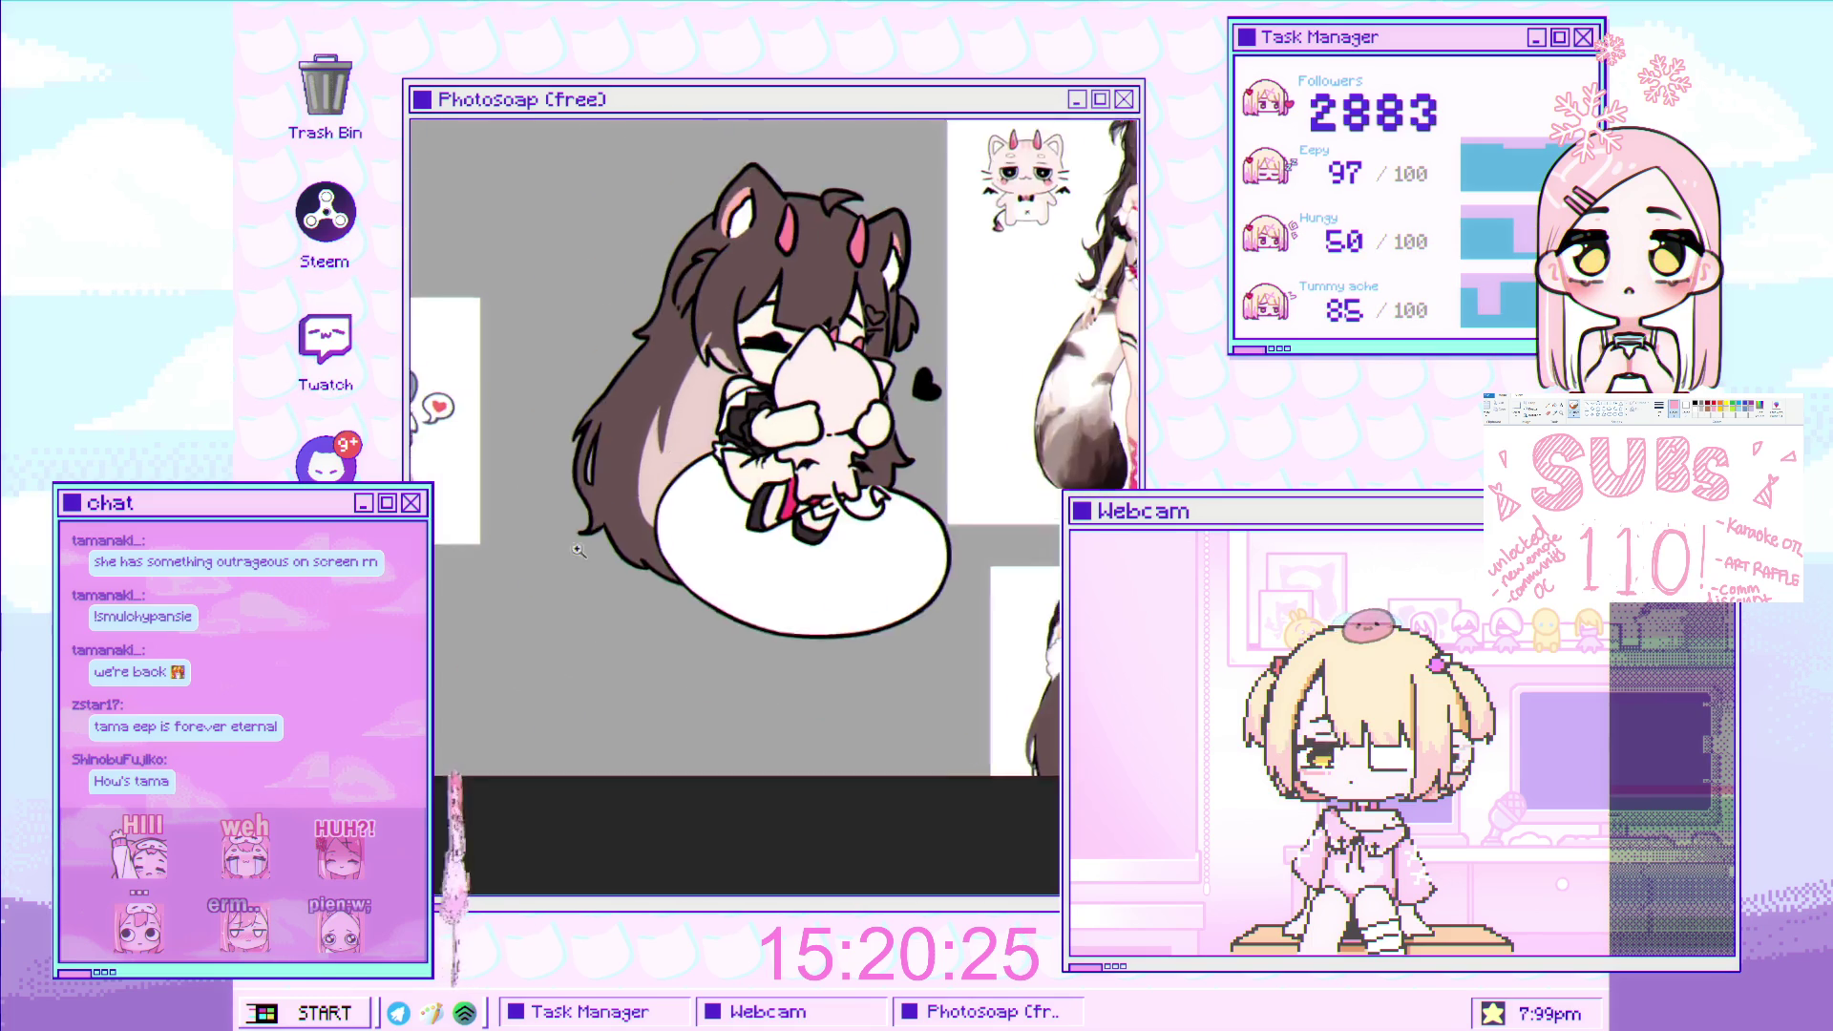
scroll(688, 344, up, 1)
scroll(678, 401, up, 2)
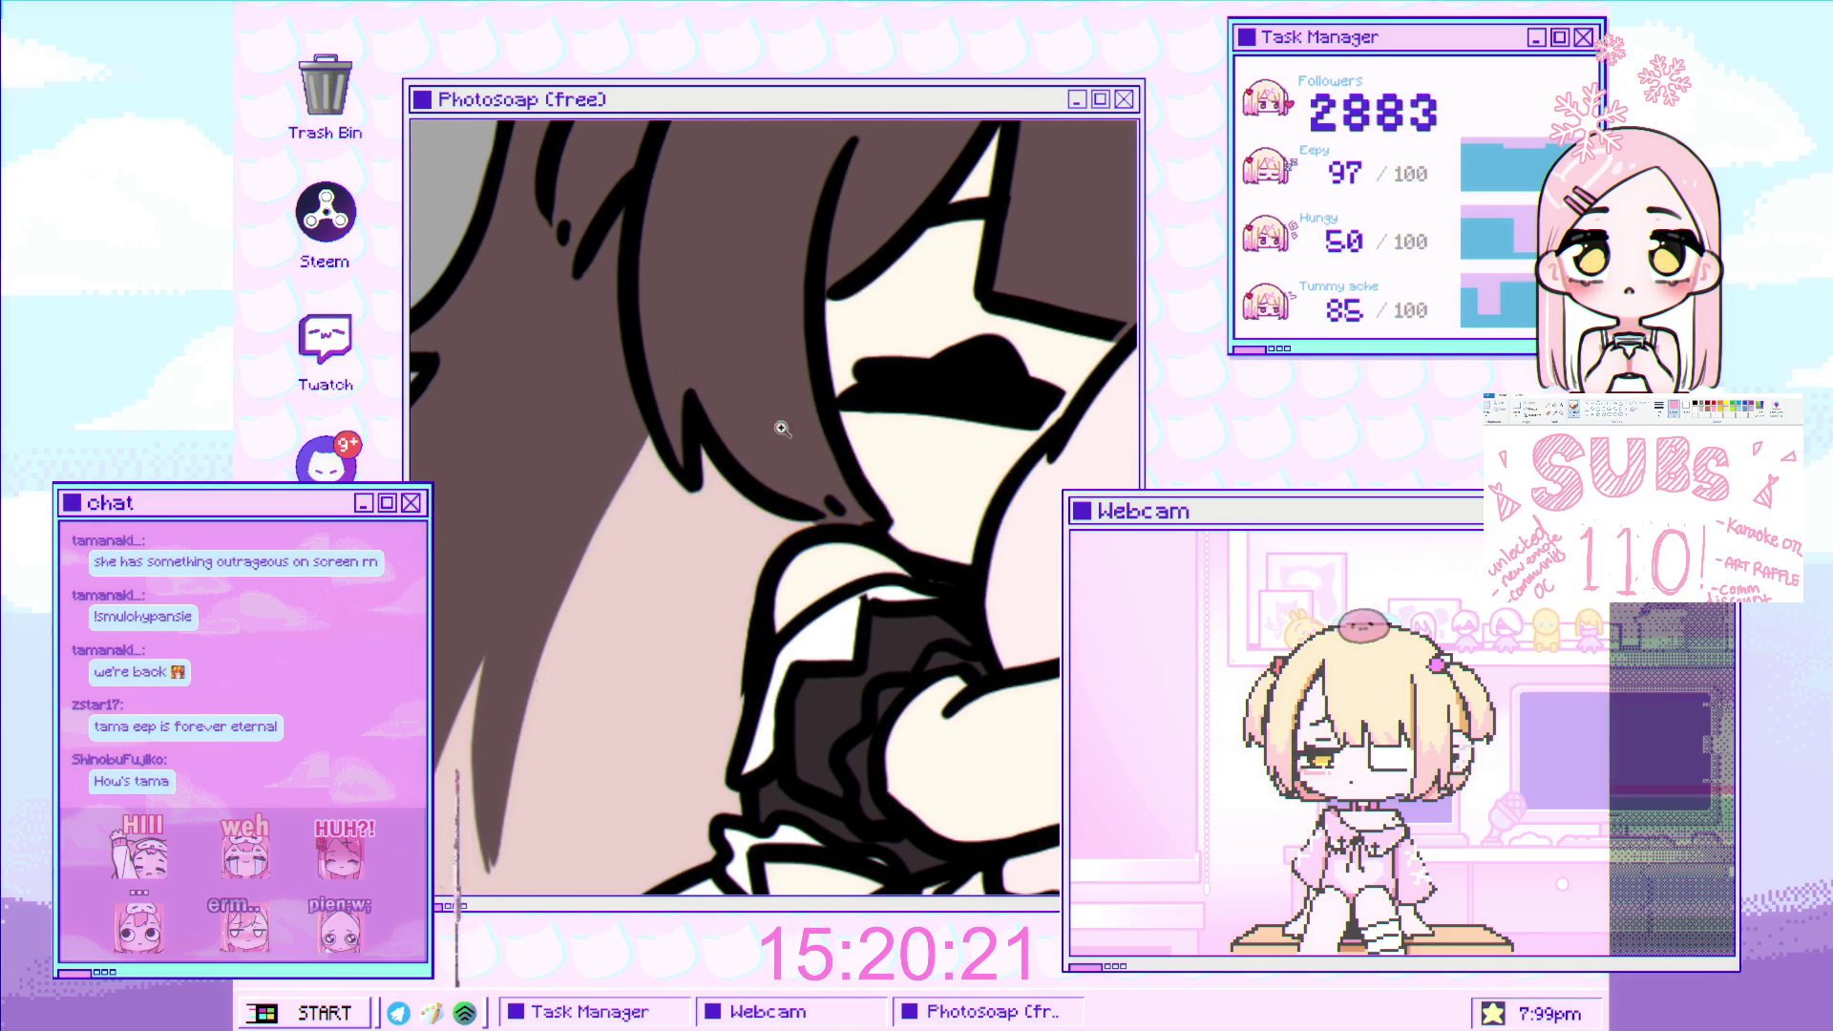
scroll(782, 429, down, 3)
scroll(764, 439, down, 1)
scroll(735, 448, up, 1)
scroll(710, 462, up, 3)
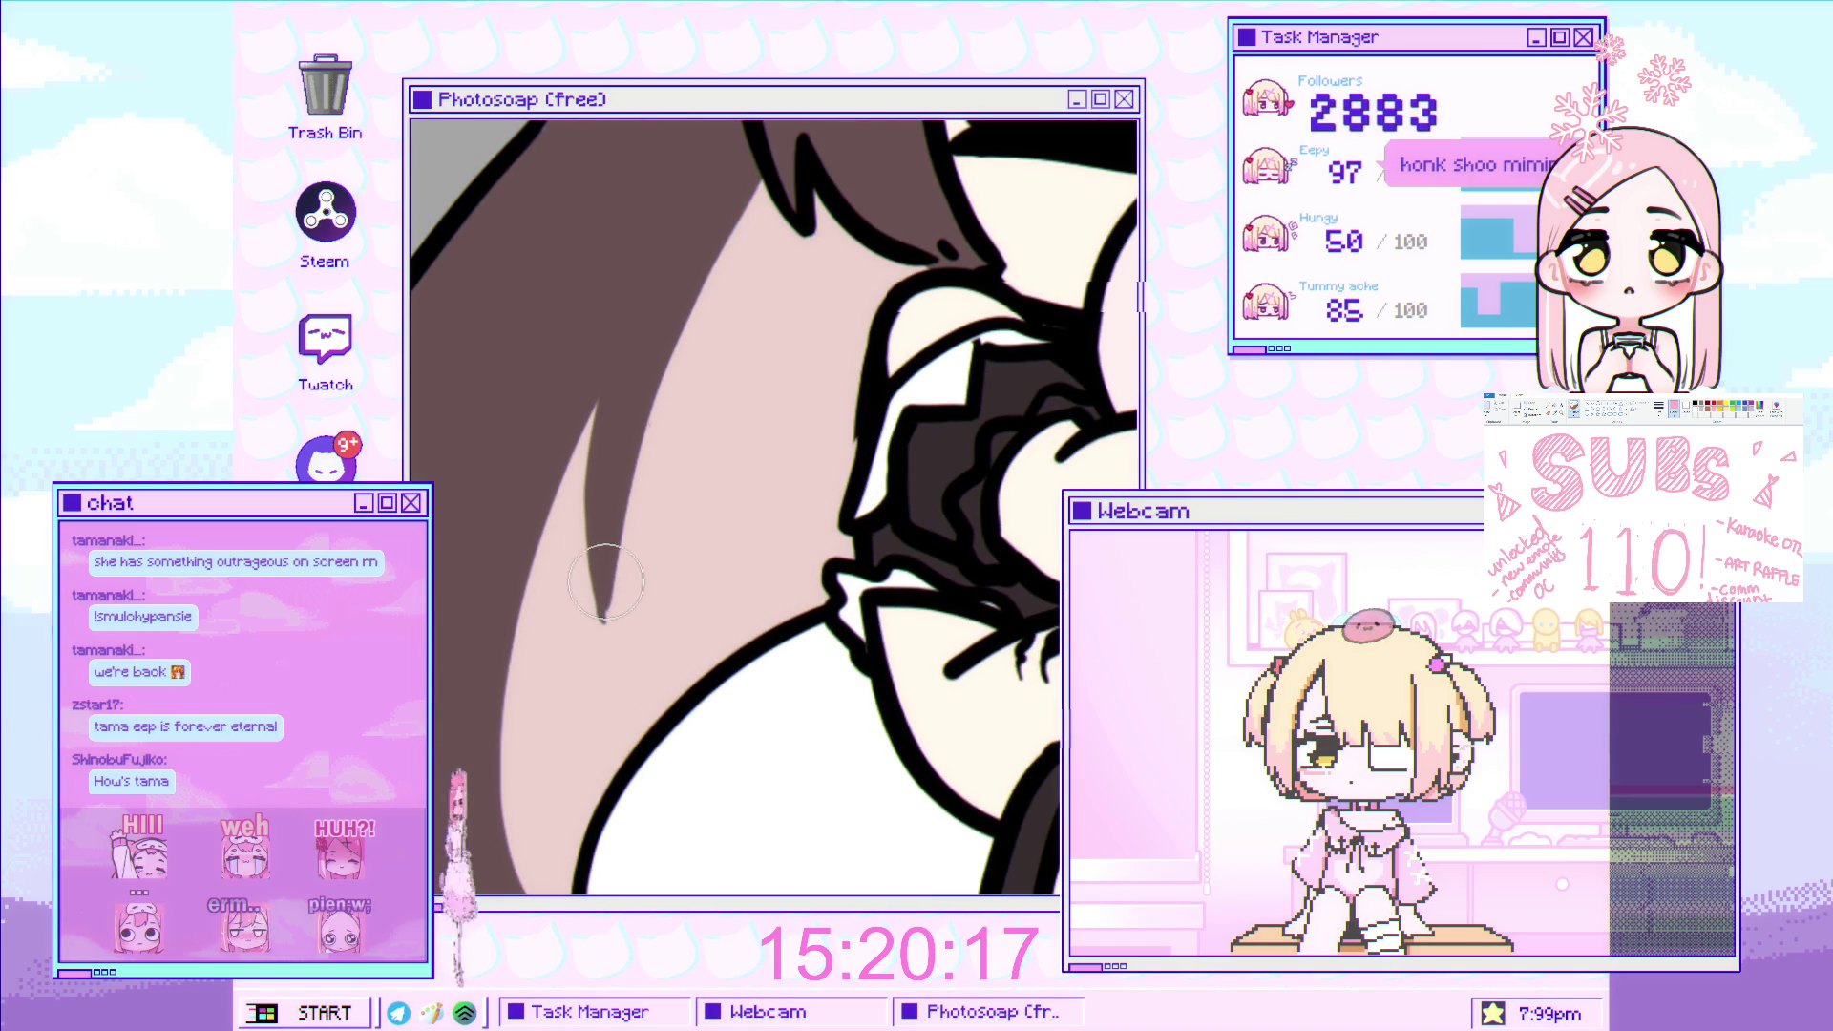
key(bracketright)
key(bracketright)
key(bracketright)
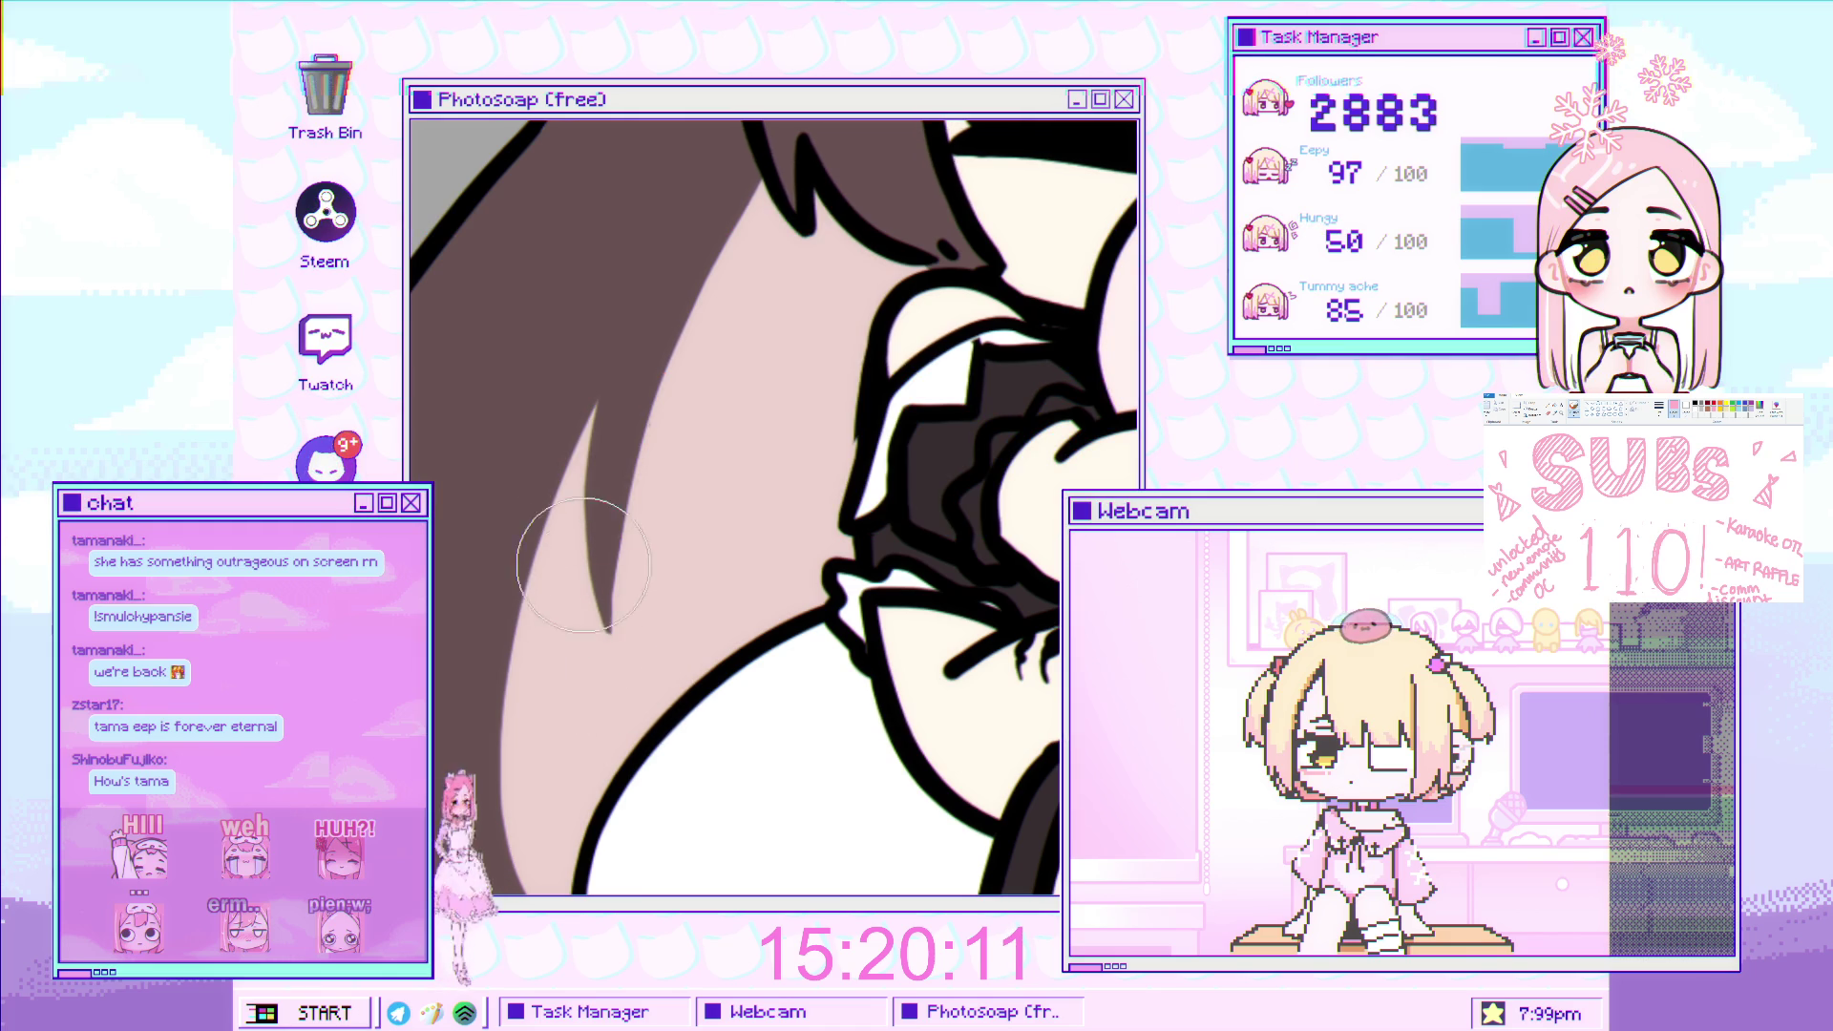
scroll(622, 702, down, 3)
scroll(622, 702, up, 3)
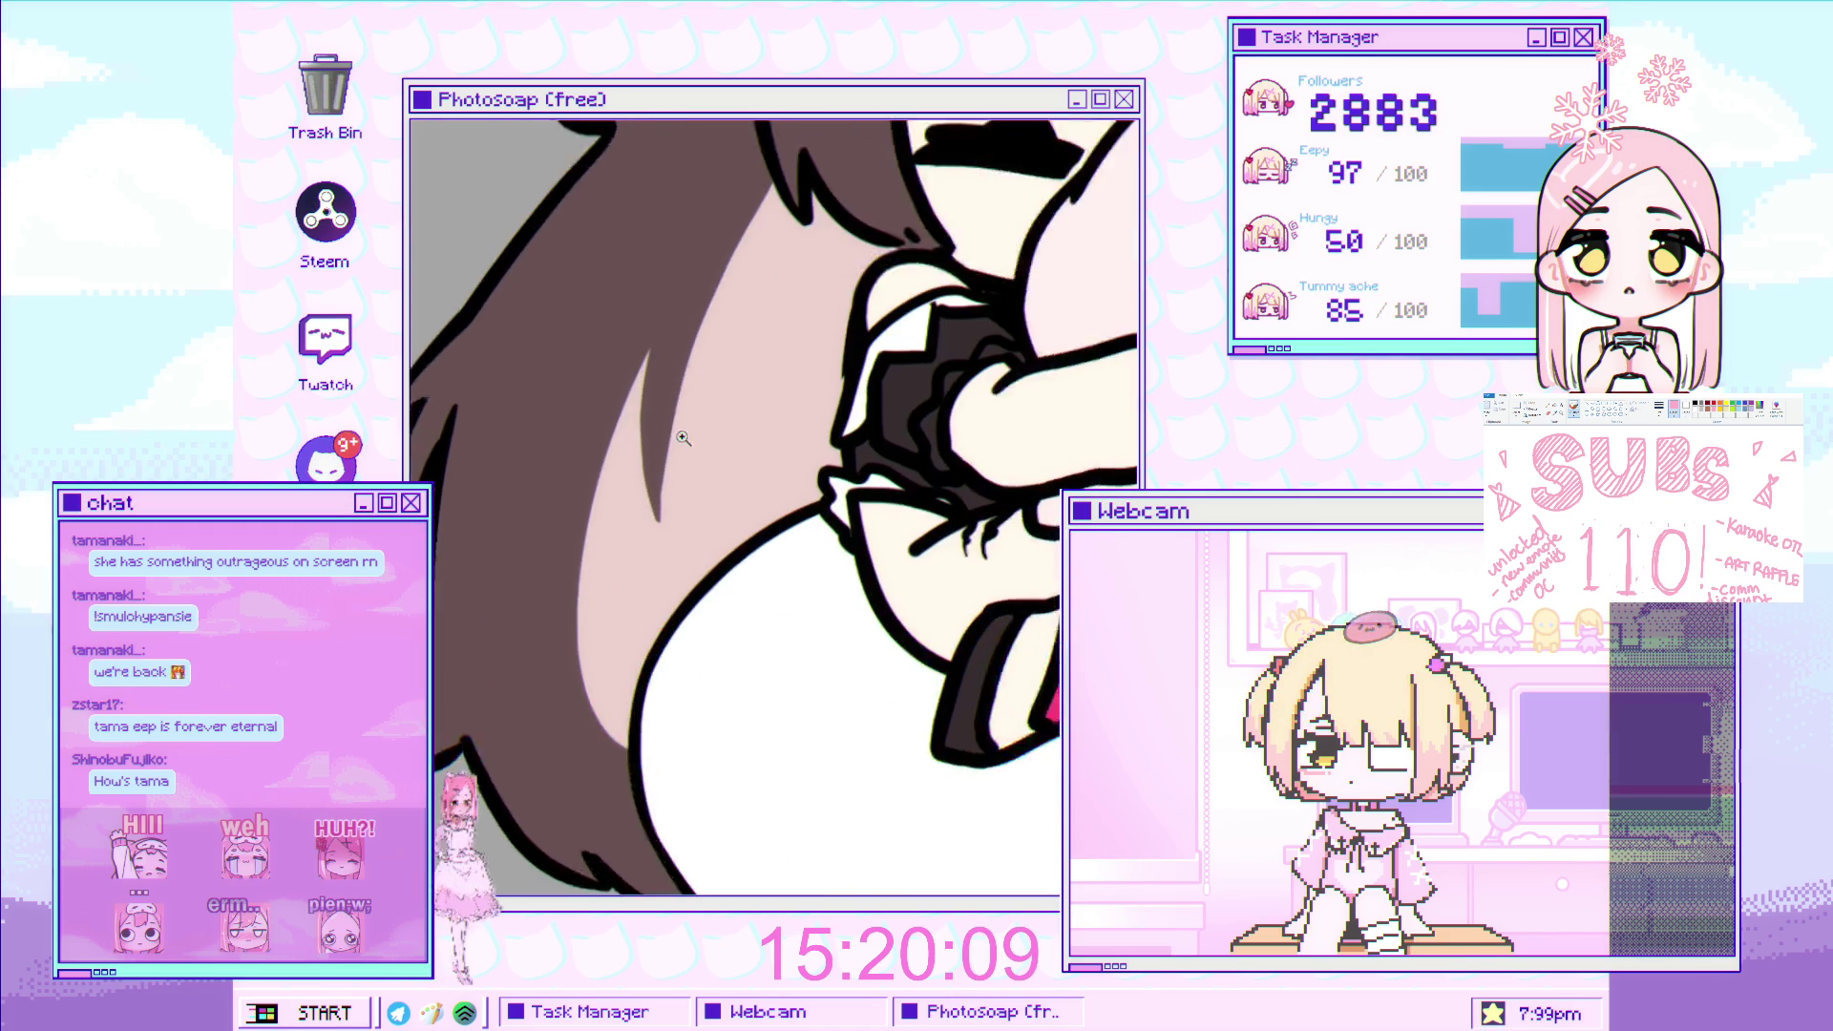
drag(680, 315, 549, 592)
key(ctrl+z)
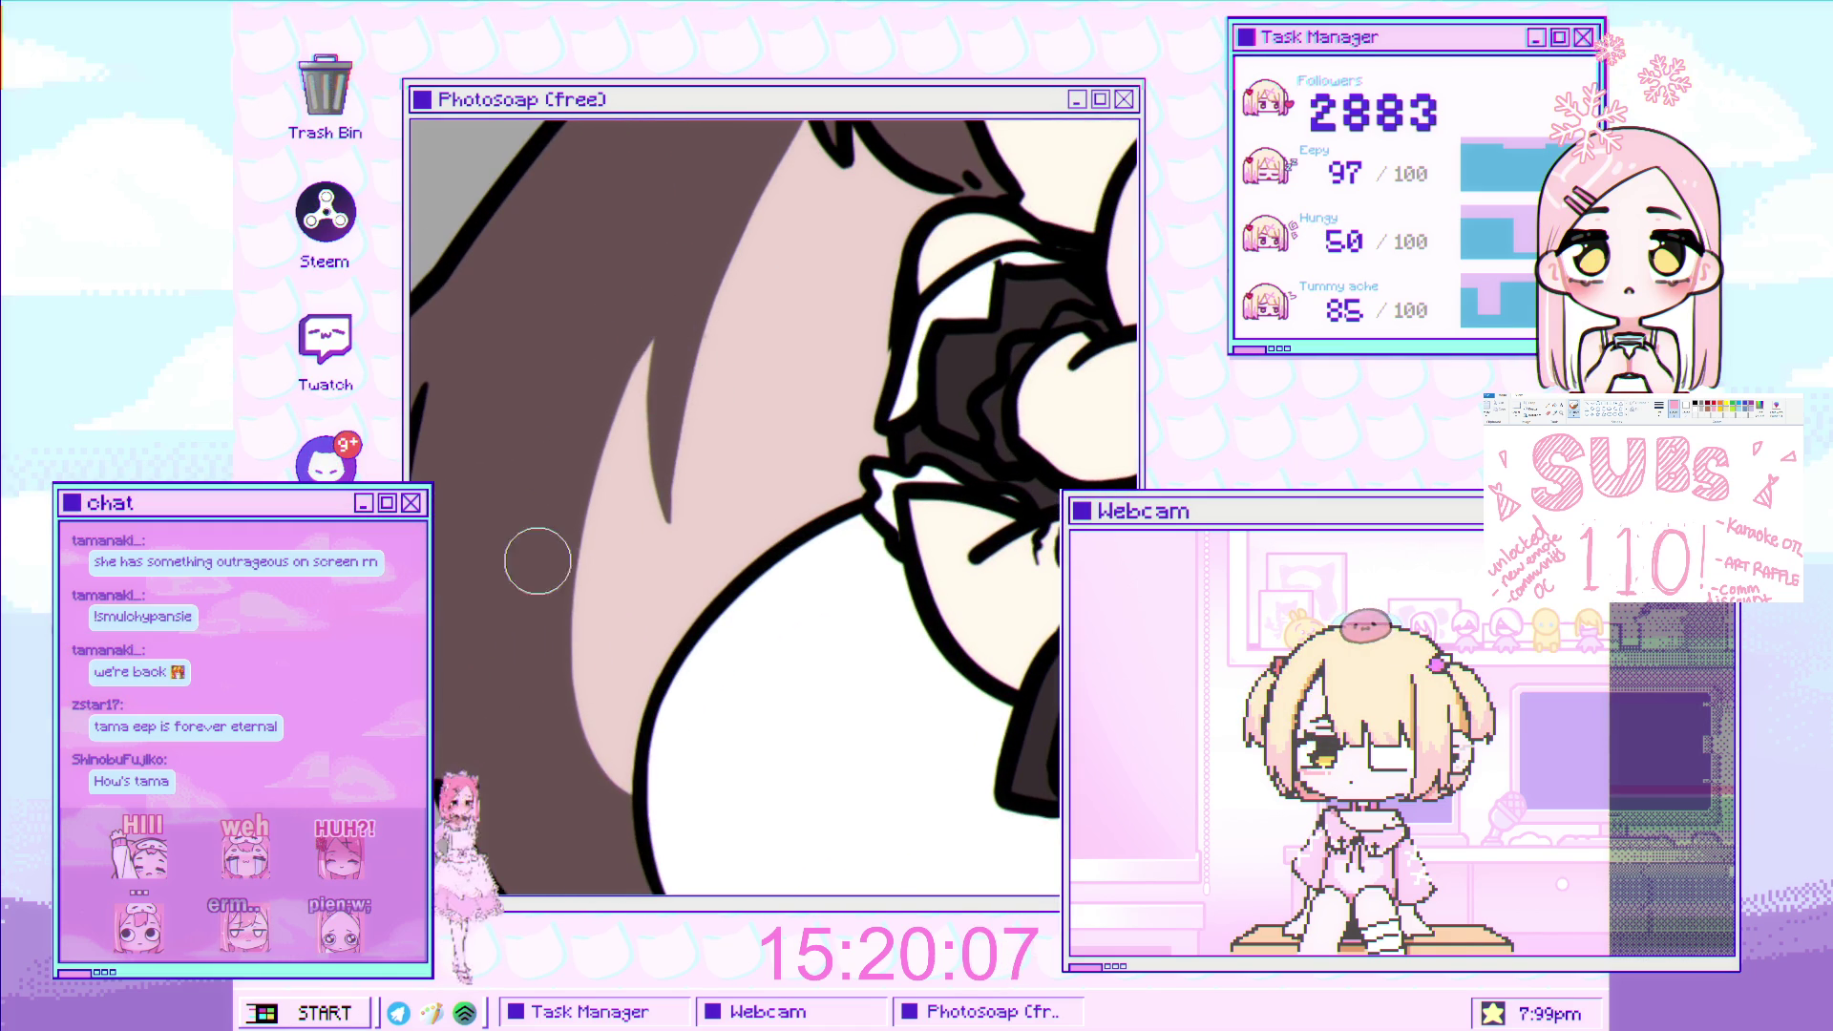
drag(605, 278, 532, 622)
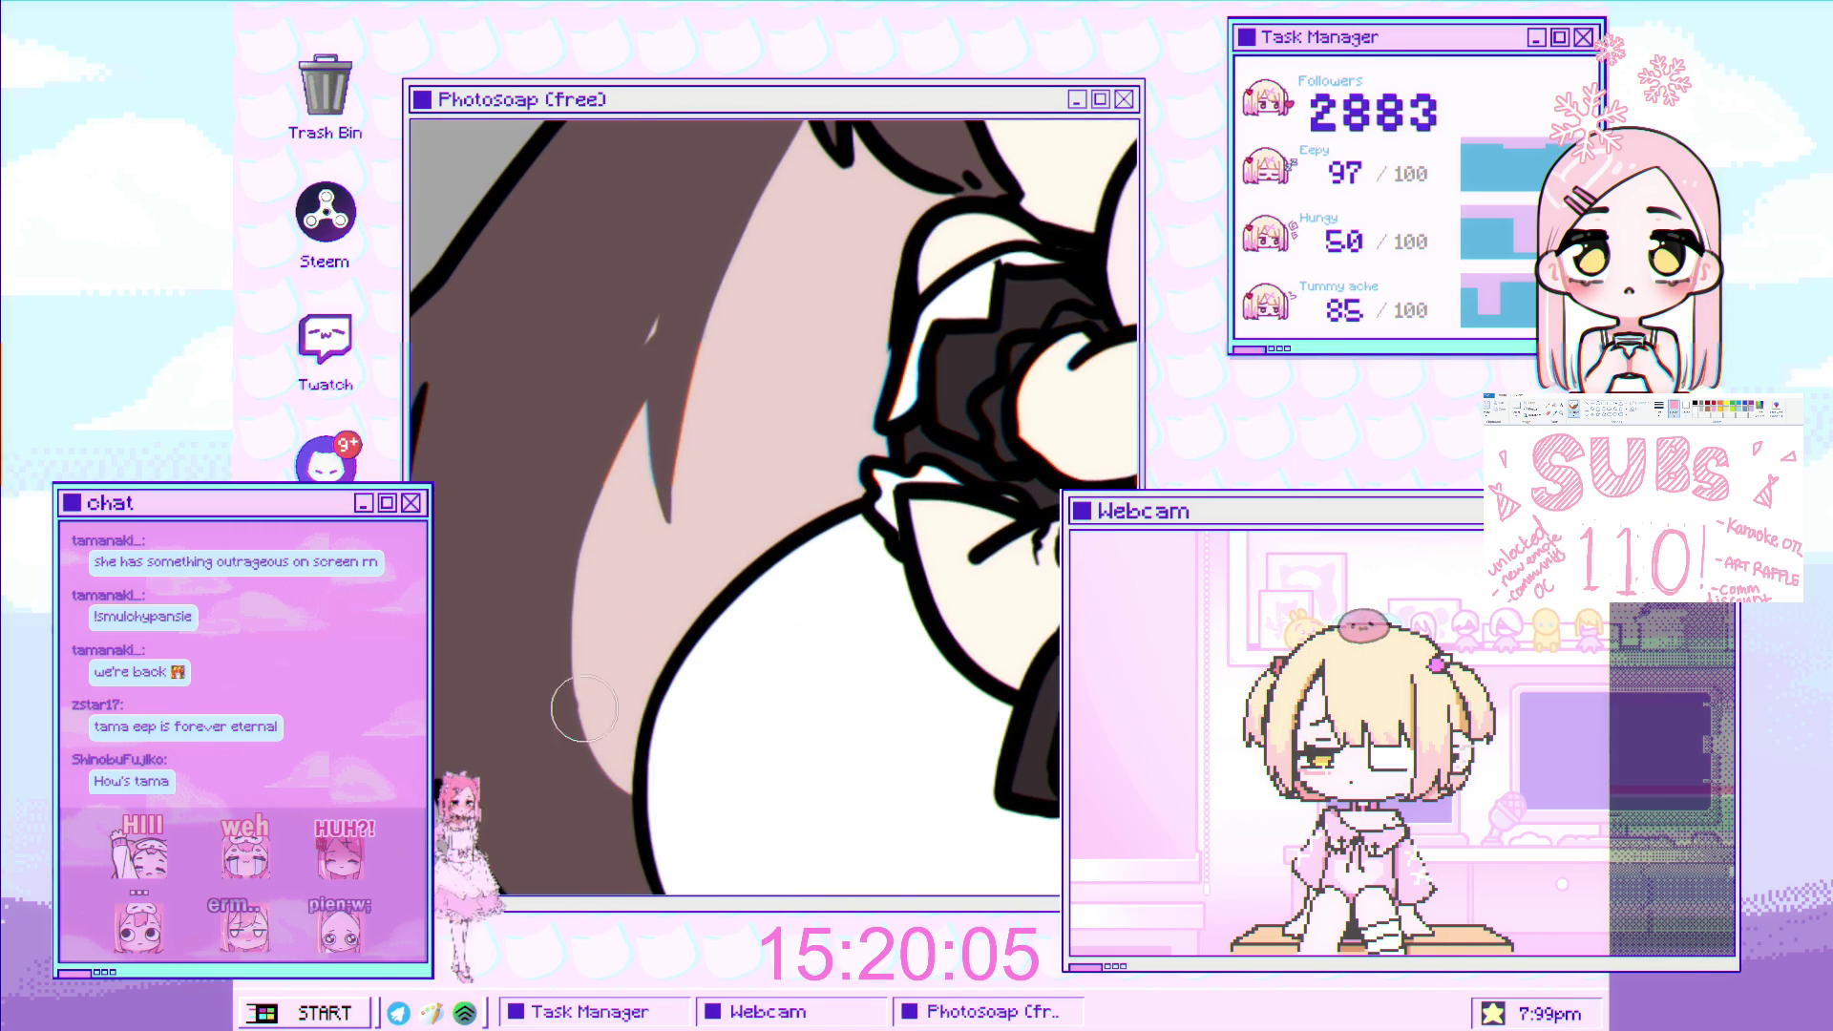
Shrink the brush, zoom in on the hugging hands, and paint a dark stroke down the hair.
mouse_move(691, 367)
mouse_down()
mouse_move(511, 725)
mouse_move(638, 559)
mouse_up()
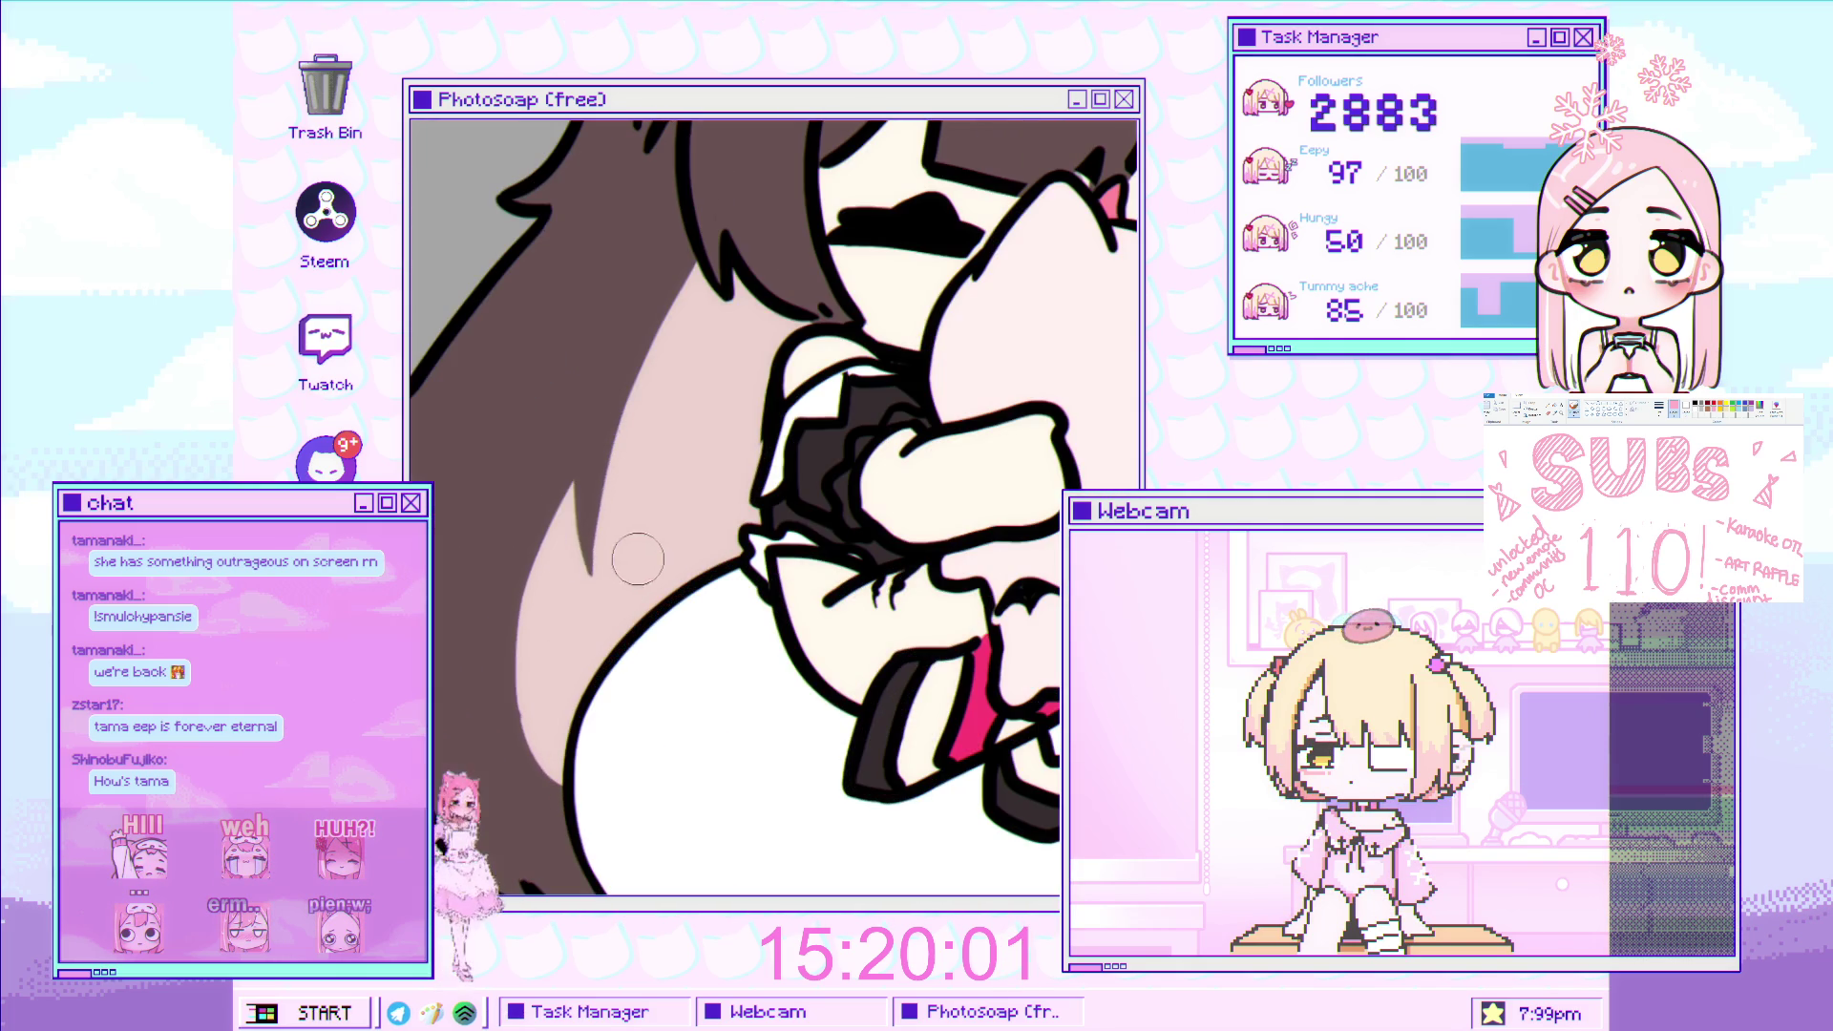
key(bracketleft)
key(bracketleft)
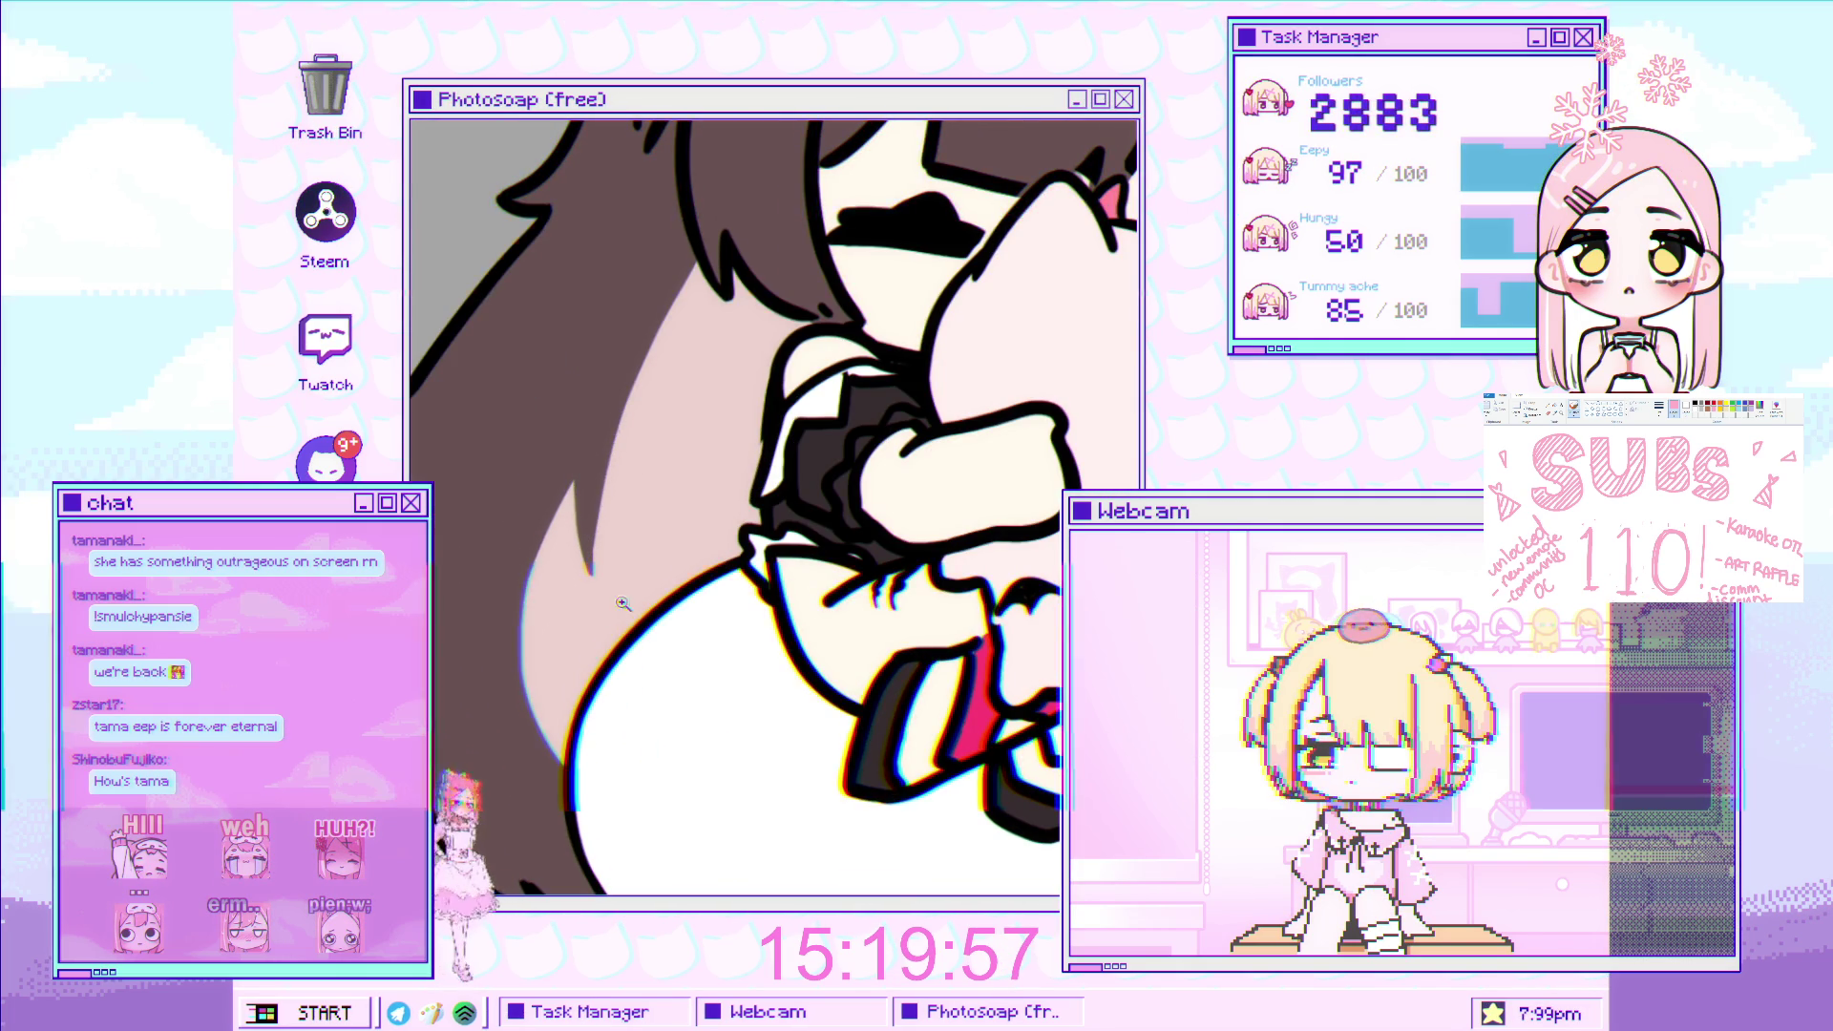
scroll(623, 603, down, 2)
scroll(620, 608, down, 2)
scroll(618, 612, down, 2)
scroll(616, 617, down, 2)
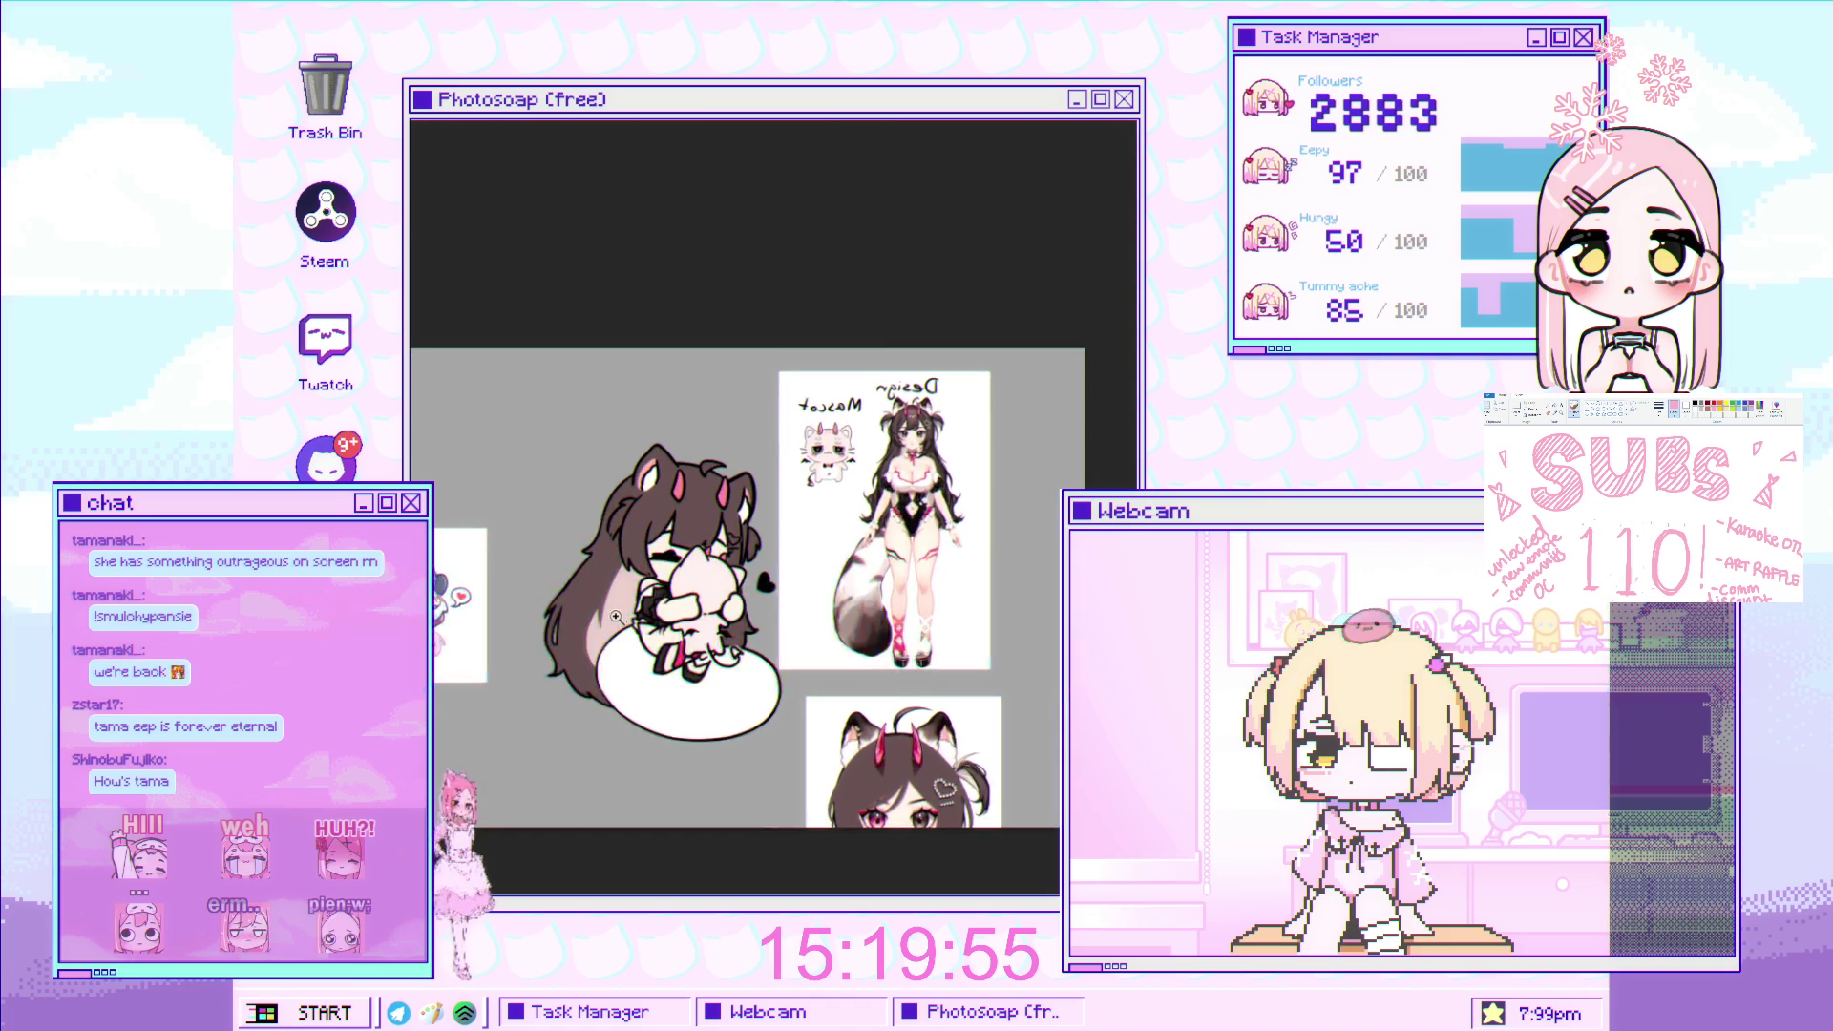
scroll(616, 617, up, 2)
scroll(621, 592, up, 2)
scroll(649, 516, down, 4)
scroll(730, 421, up, 6)
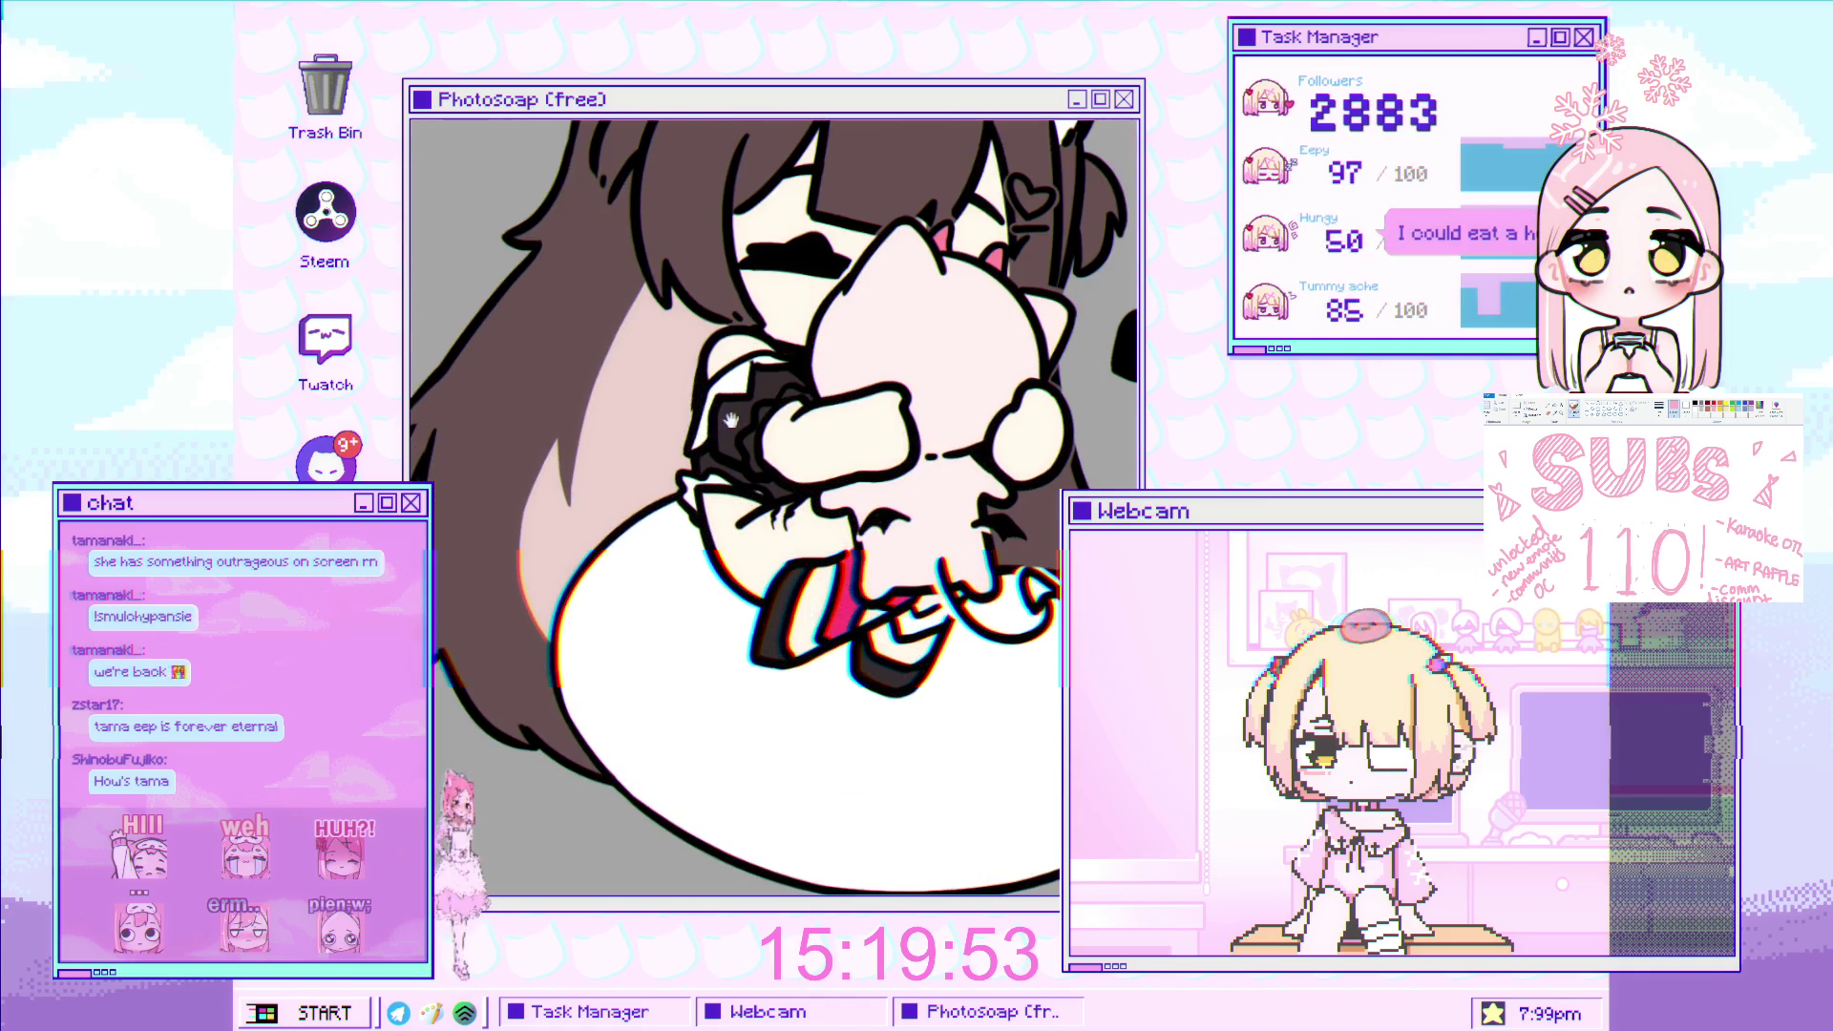
click(660, 423)
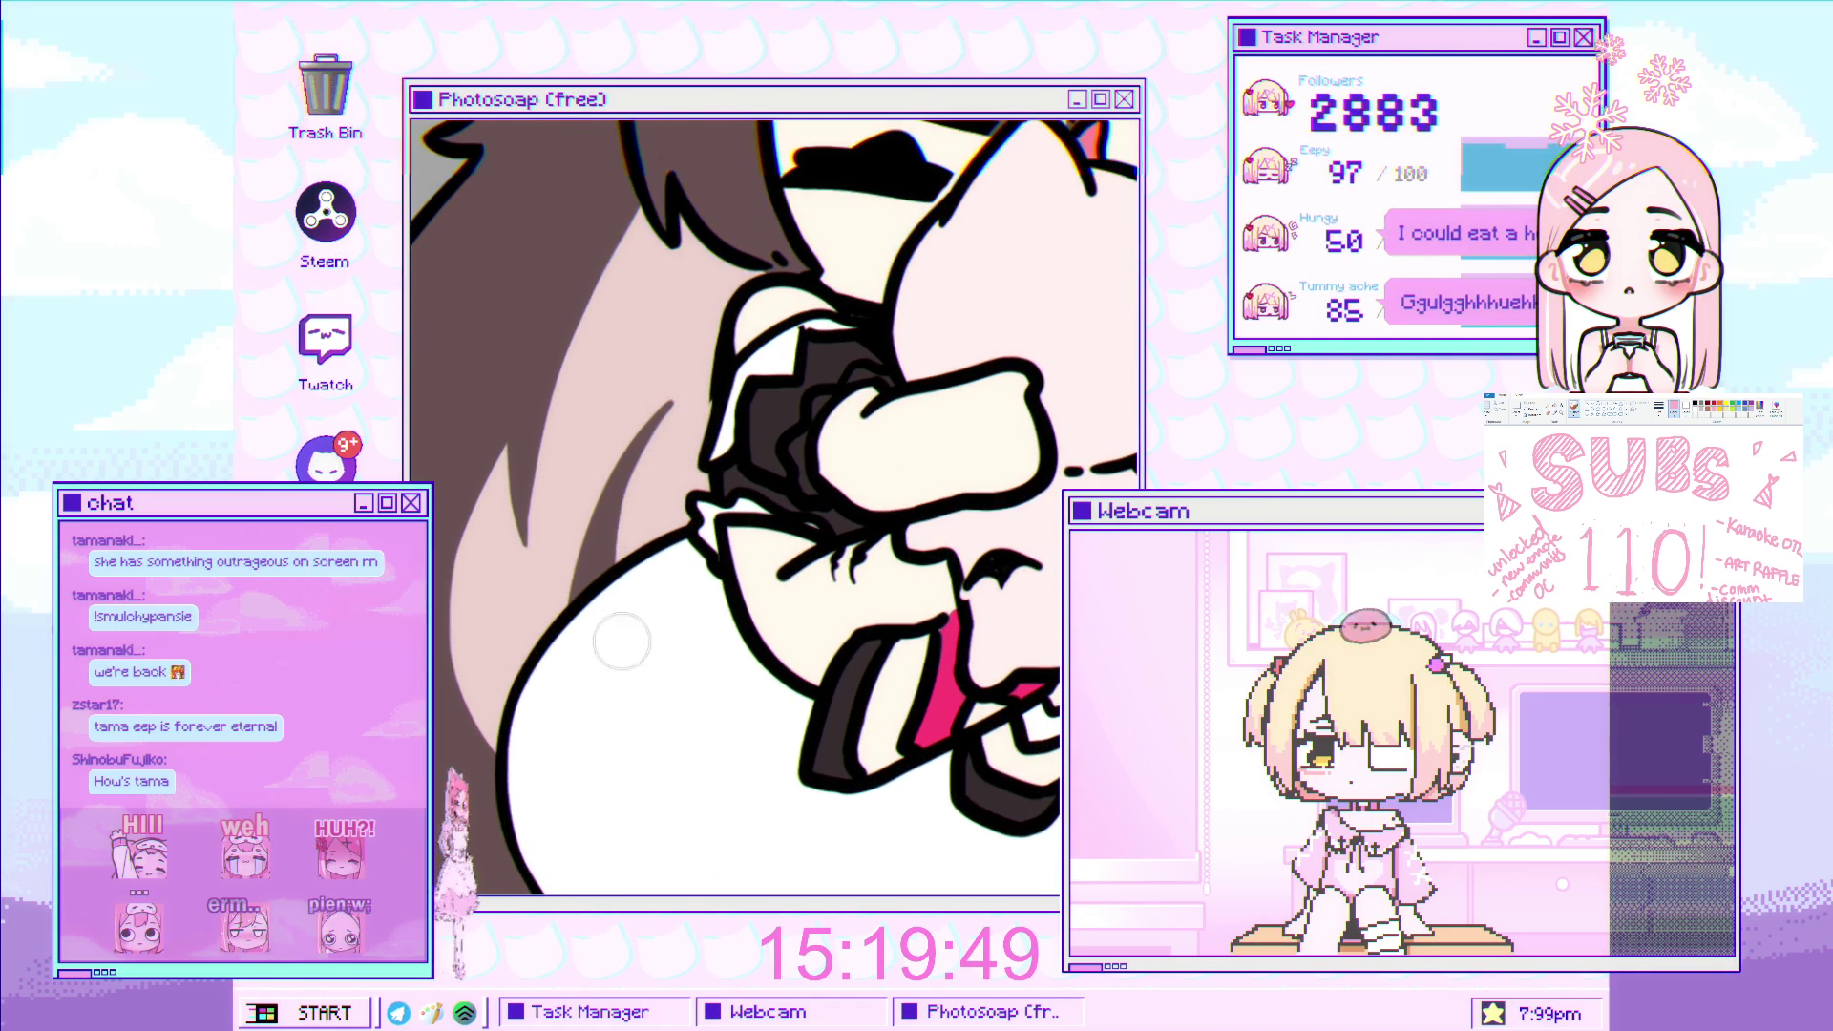
scroll(654, 423, down, 3)
scroll(669, 478, down, 2)
scroll(697, 537, down, 2)
scroll(747, 524, up, 1)
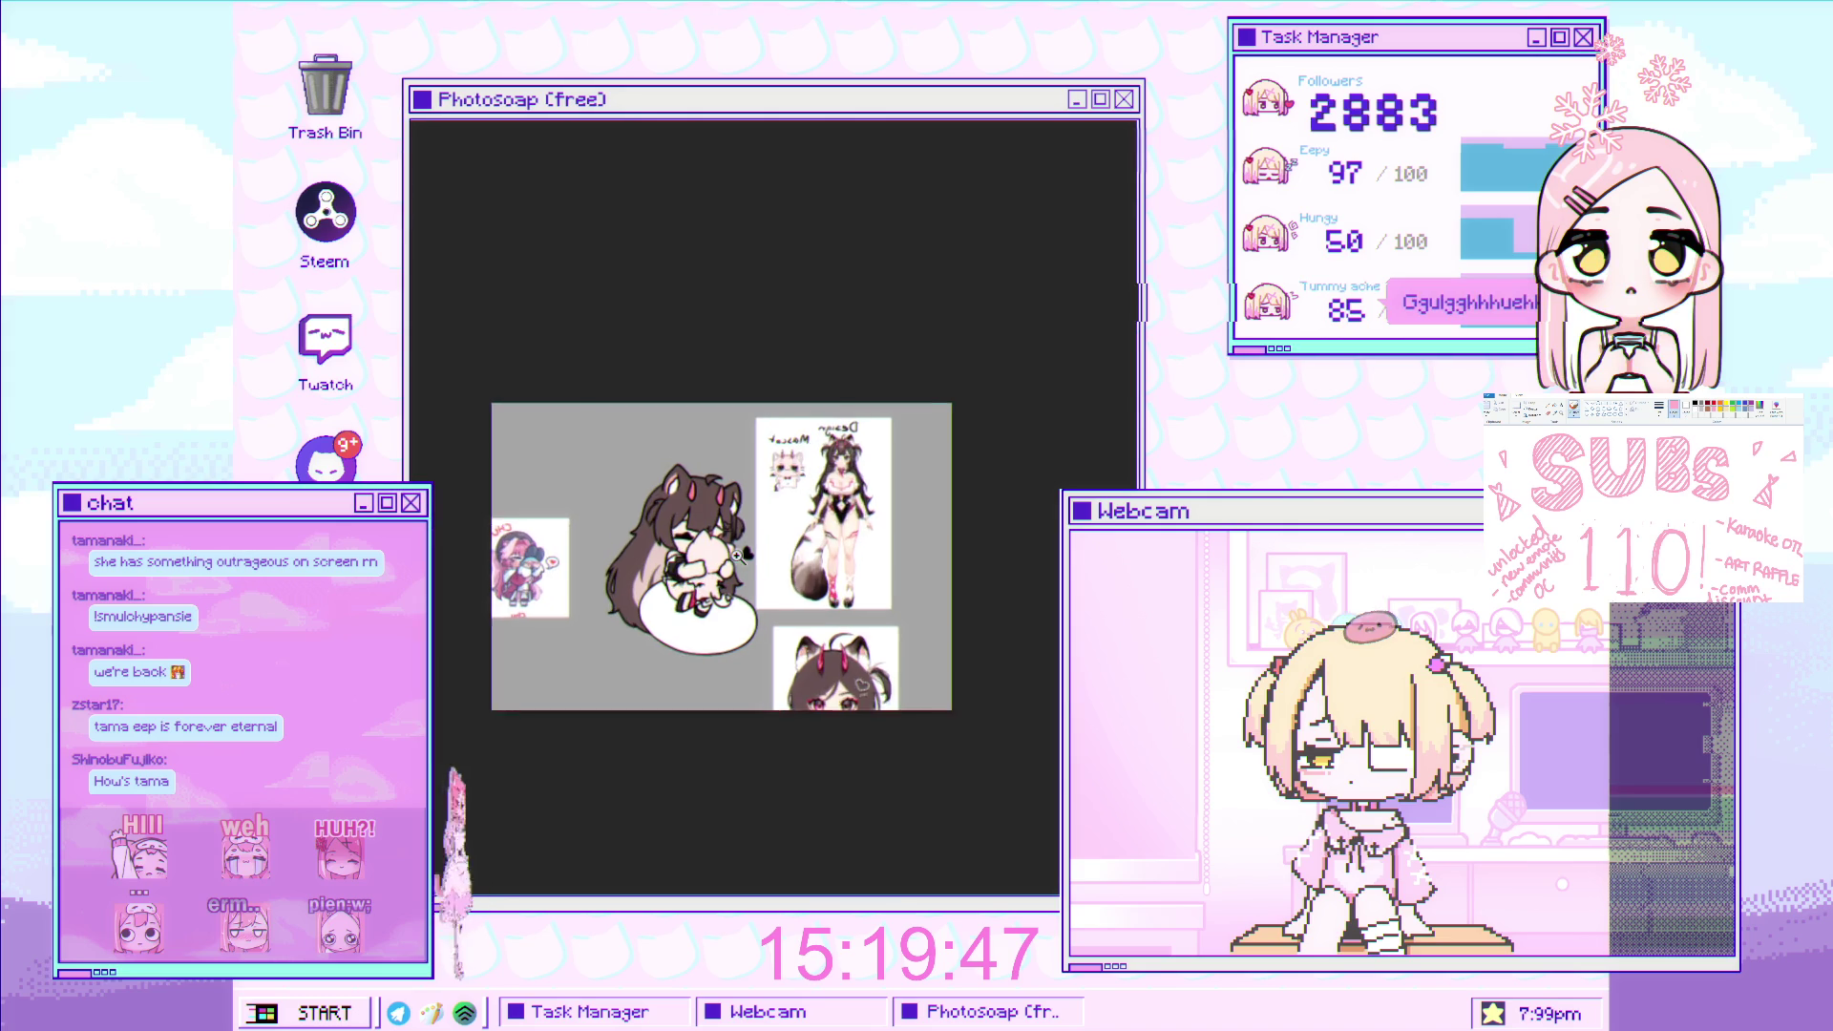
scroll(748, 523, up, 2)
scroll(747, 523, up, 3)
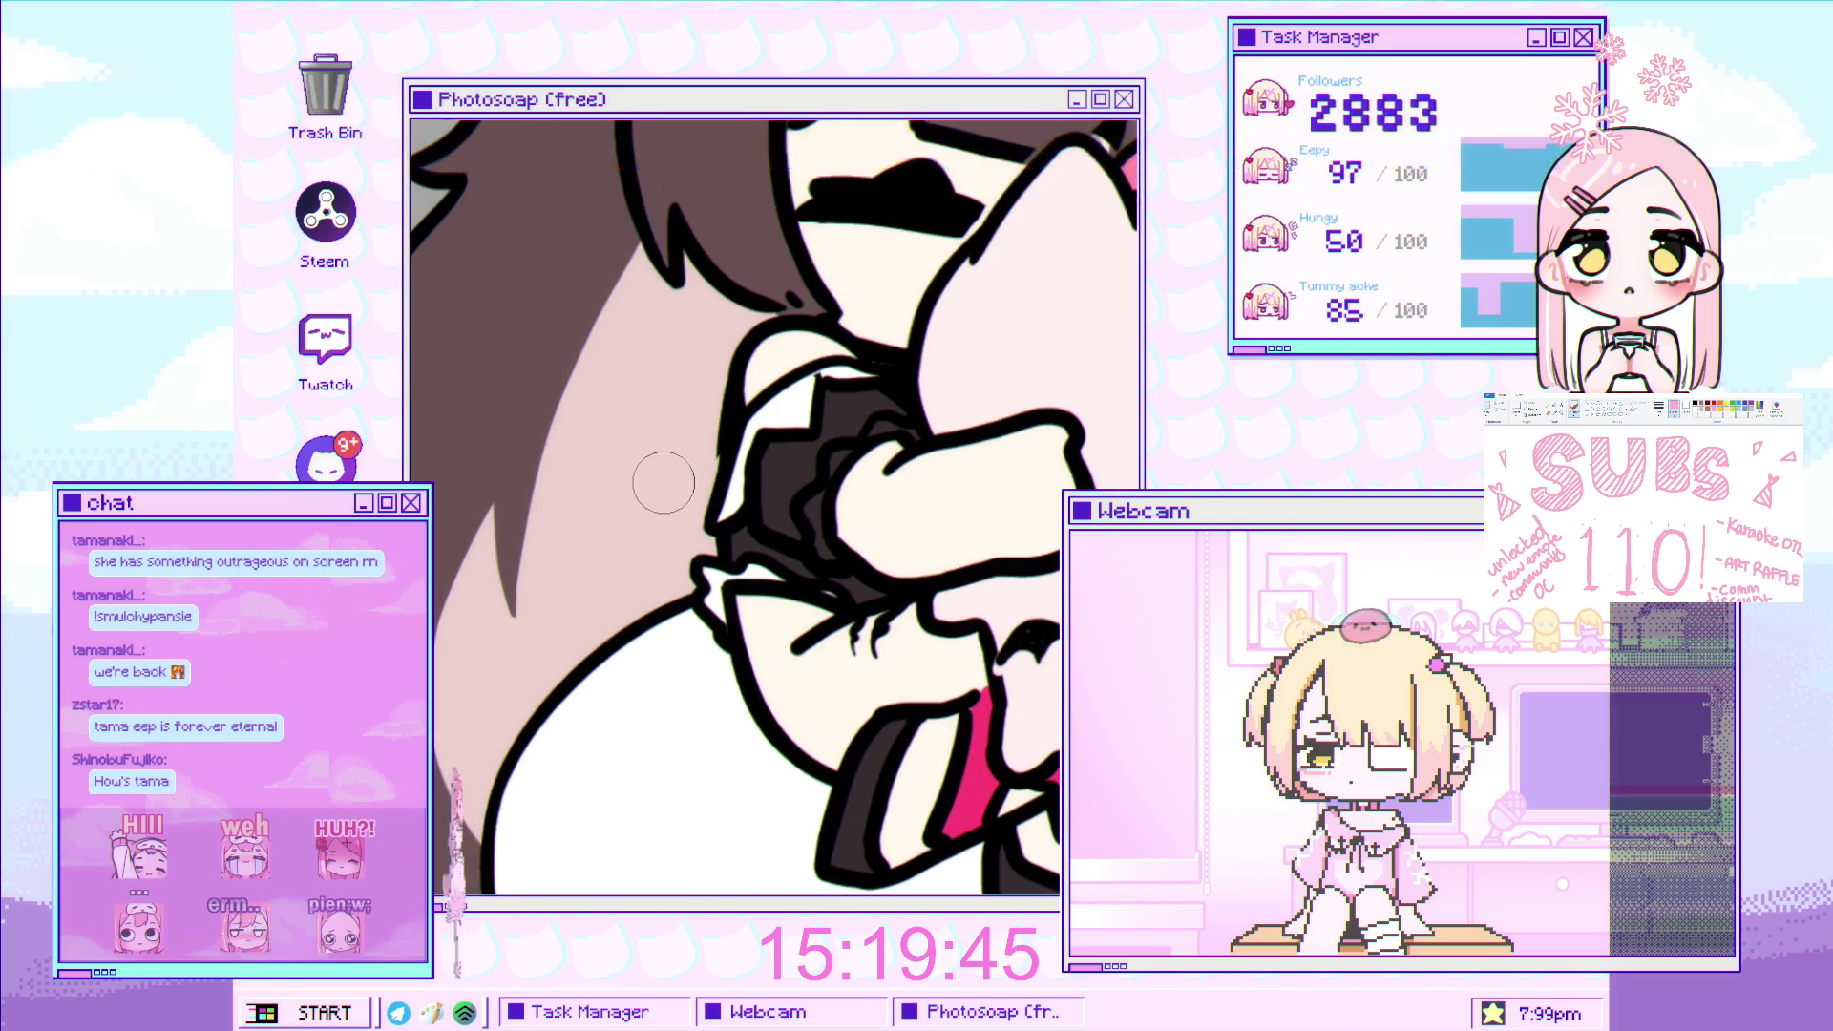
drag(652, 430, 611, 632)
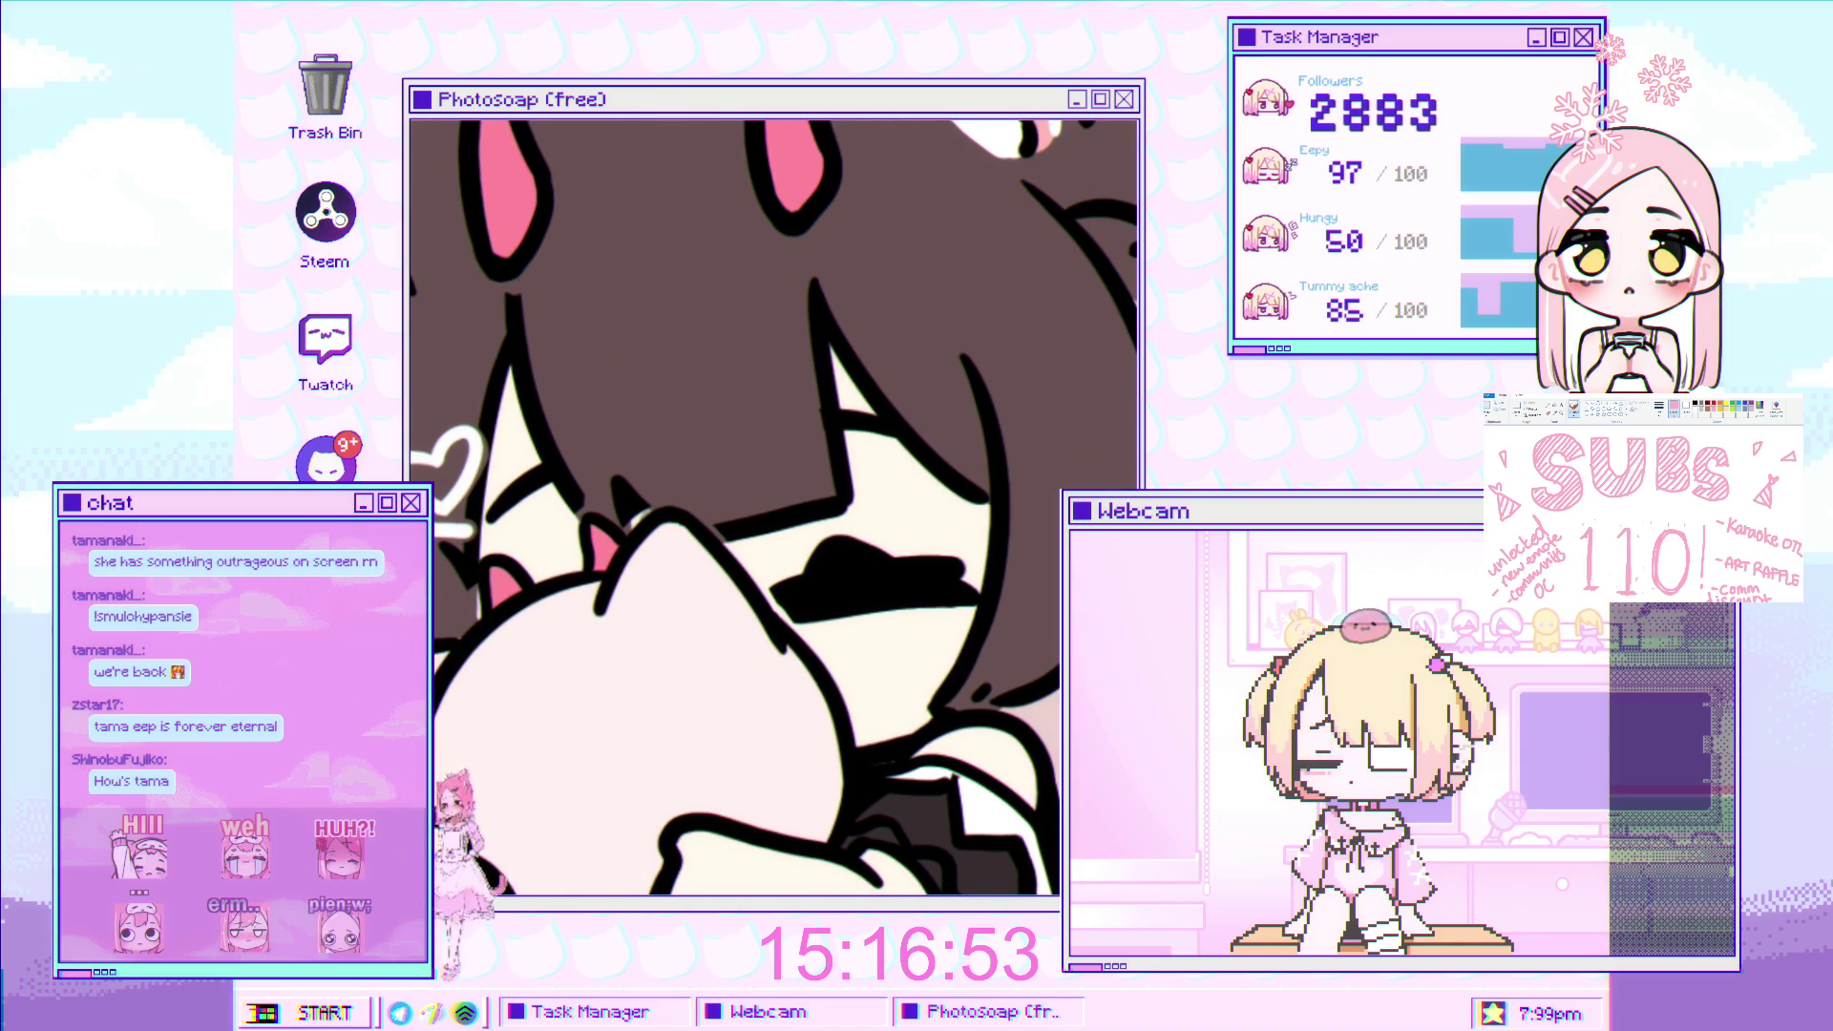
Zoom the view toward the black heart beside the girl.
scroll(879, 554, up, 2)
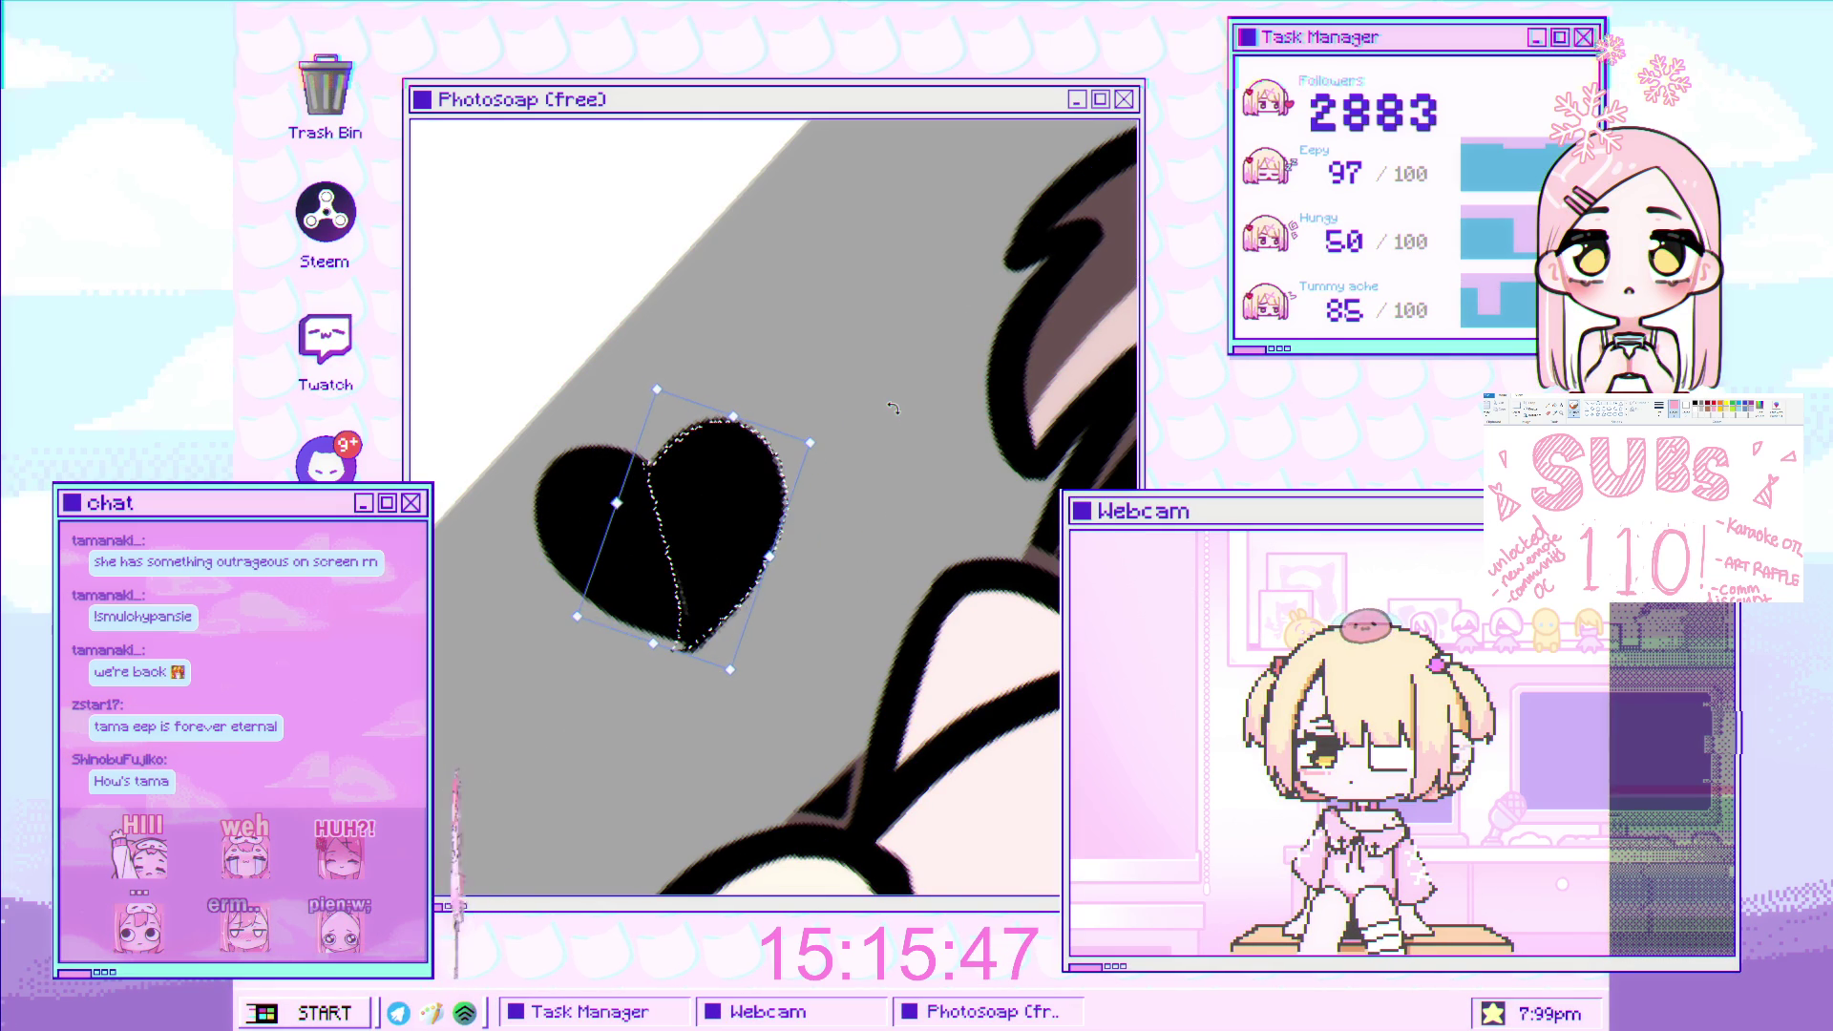
Move the heart's right half into alignment with the left half, then deselect it.
mouse_move(736, 482)
mouse_down()
mouse_move(724, 468)
mouse_move(798, 524)
mouse_move(757, 499)
mouse_up()
key(Return)
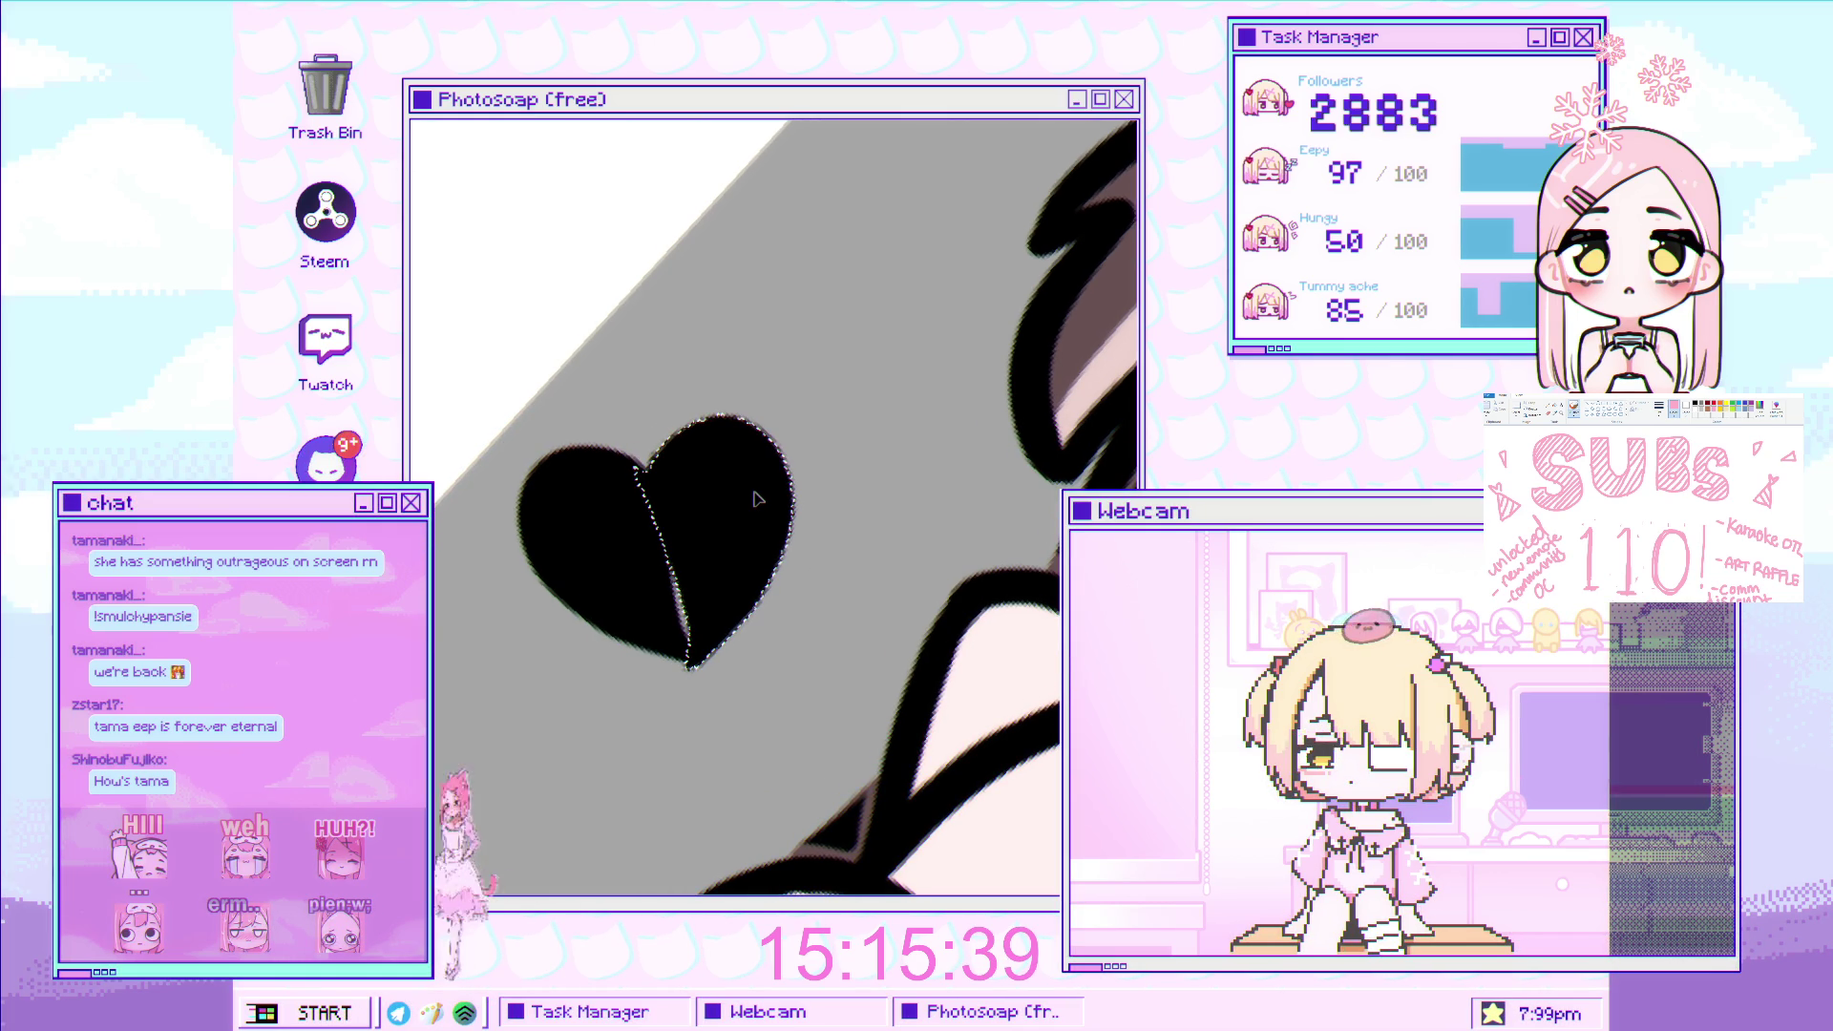
key(Right)
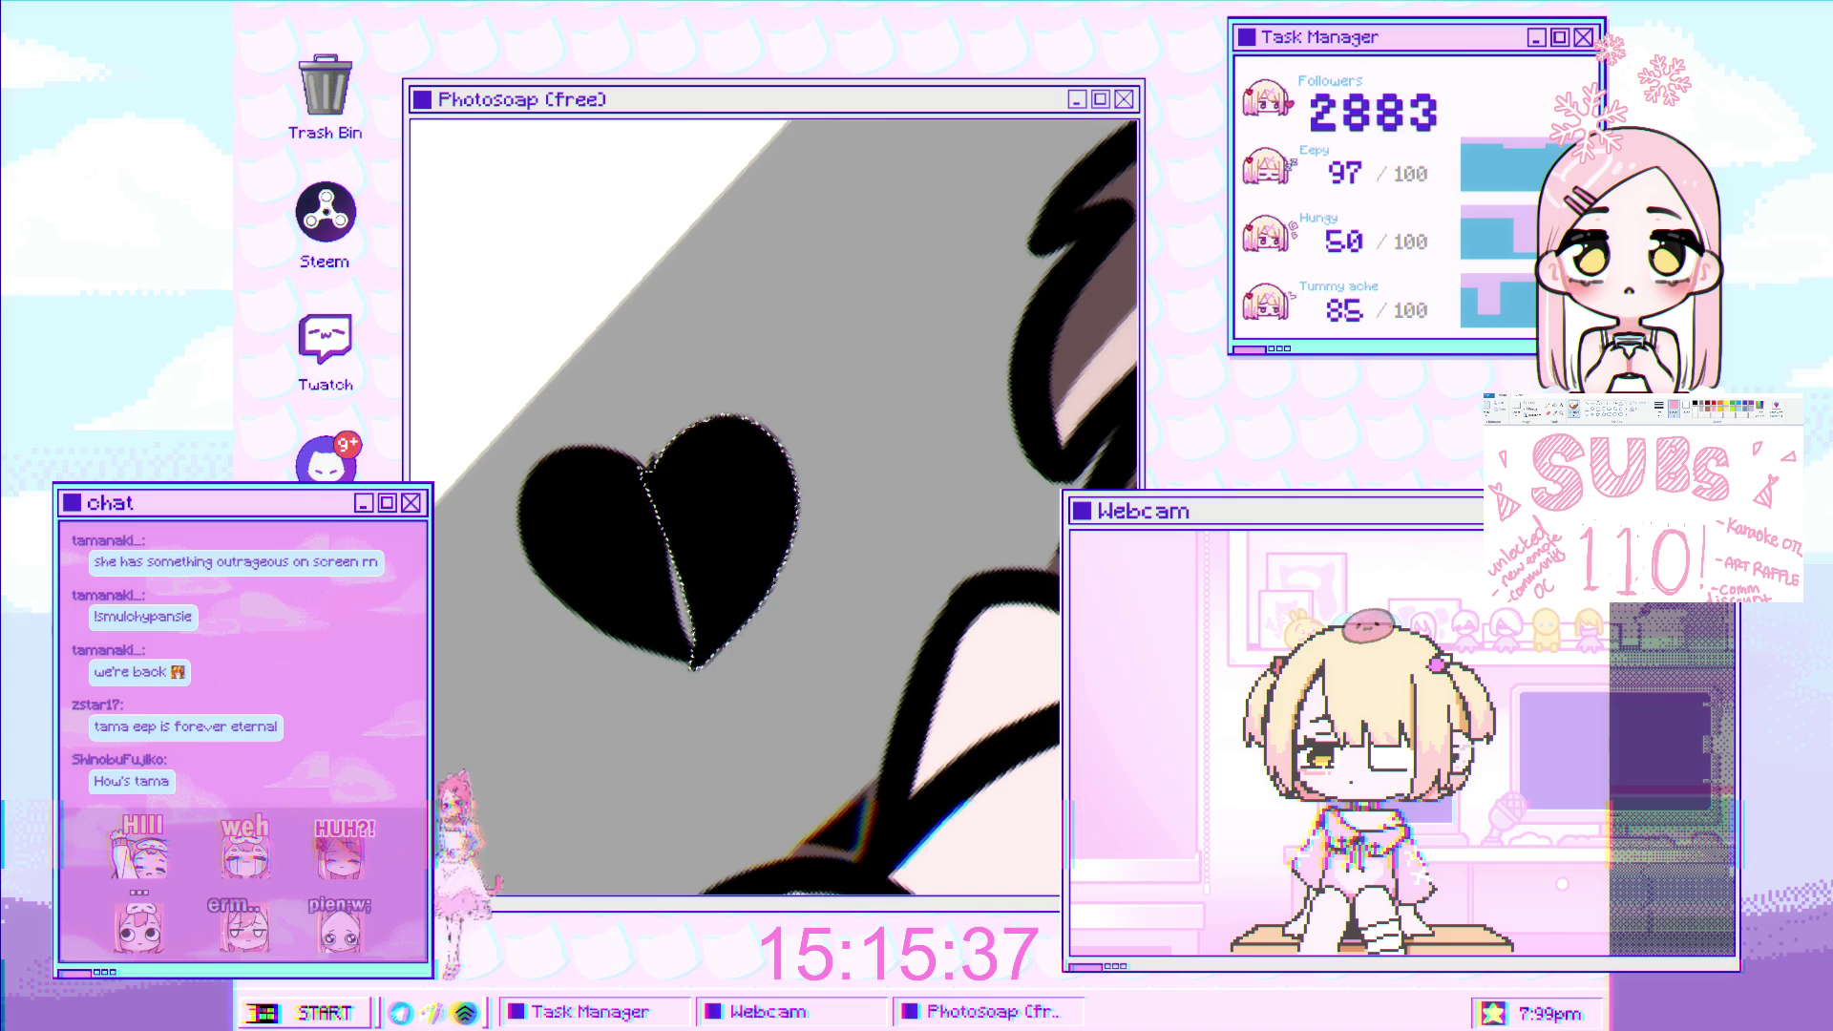
key(ctrl+plus)
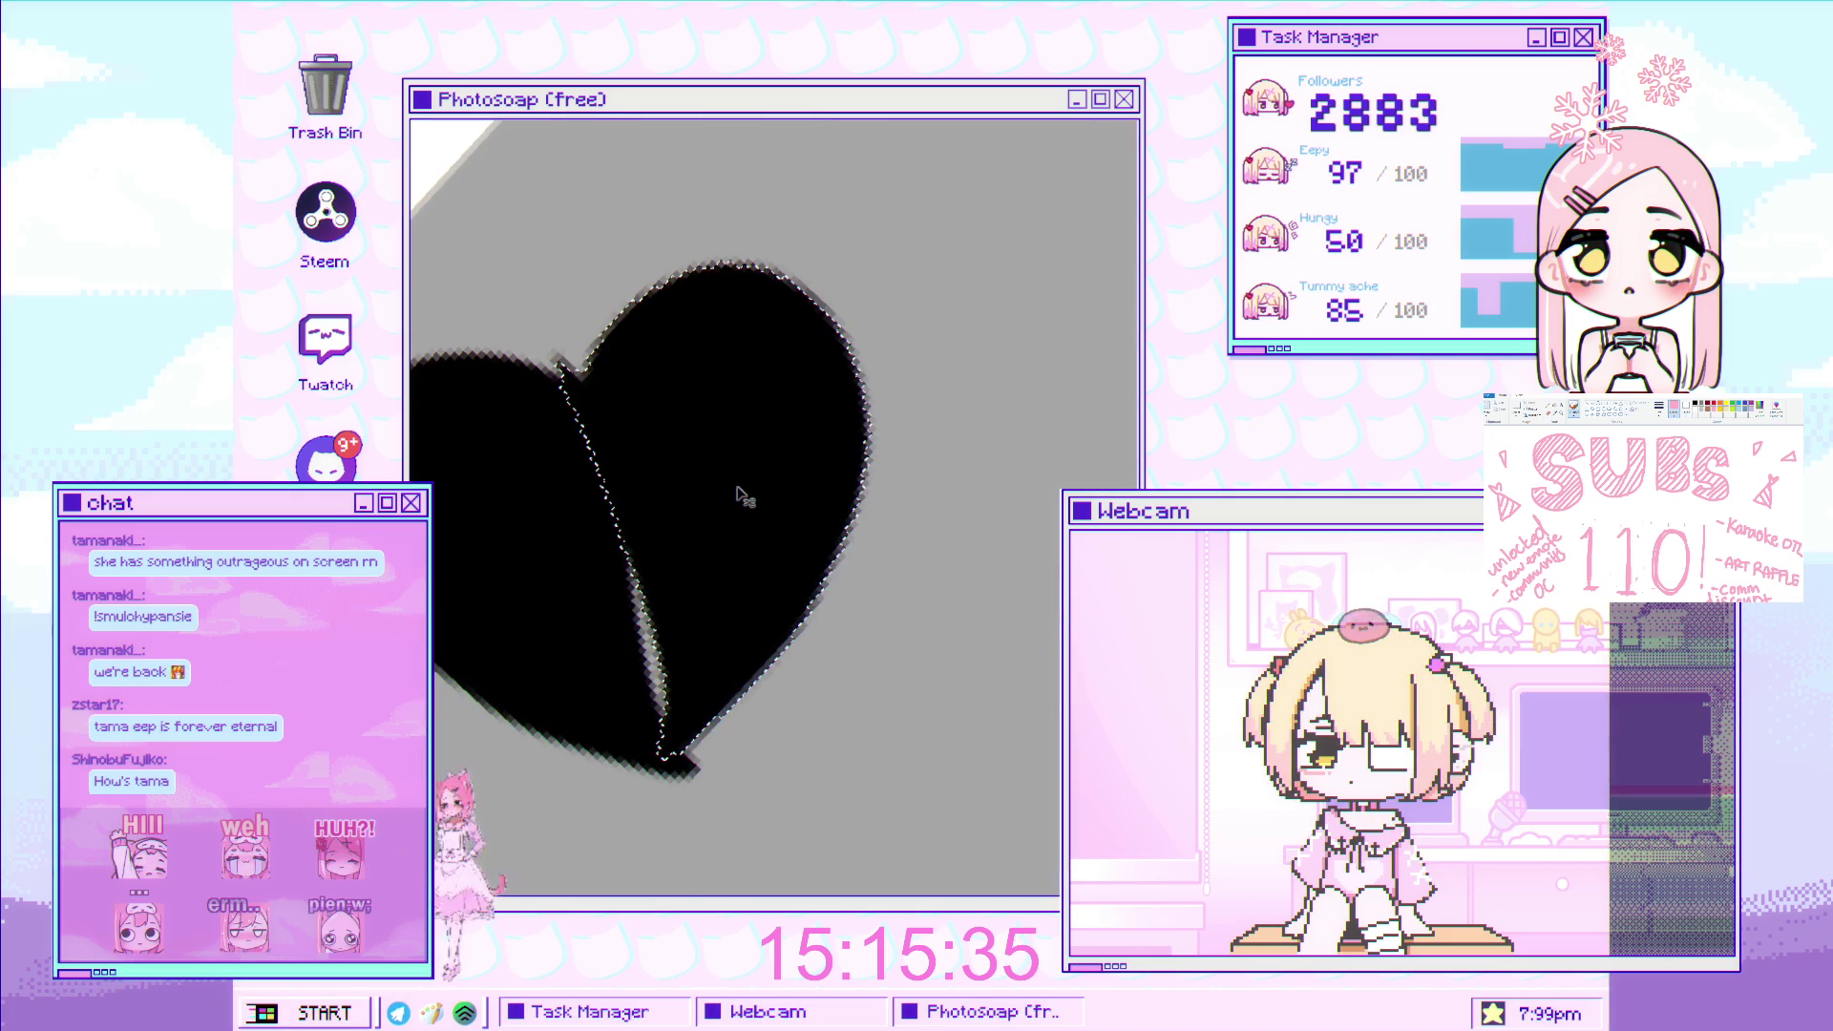
drag(739, 493, 743, 507)
key(ctrl+d)
Paint black over the heart's seam with the brush, replacing an undone wrong-coloured stroke.
key(b)
drag(657, 659, 642, 611)
key(ctrl+z)
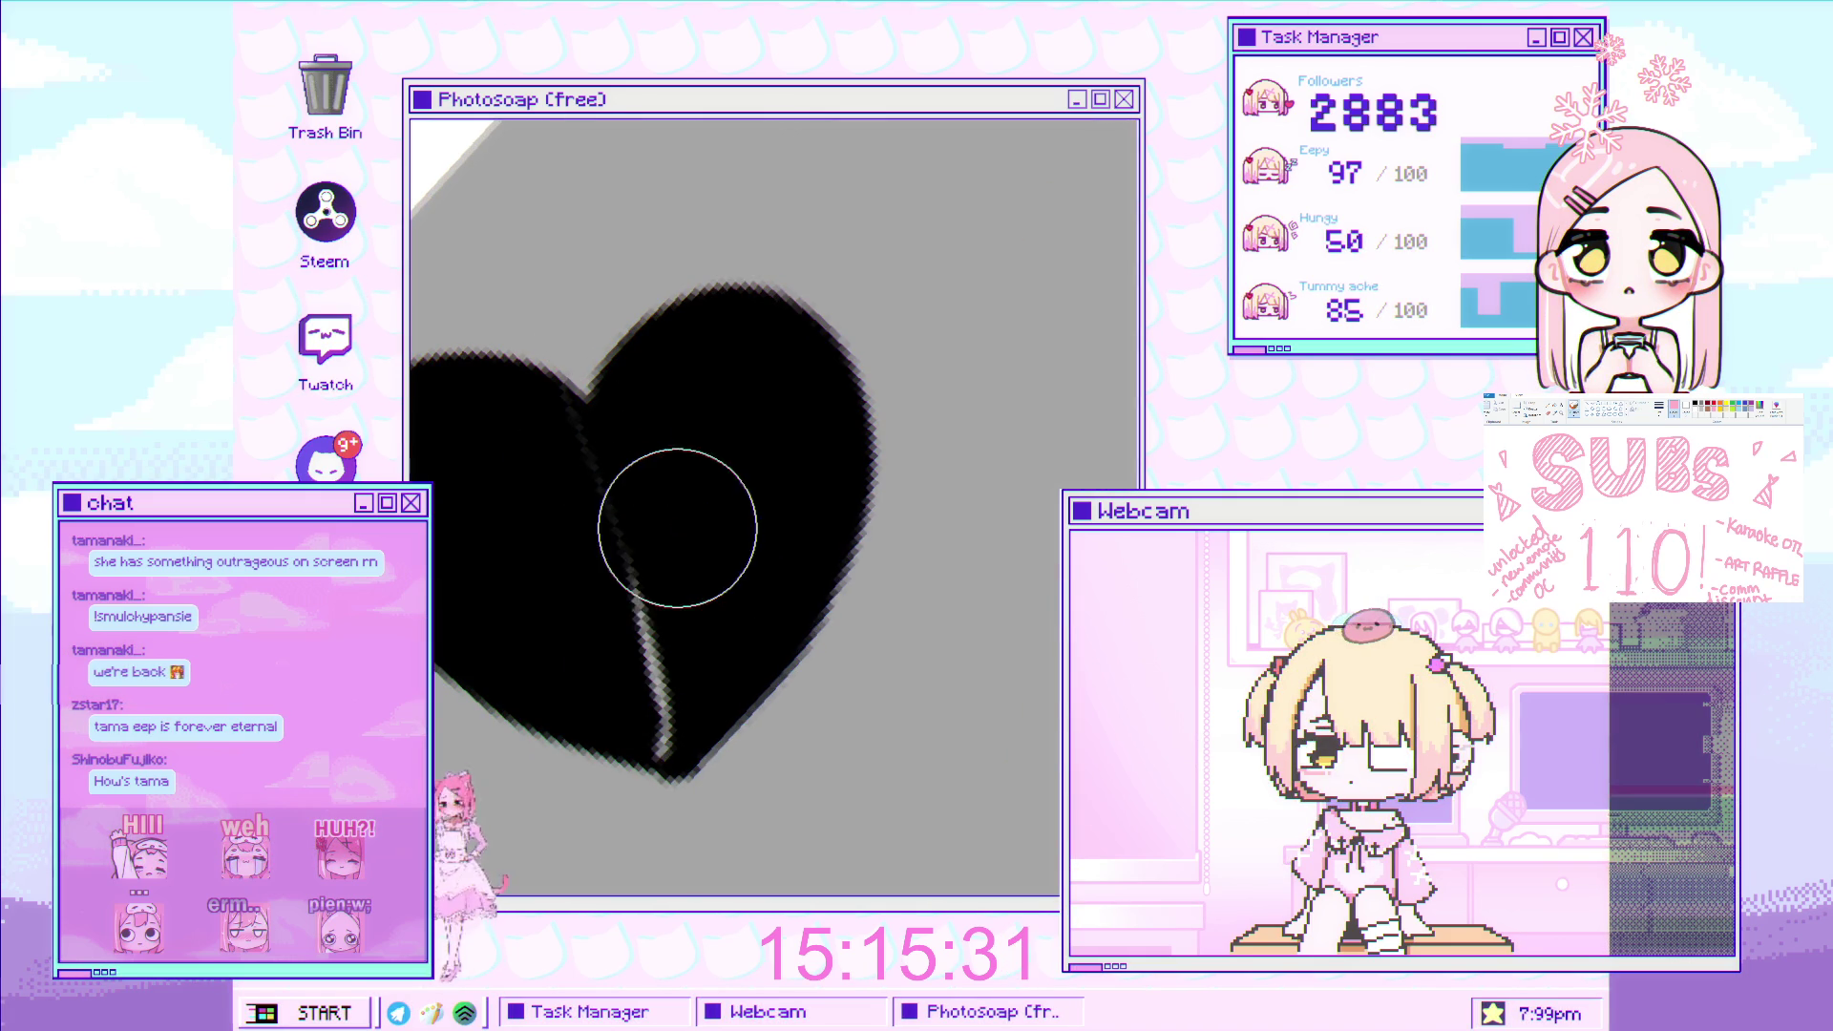
drag(554, 420, 663, 735)
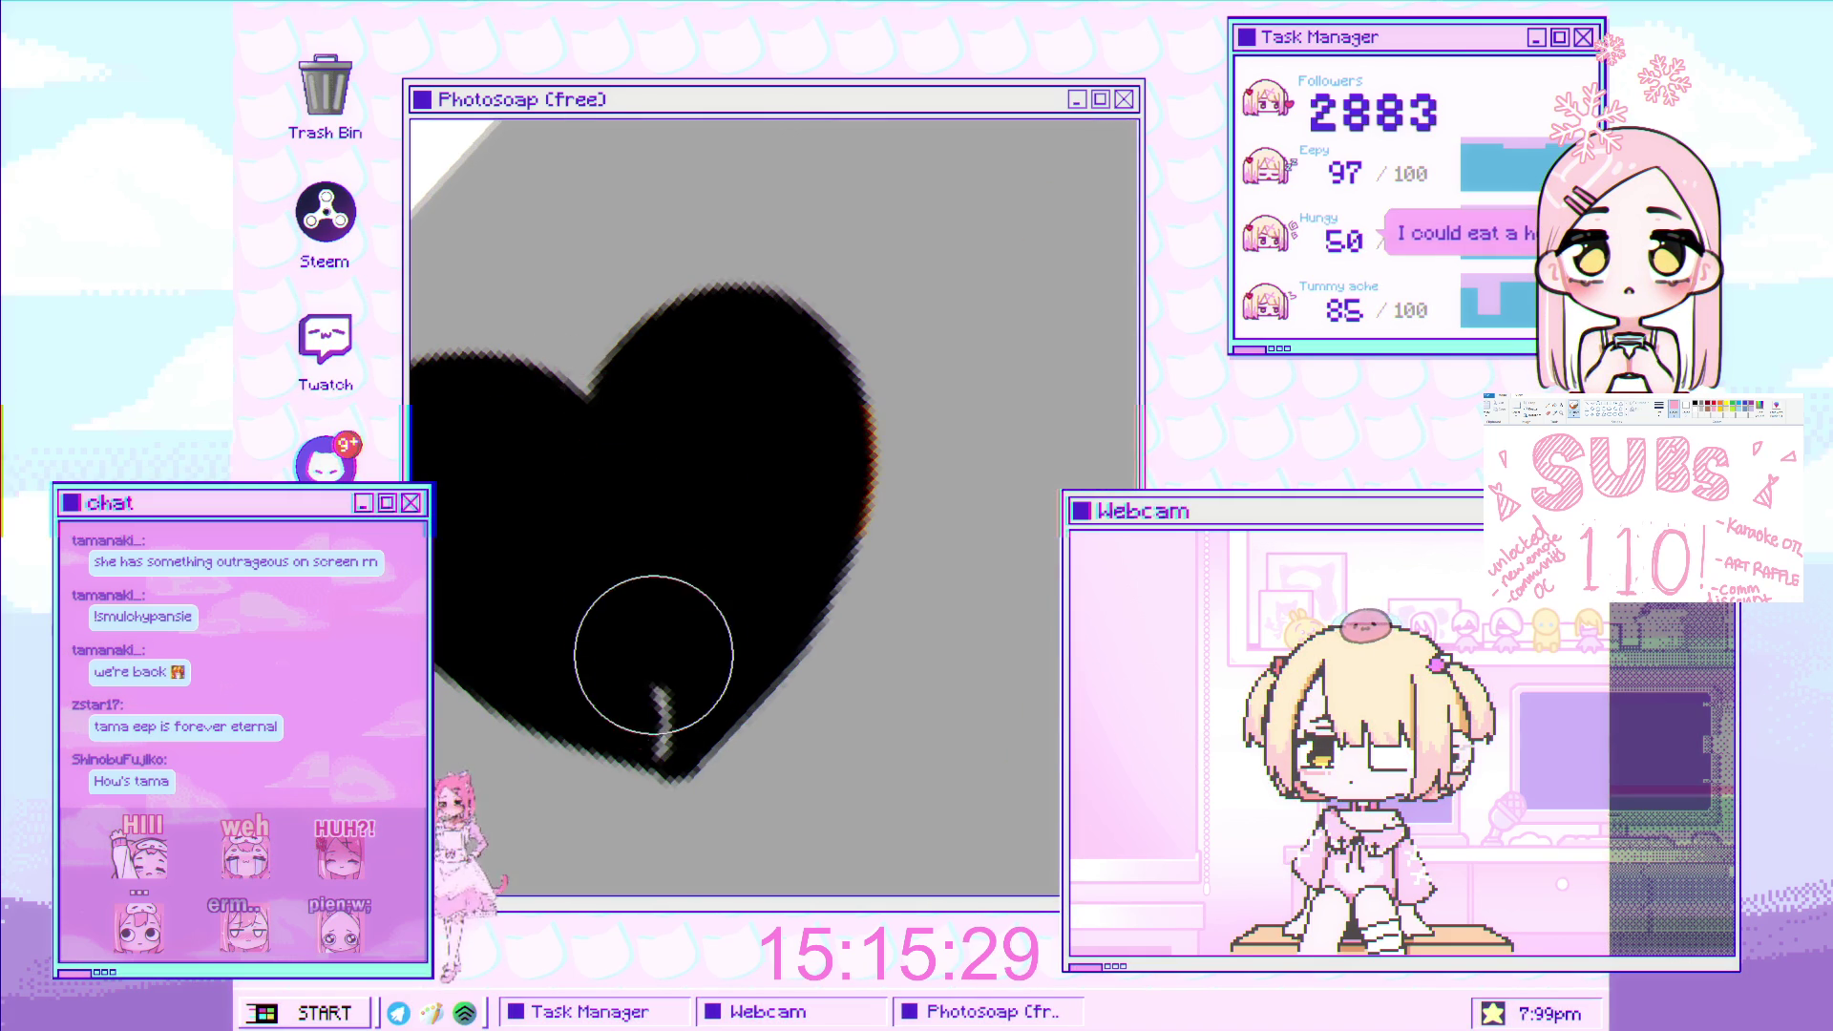
scroll(668, 735, down, 3)
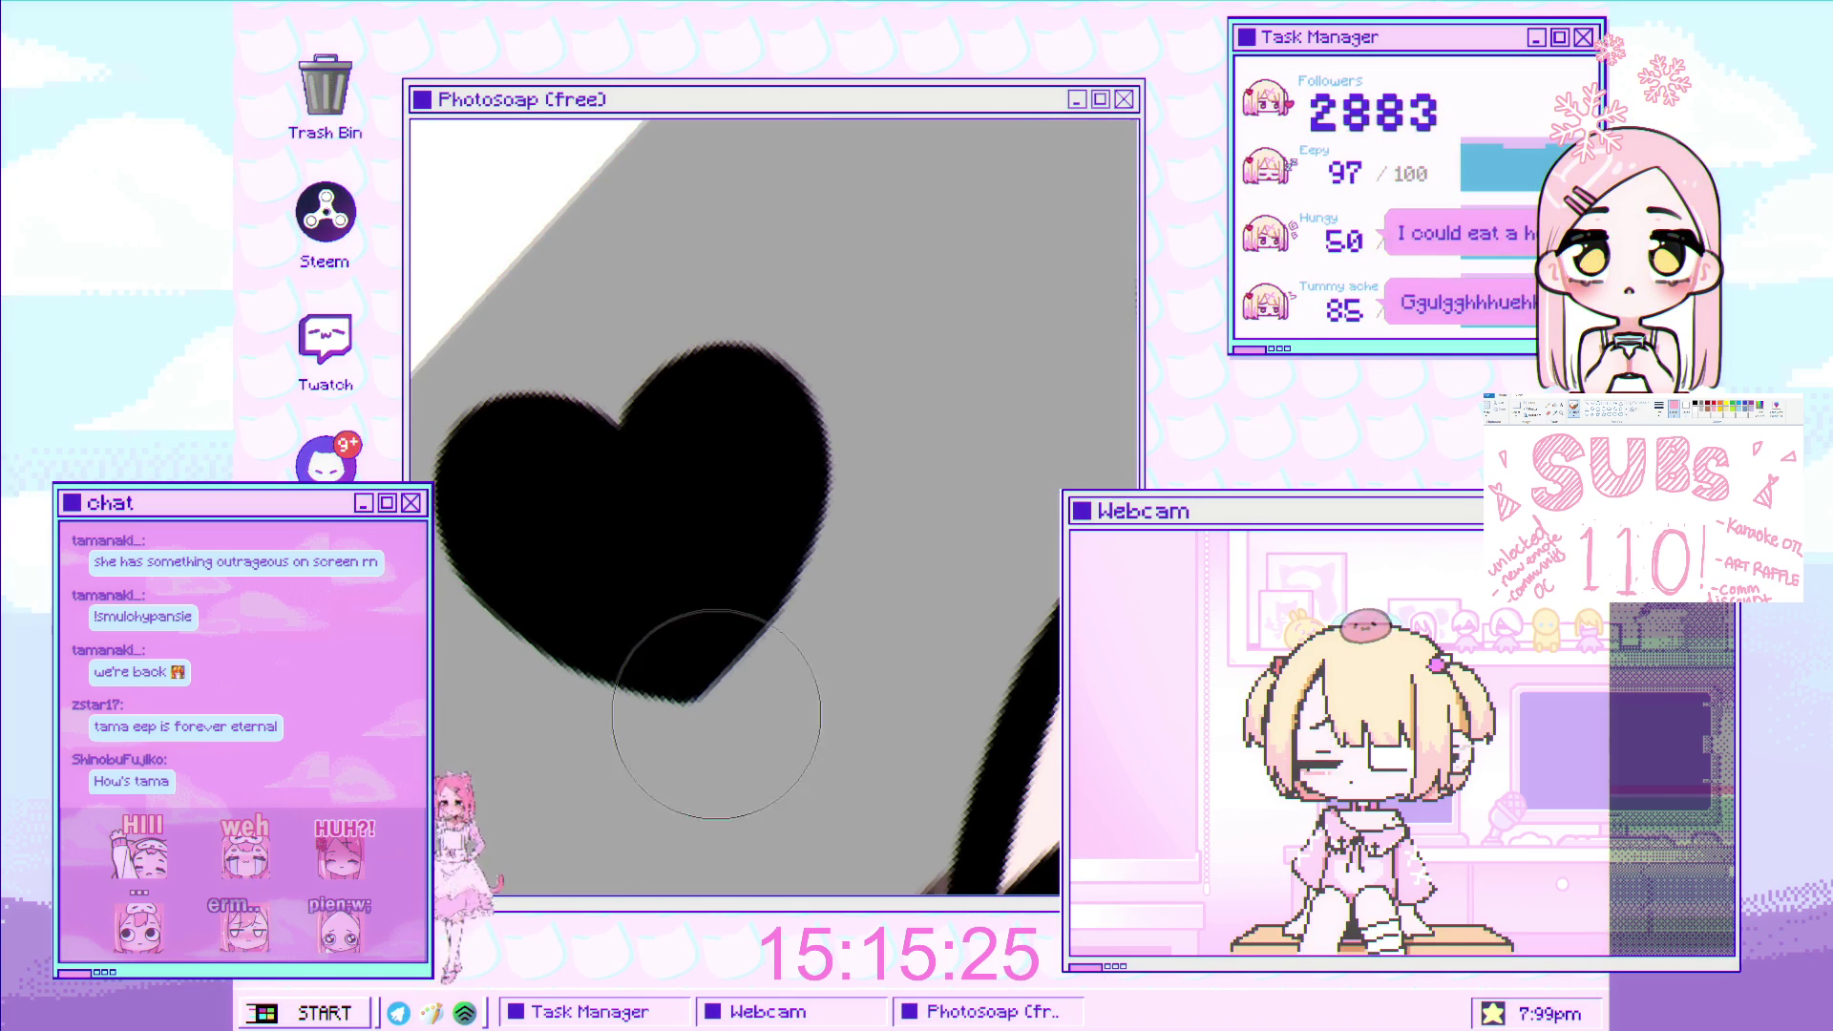
scroll(755, 709, down, 3)
Bring the heart into view and paint over the black heart in pink-red.
drag(768, 711, 762, 635)
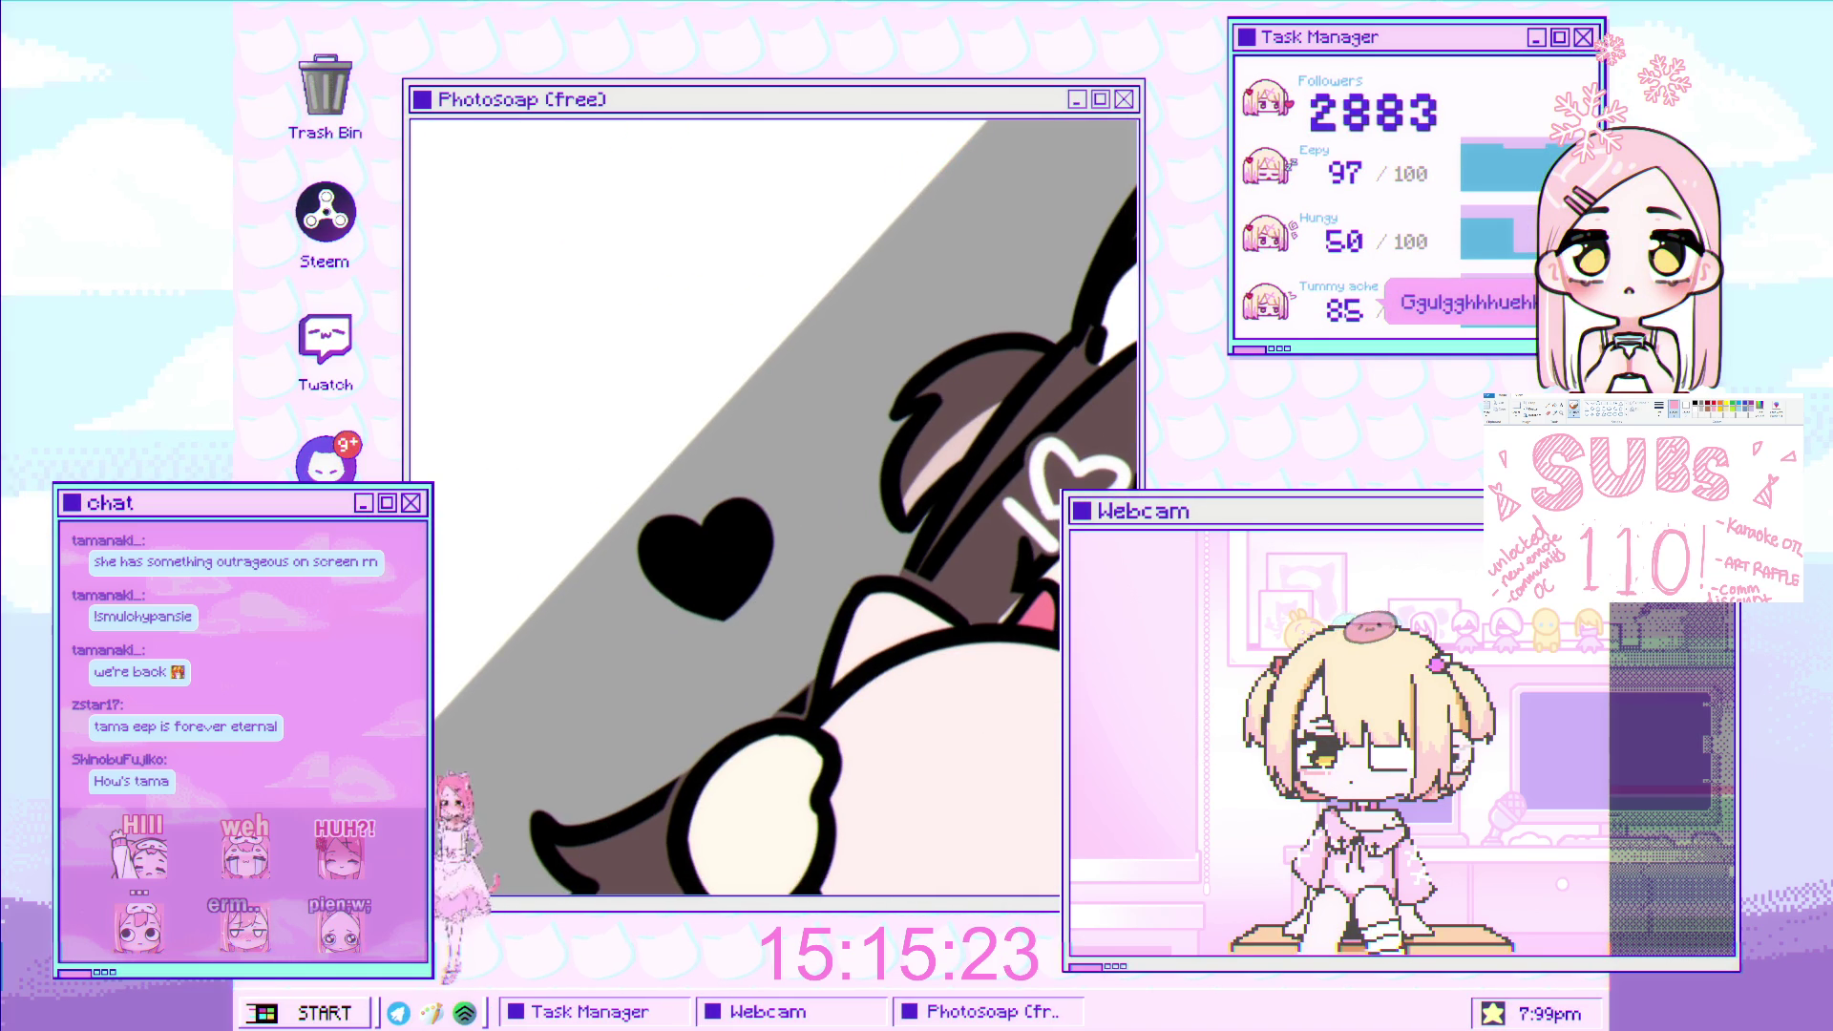
scroll(472, 403, down, 2)
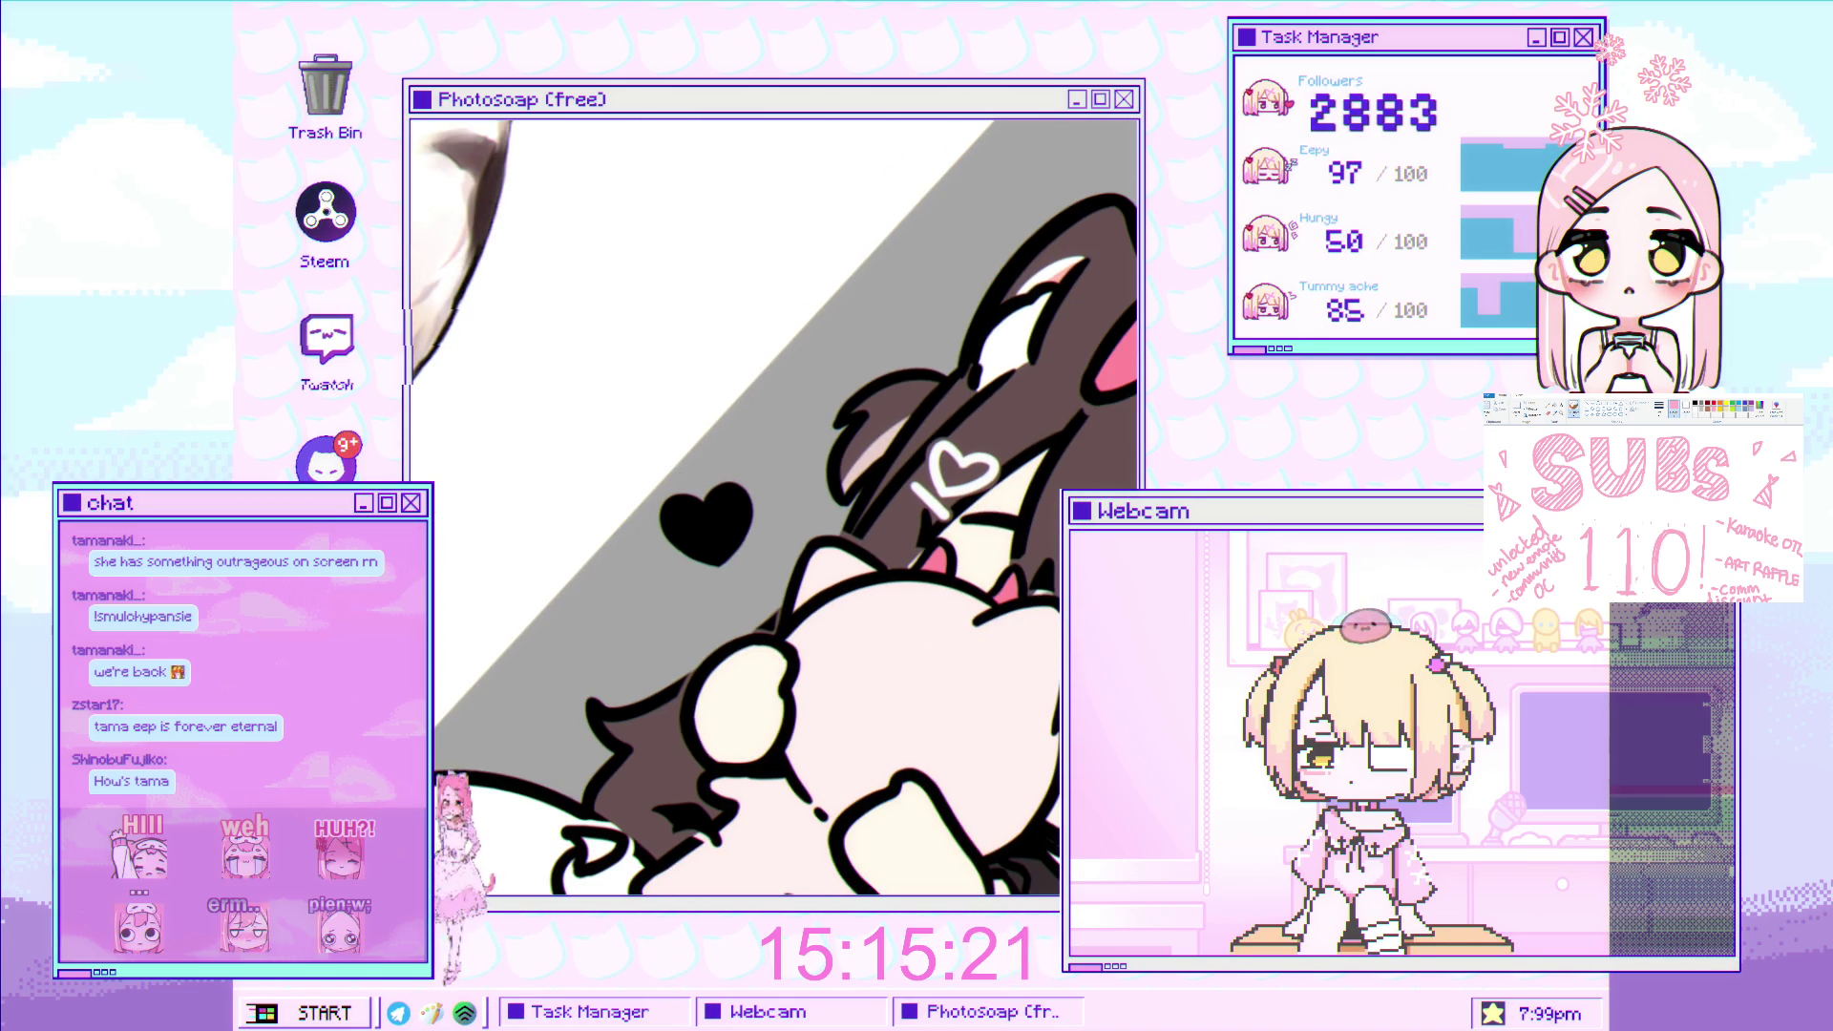
mouse_move(673, 506)
mouse_down()
mouse_move(680, 564)
mouse_move(740, 546)
mouse_up()
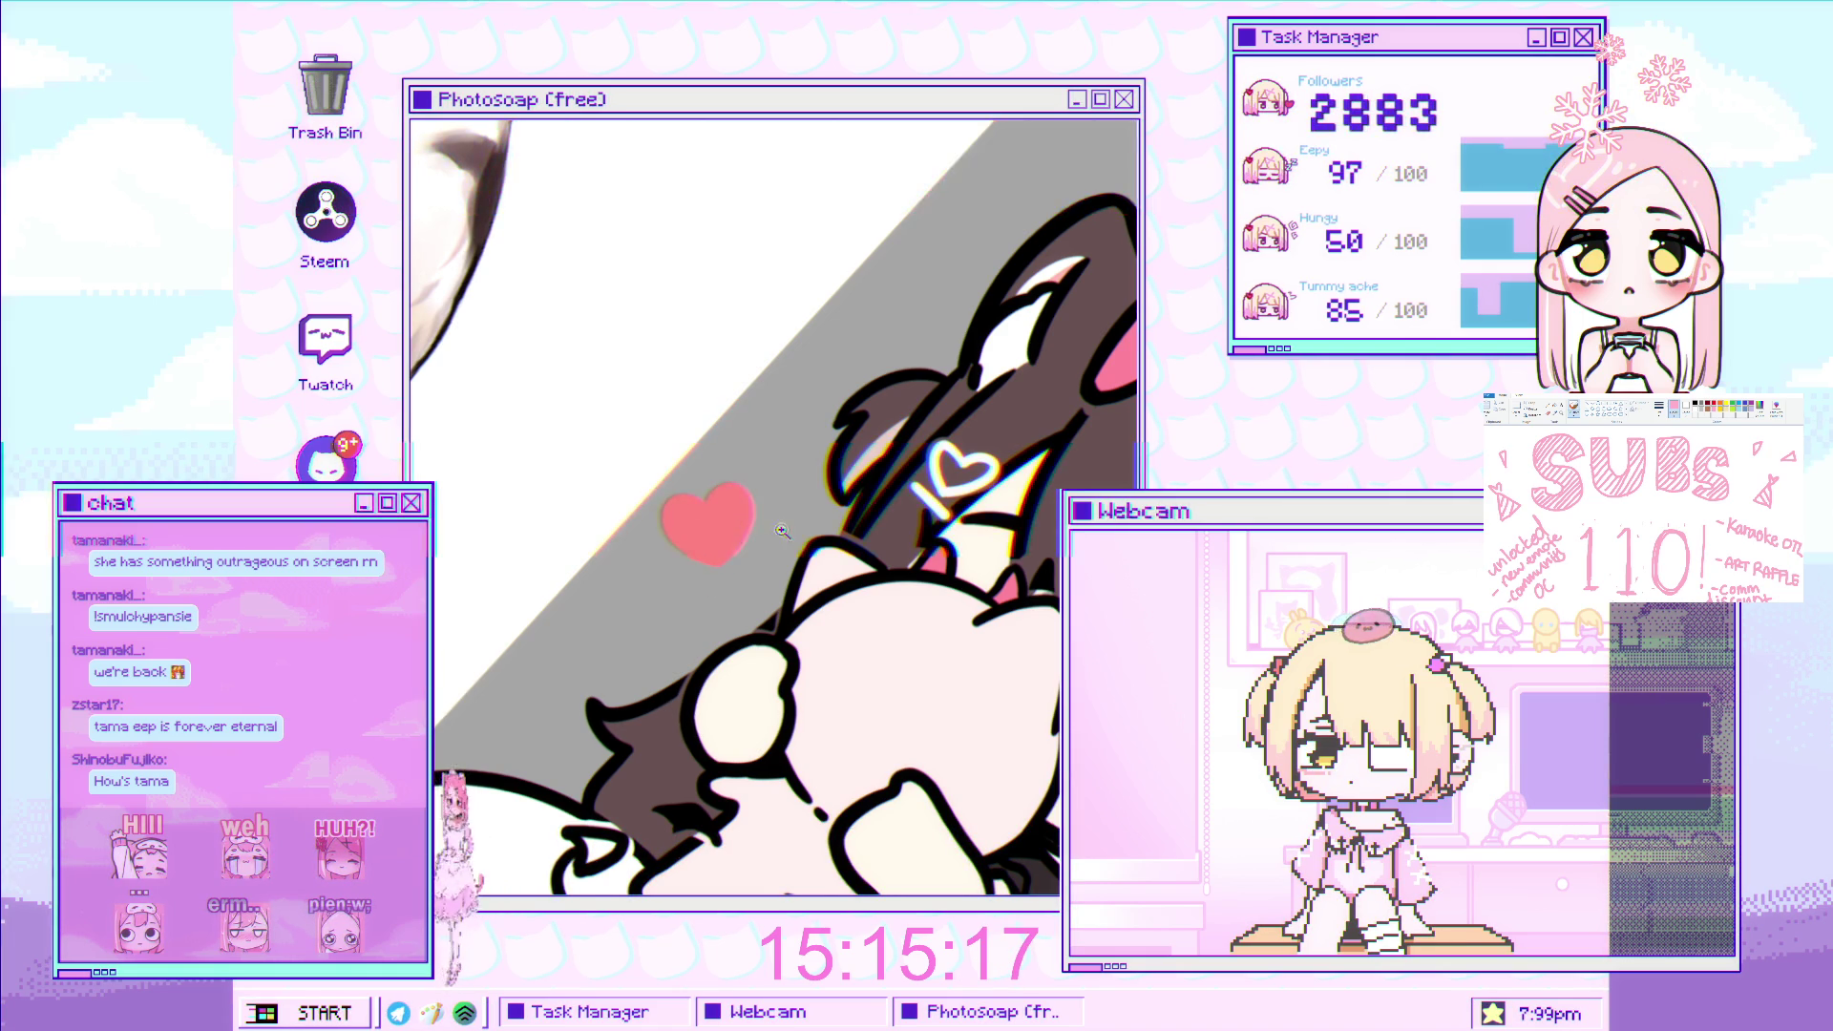
scroll(782, 531, down, 3)
scroll(731, 486, up, 4)
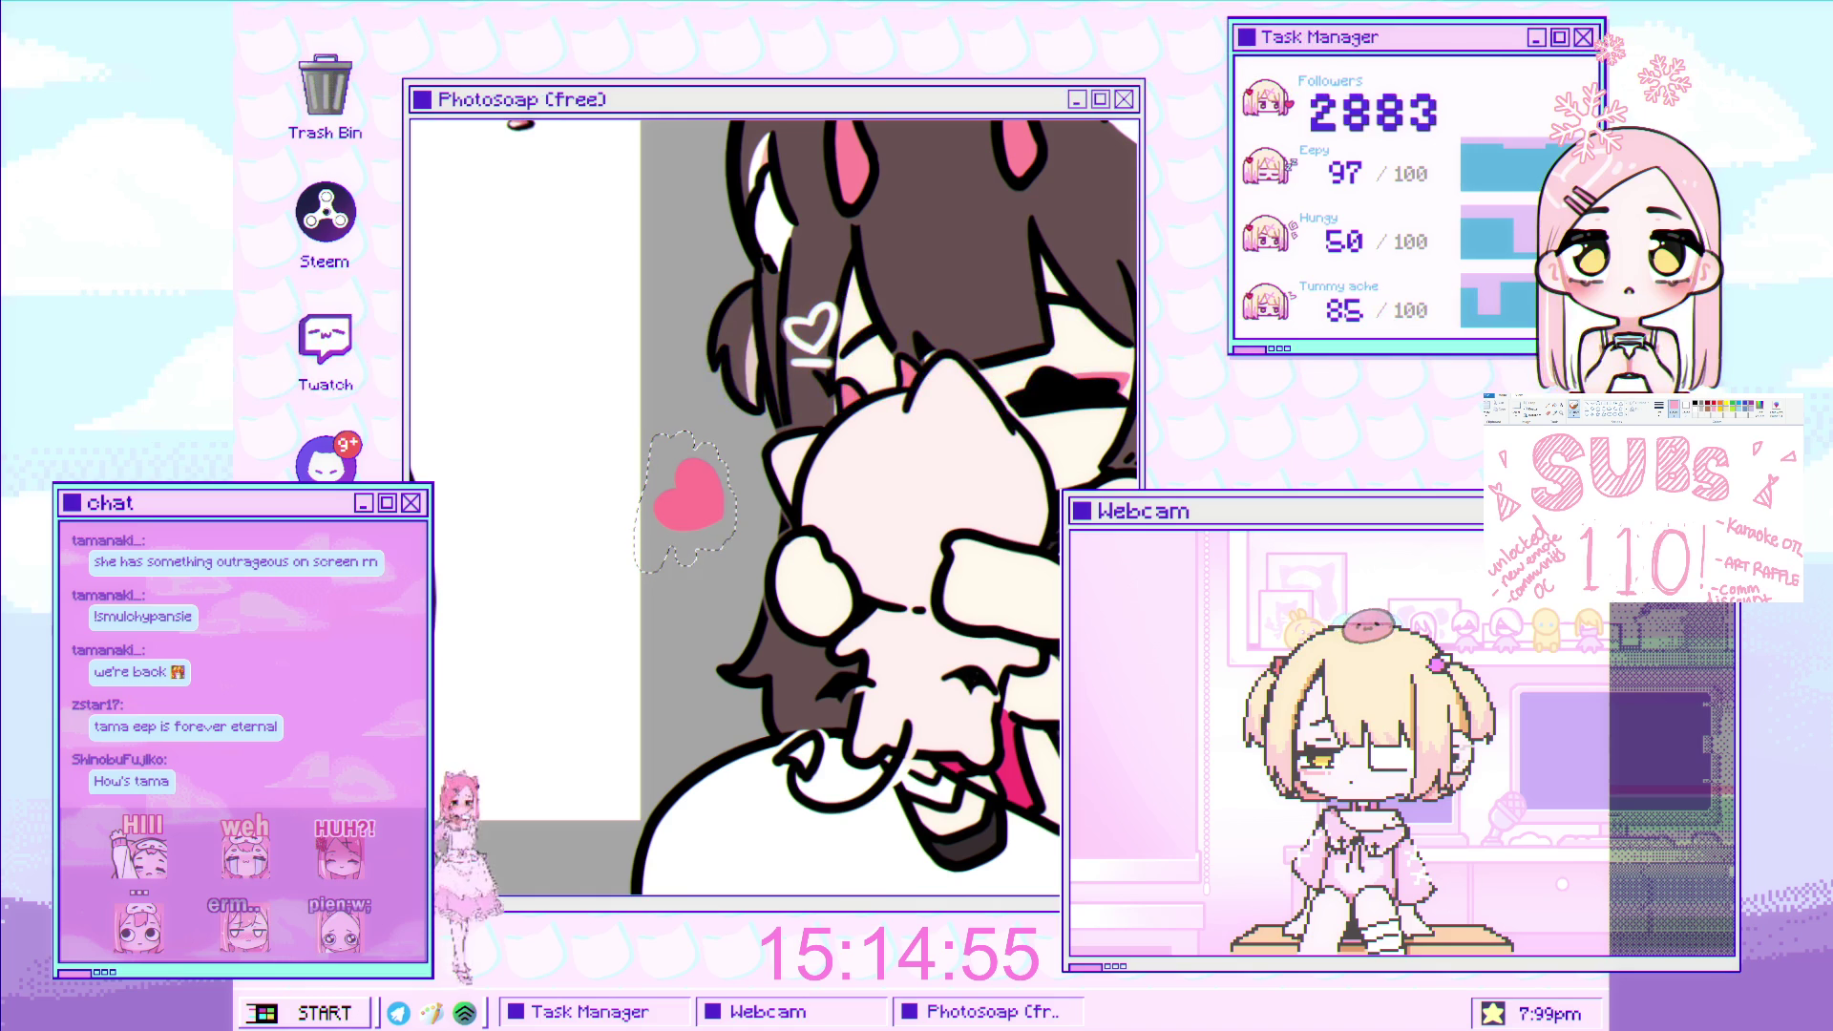
Zoom out and pan the view to reveal the Mascot reference.
scroll(622, 435, down, 3)
drag(622, 434, 570, 480)
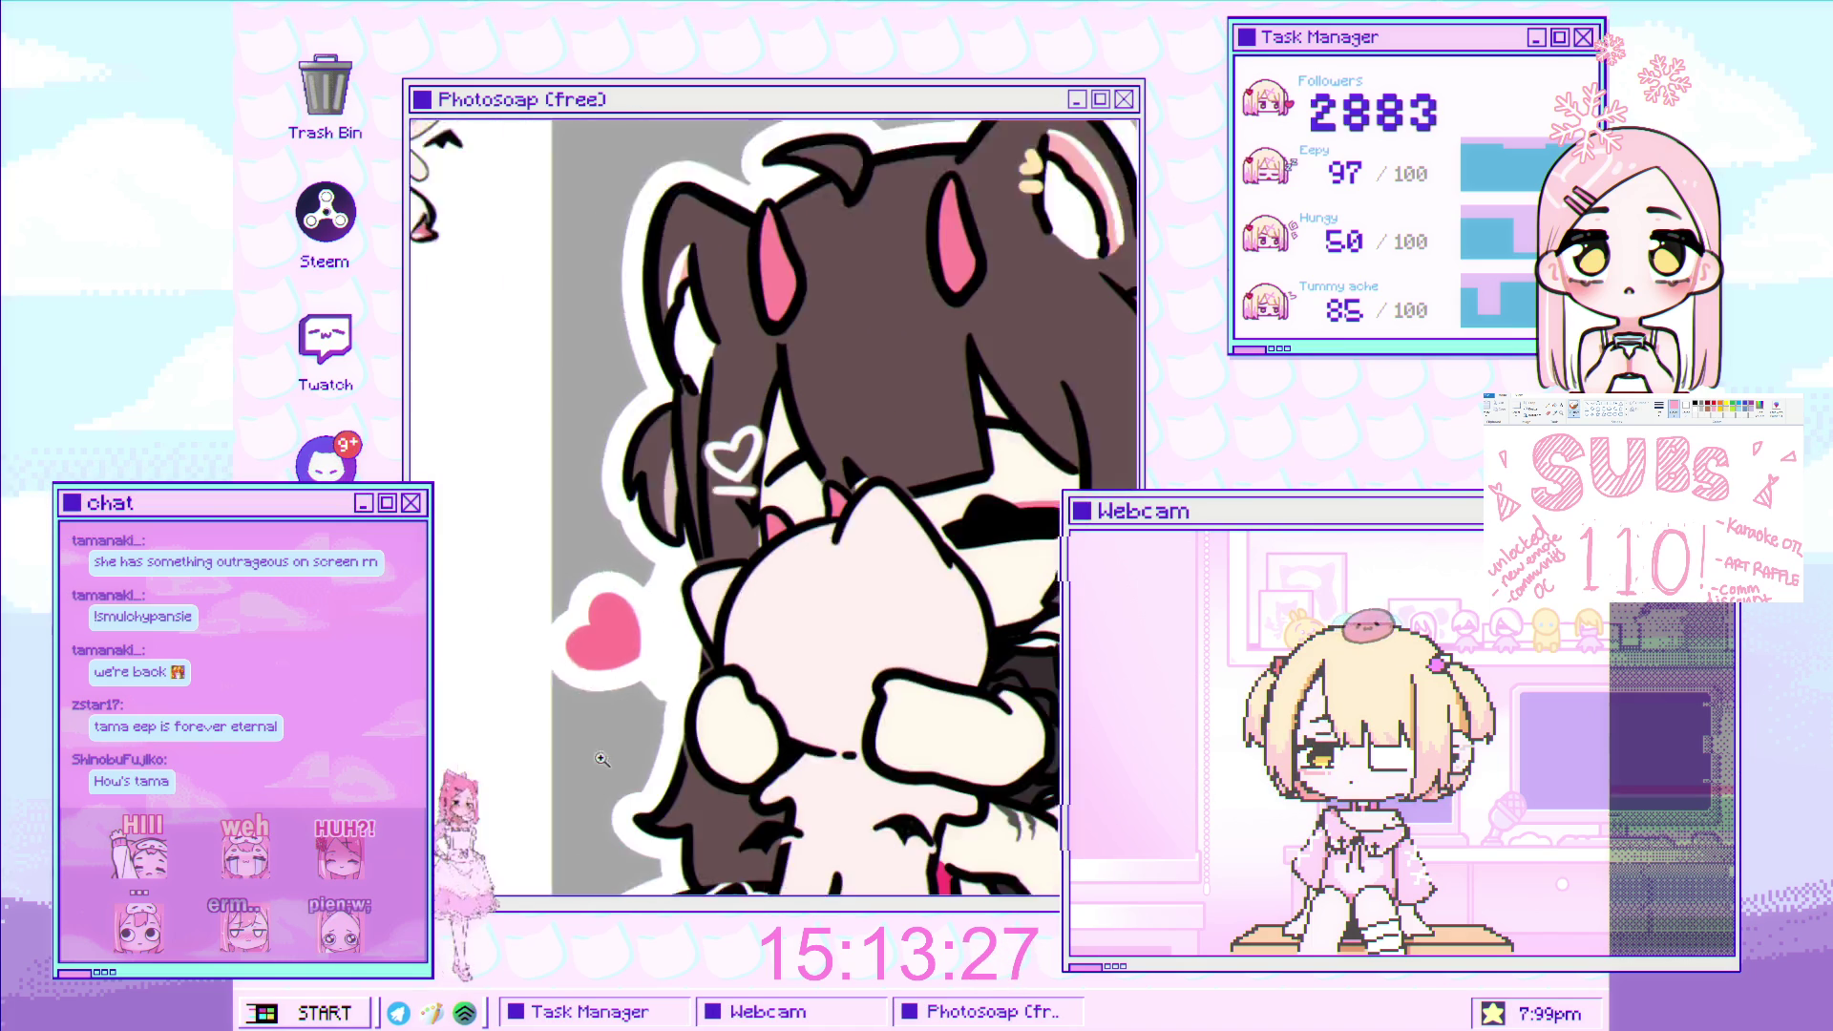
scroll(721, 616, down, 5)
scroll(721, 616, up, 2)
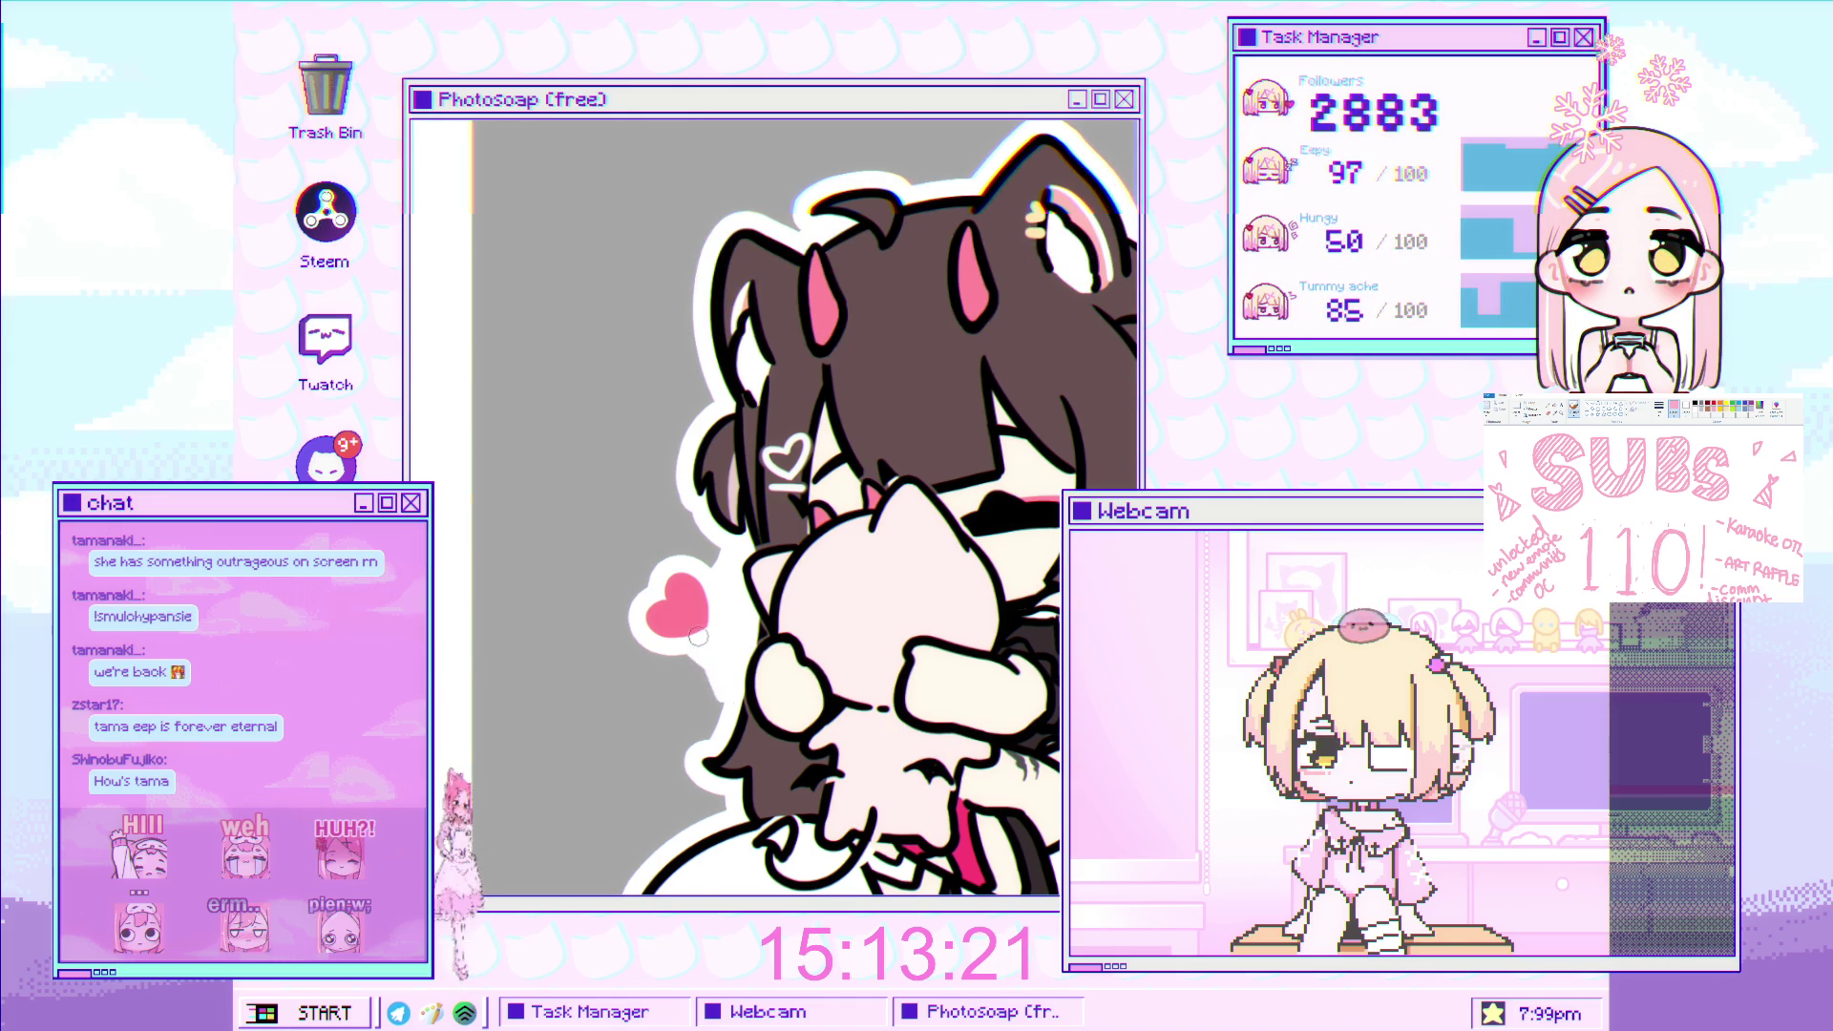
scroll(765, 646, down, 2)
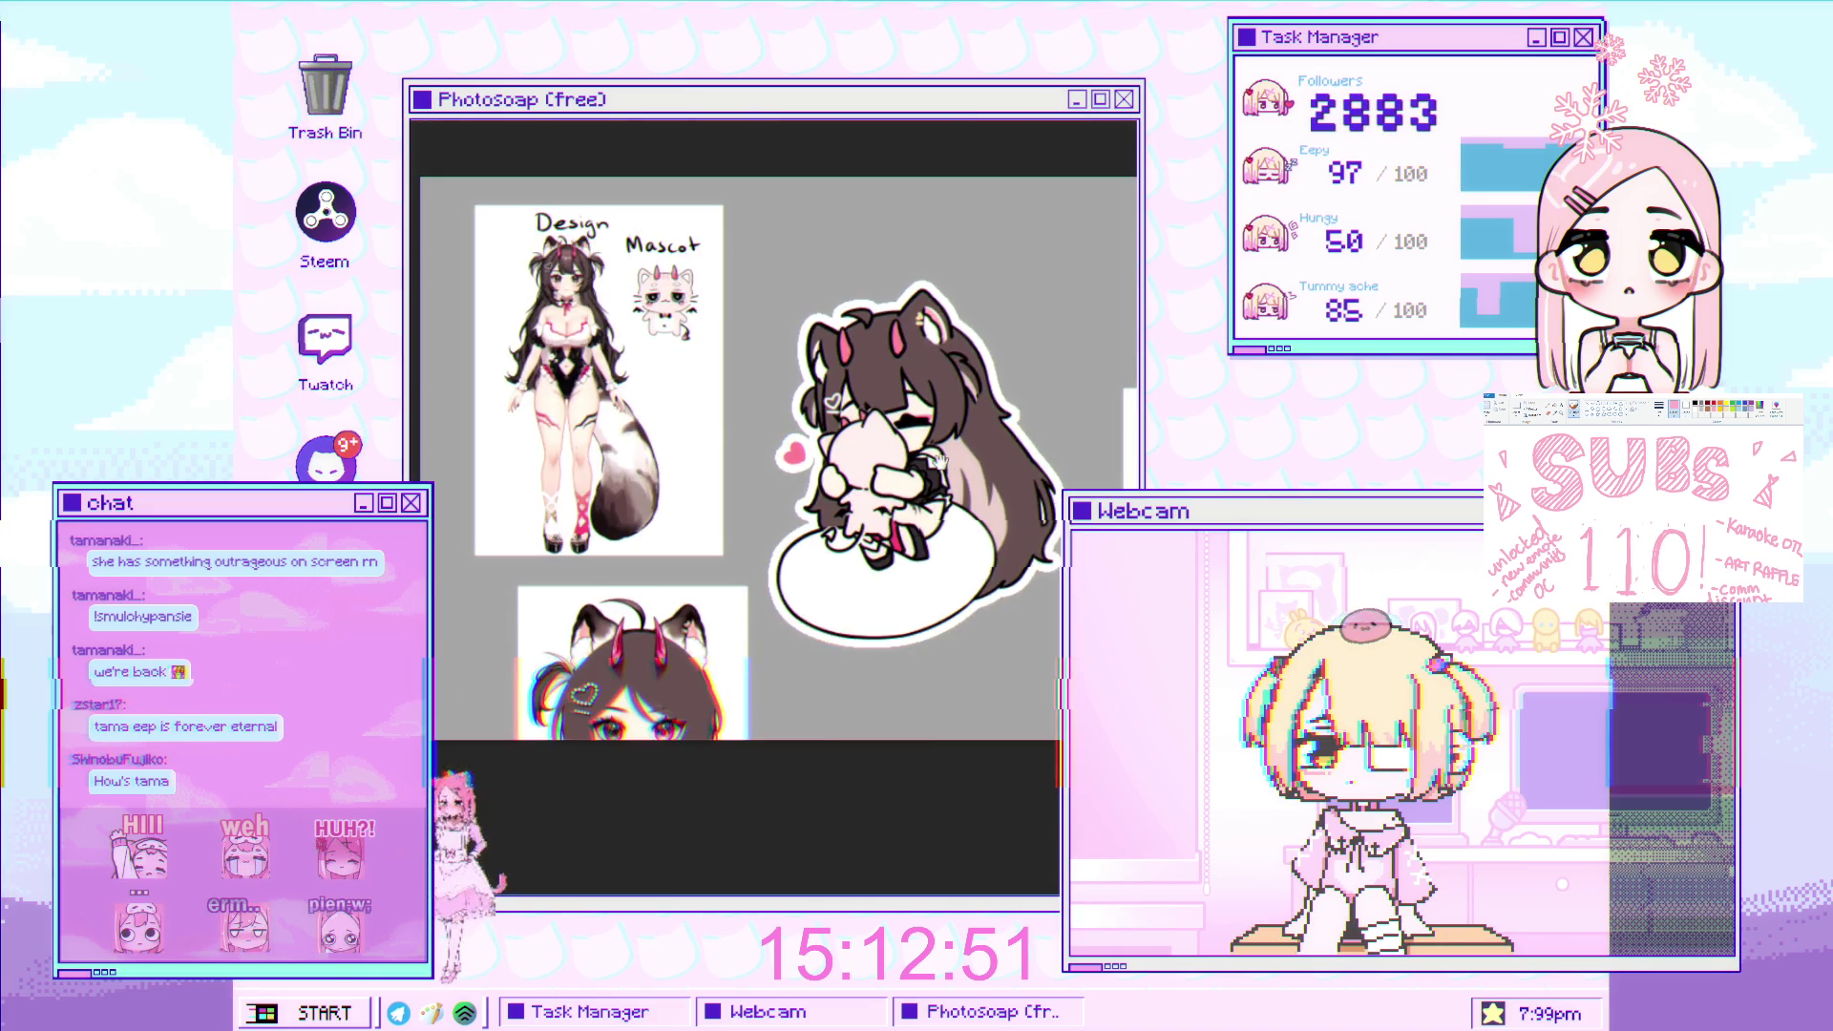
click(845, 485)
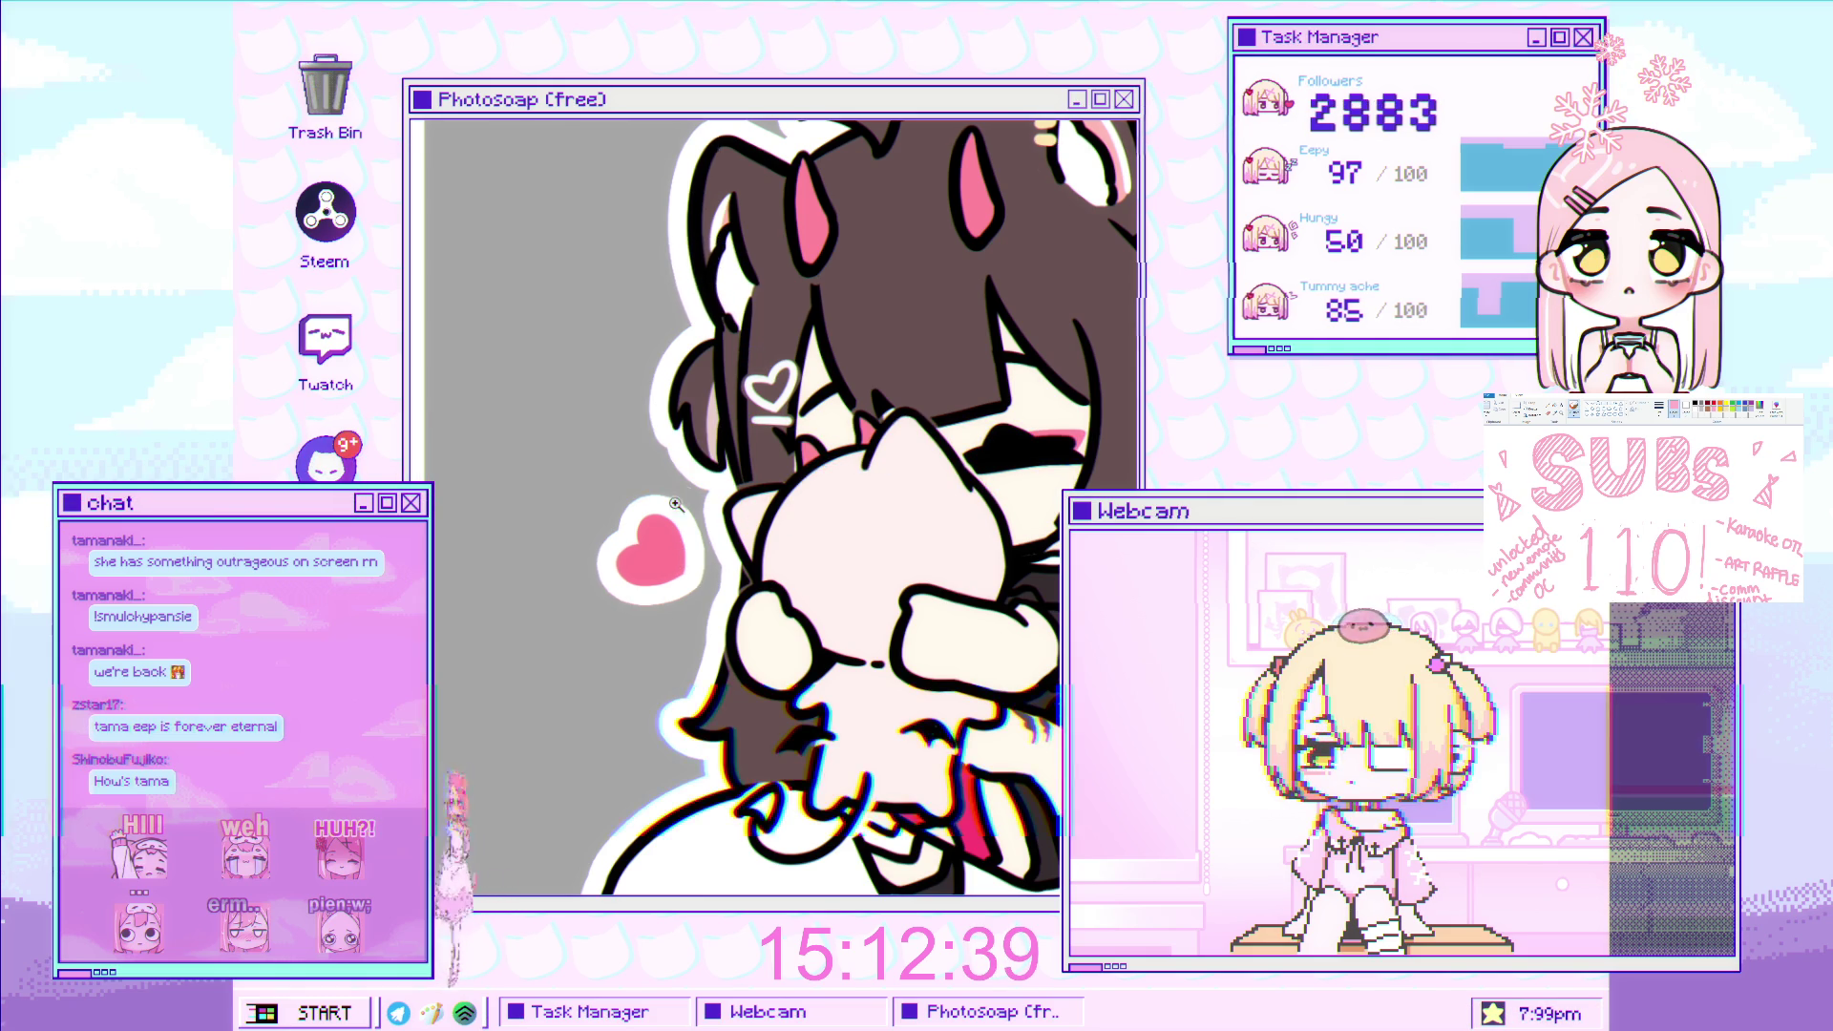
click(786, 469)
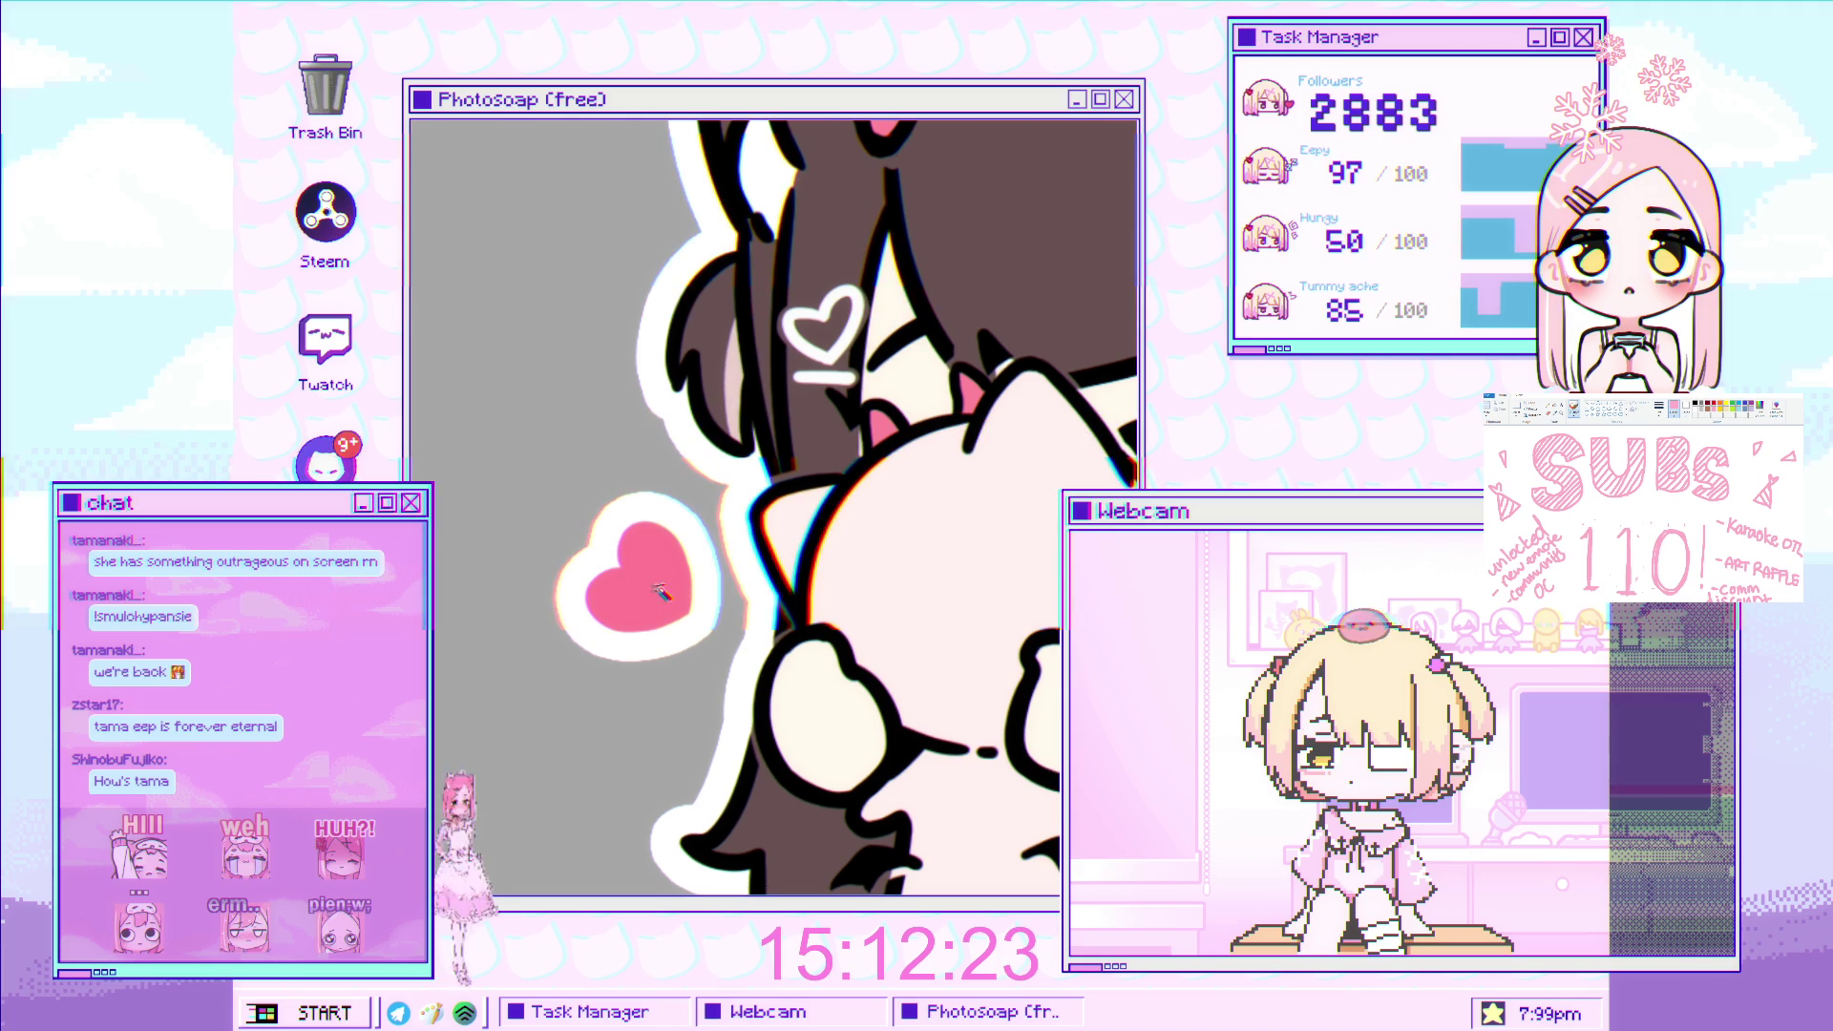
Lasso the pink heart and nudge it slightly so it sits closer beside the cat.
drag(659, 590, 702, 592)
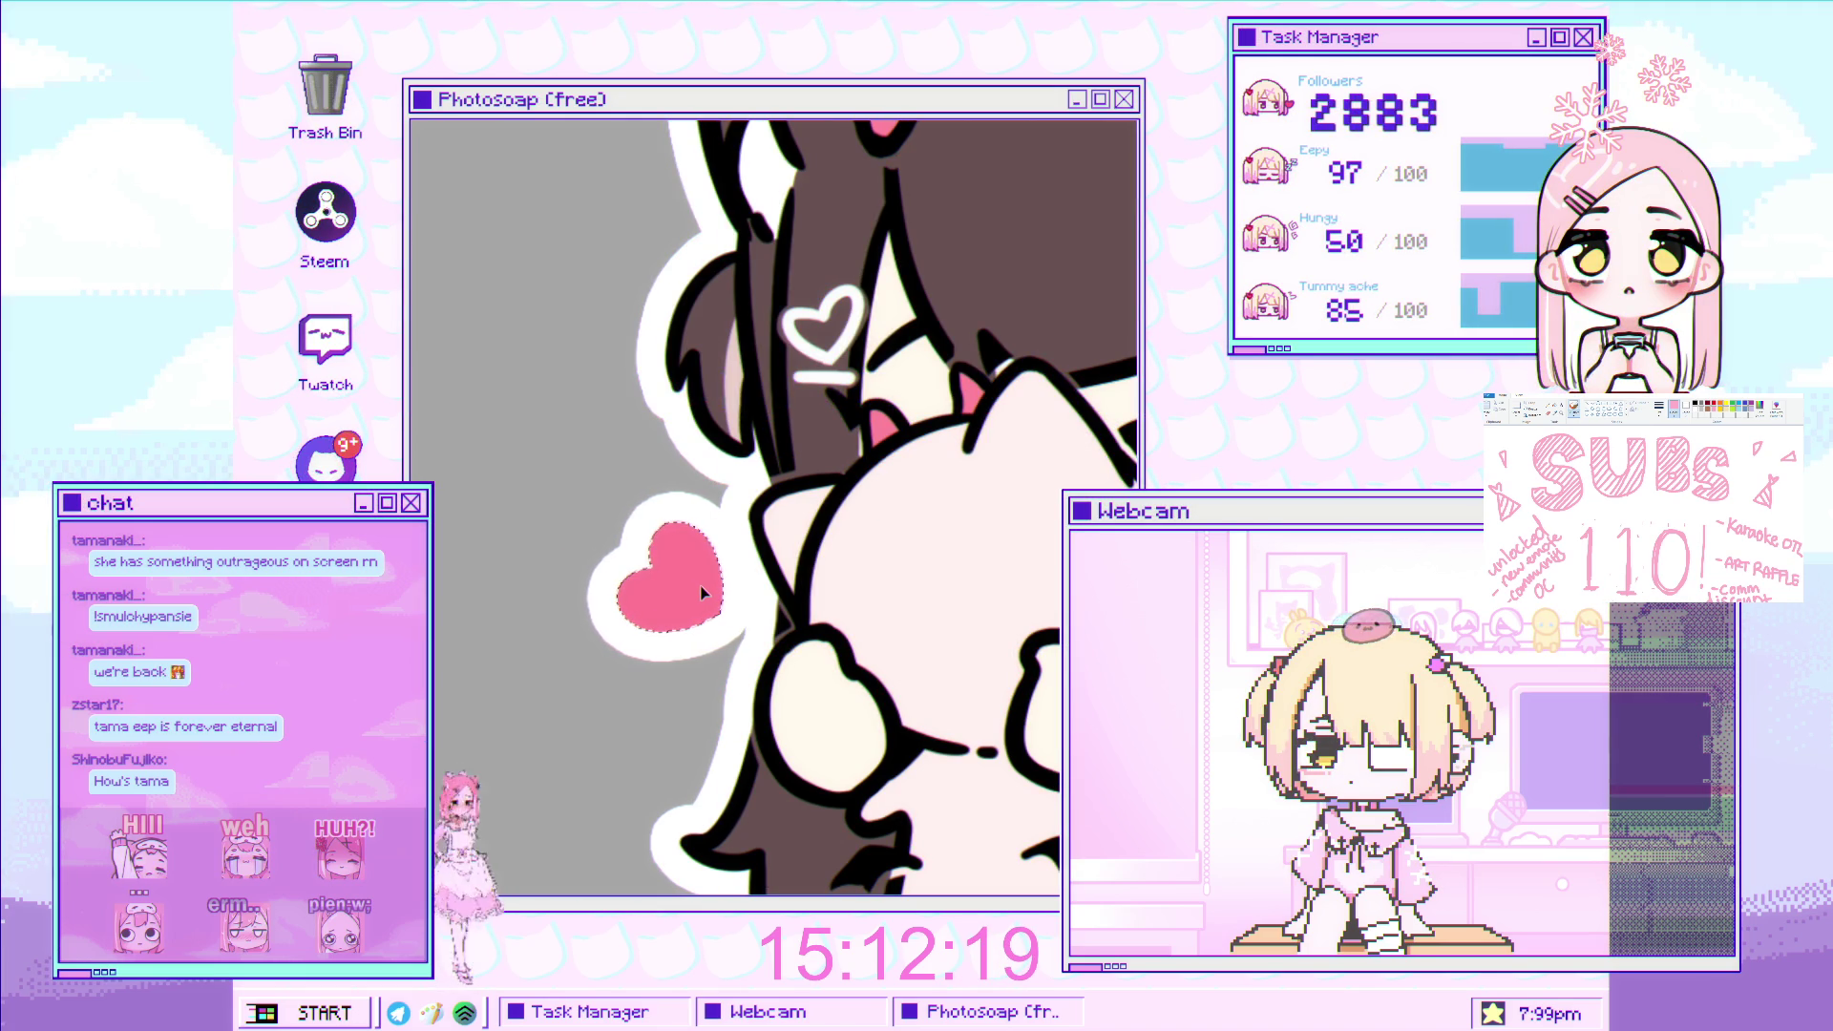
scroll(722, 578, down, 5)
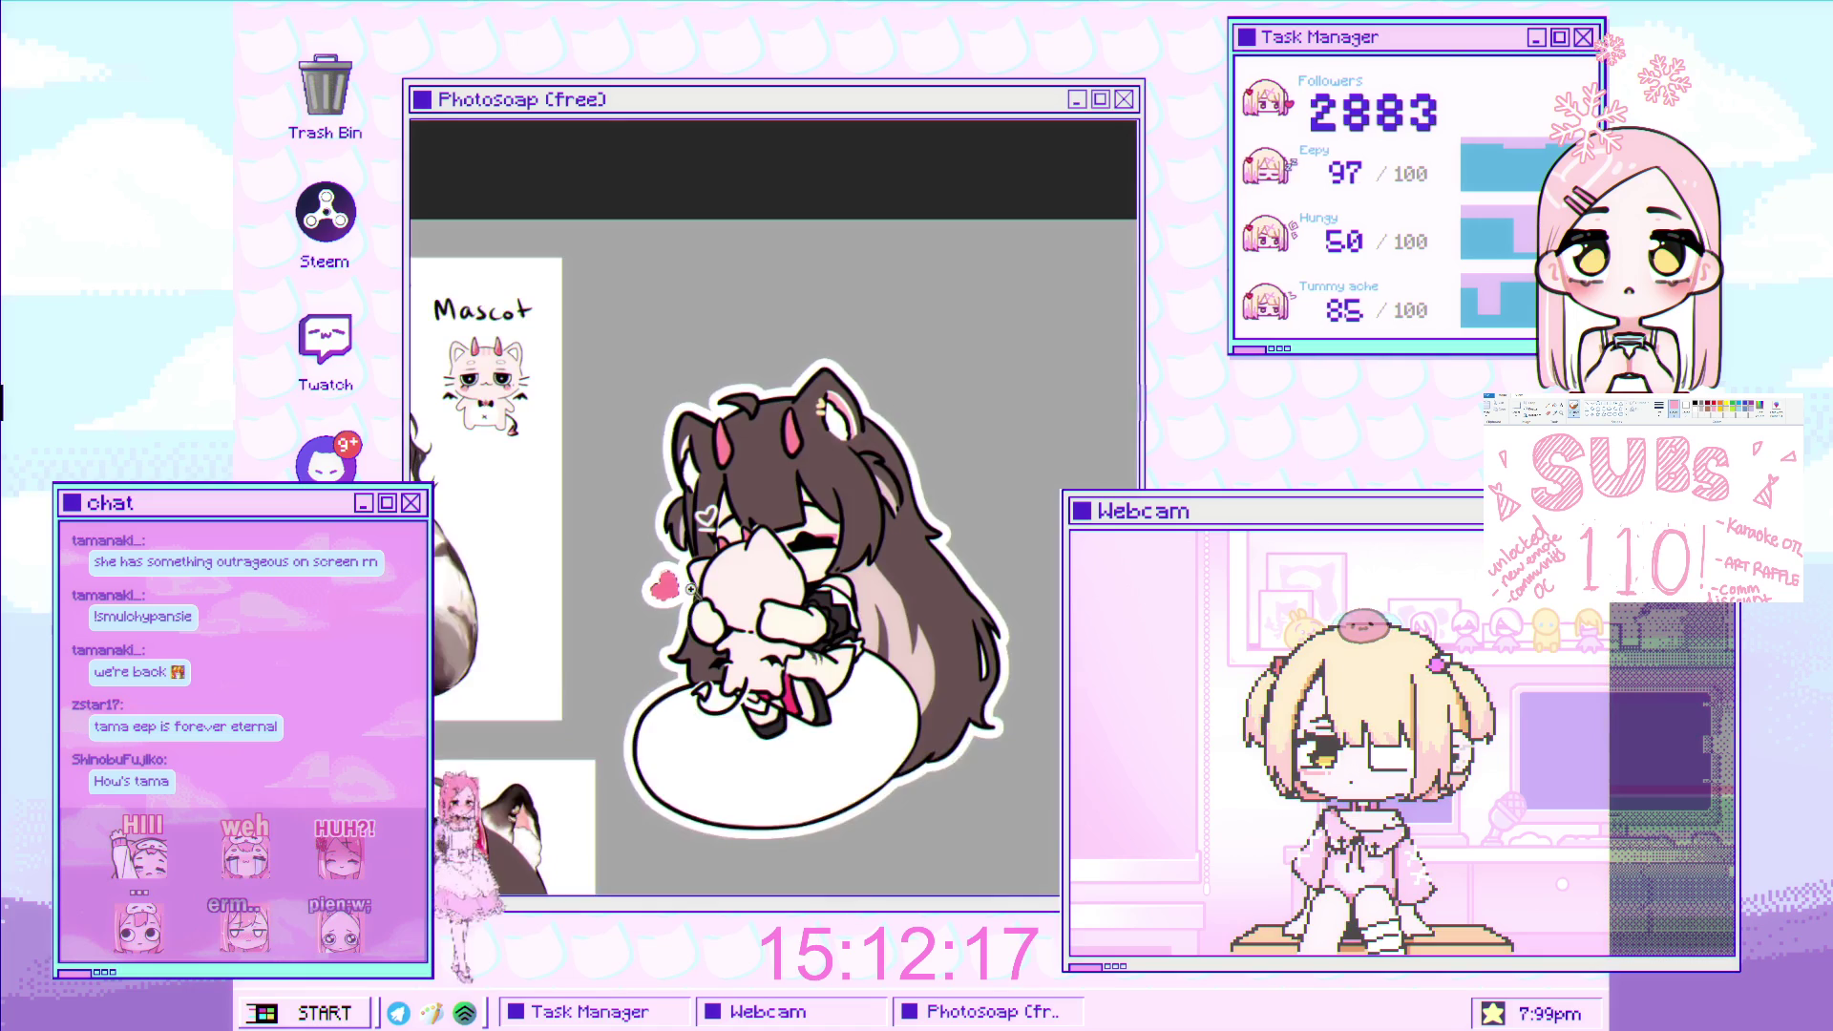
scroll(717, 561, up, 5)
drag(643, 581, 675, 586)
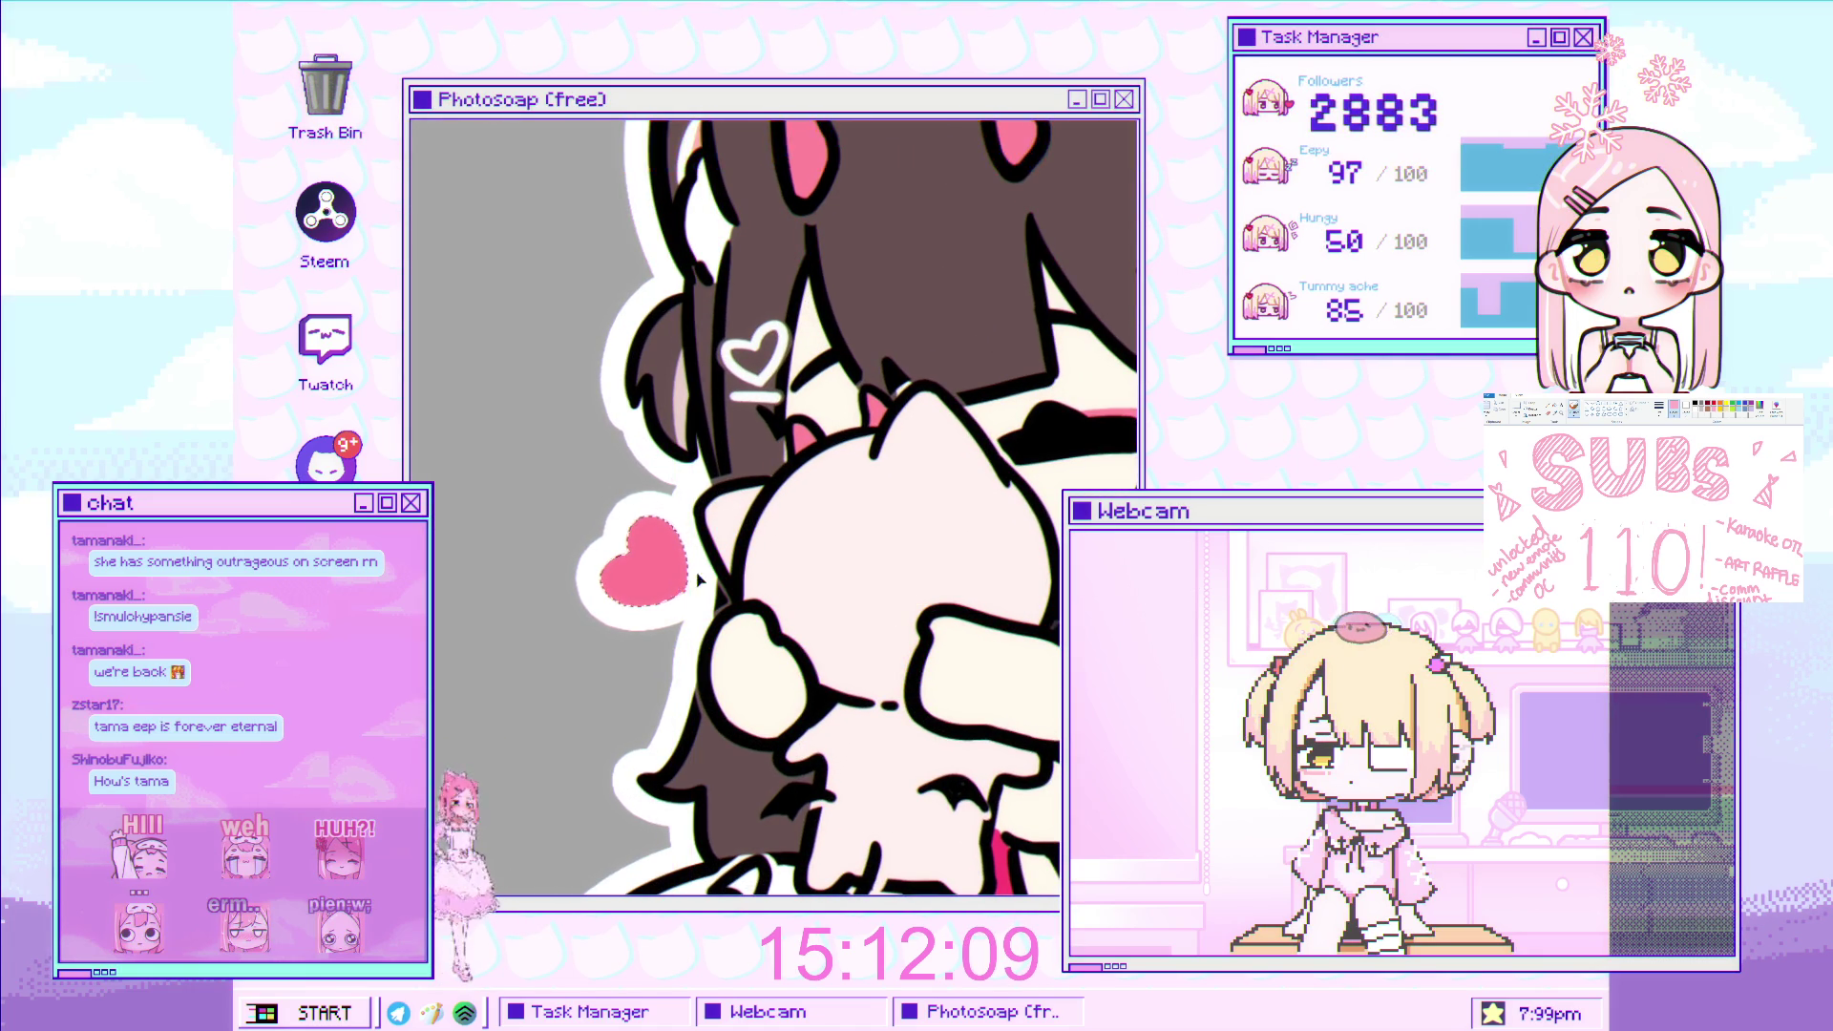
scroll(726, 544, down, 5)
scroll(772, 503, up, 2)
scroll(771, 504, up, 2)
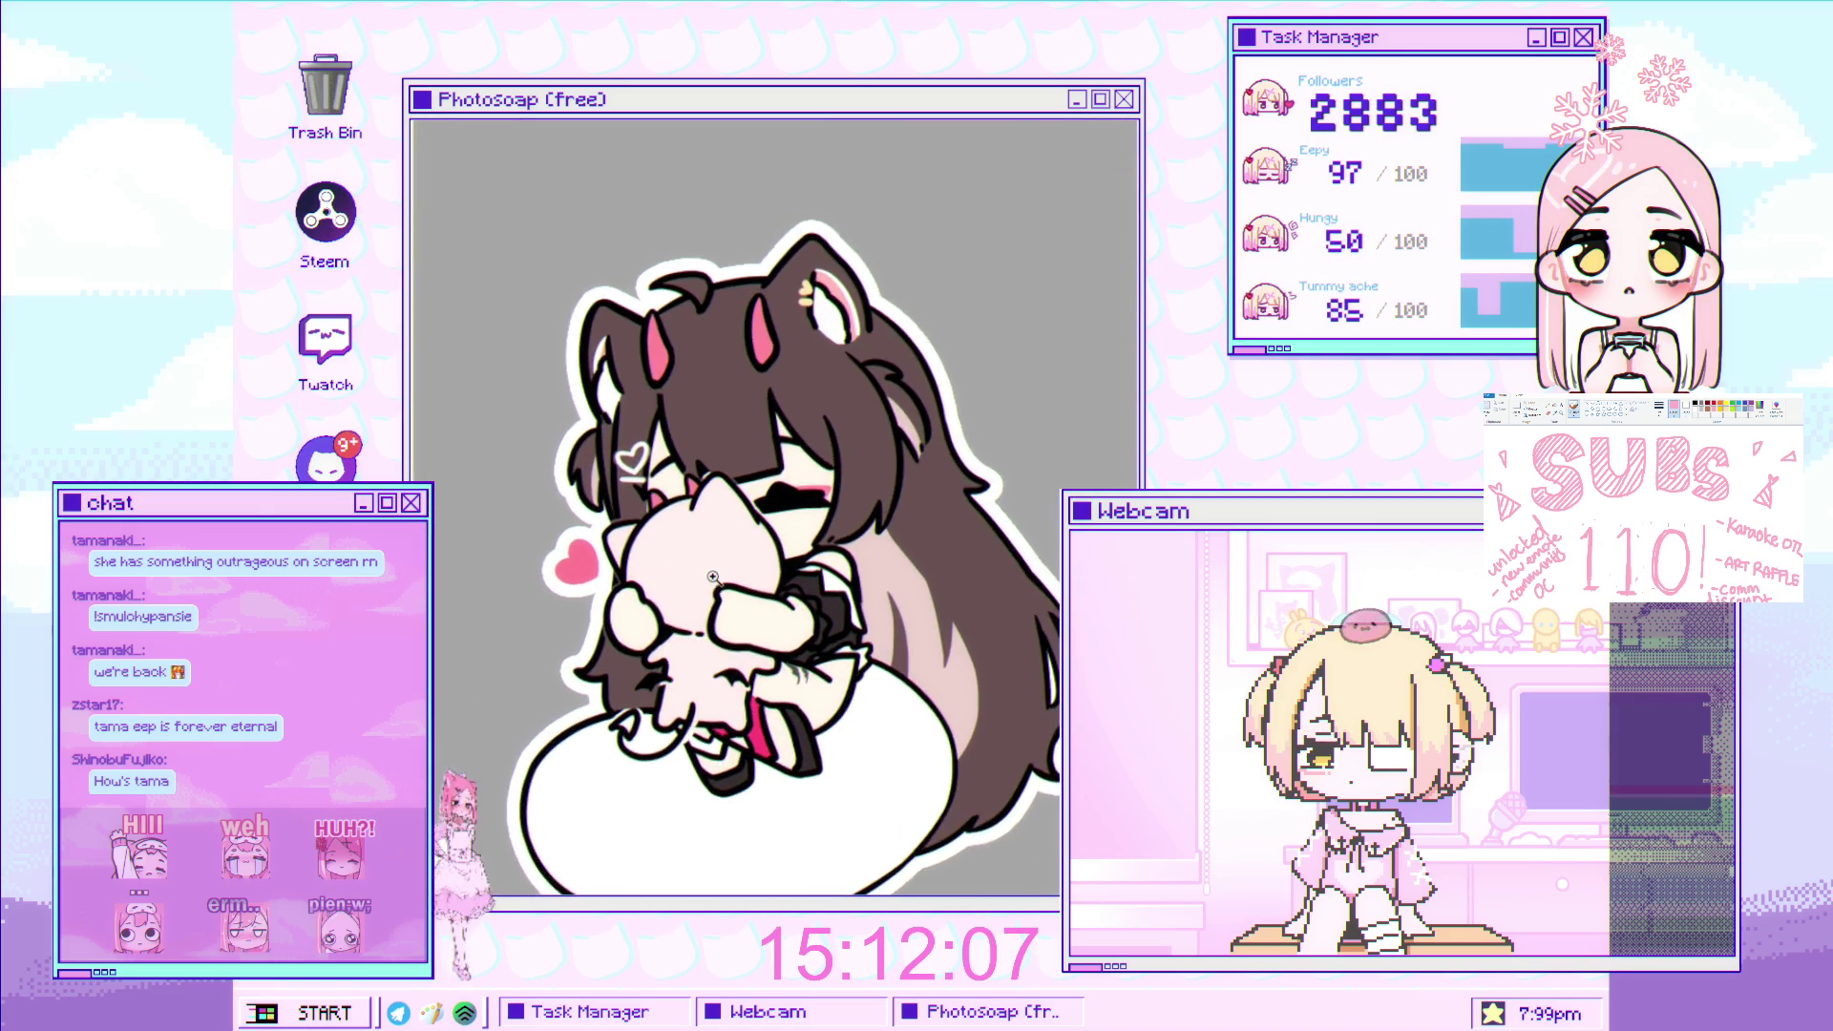
drag(772, 503, 586, 483)
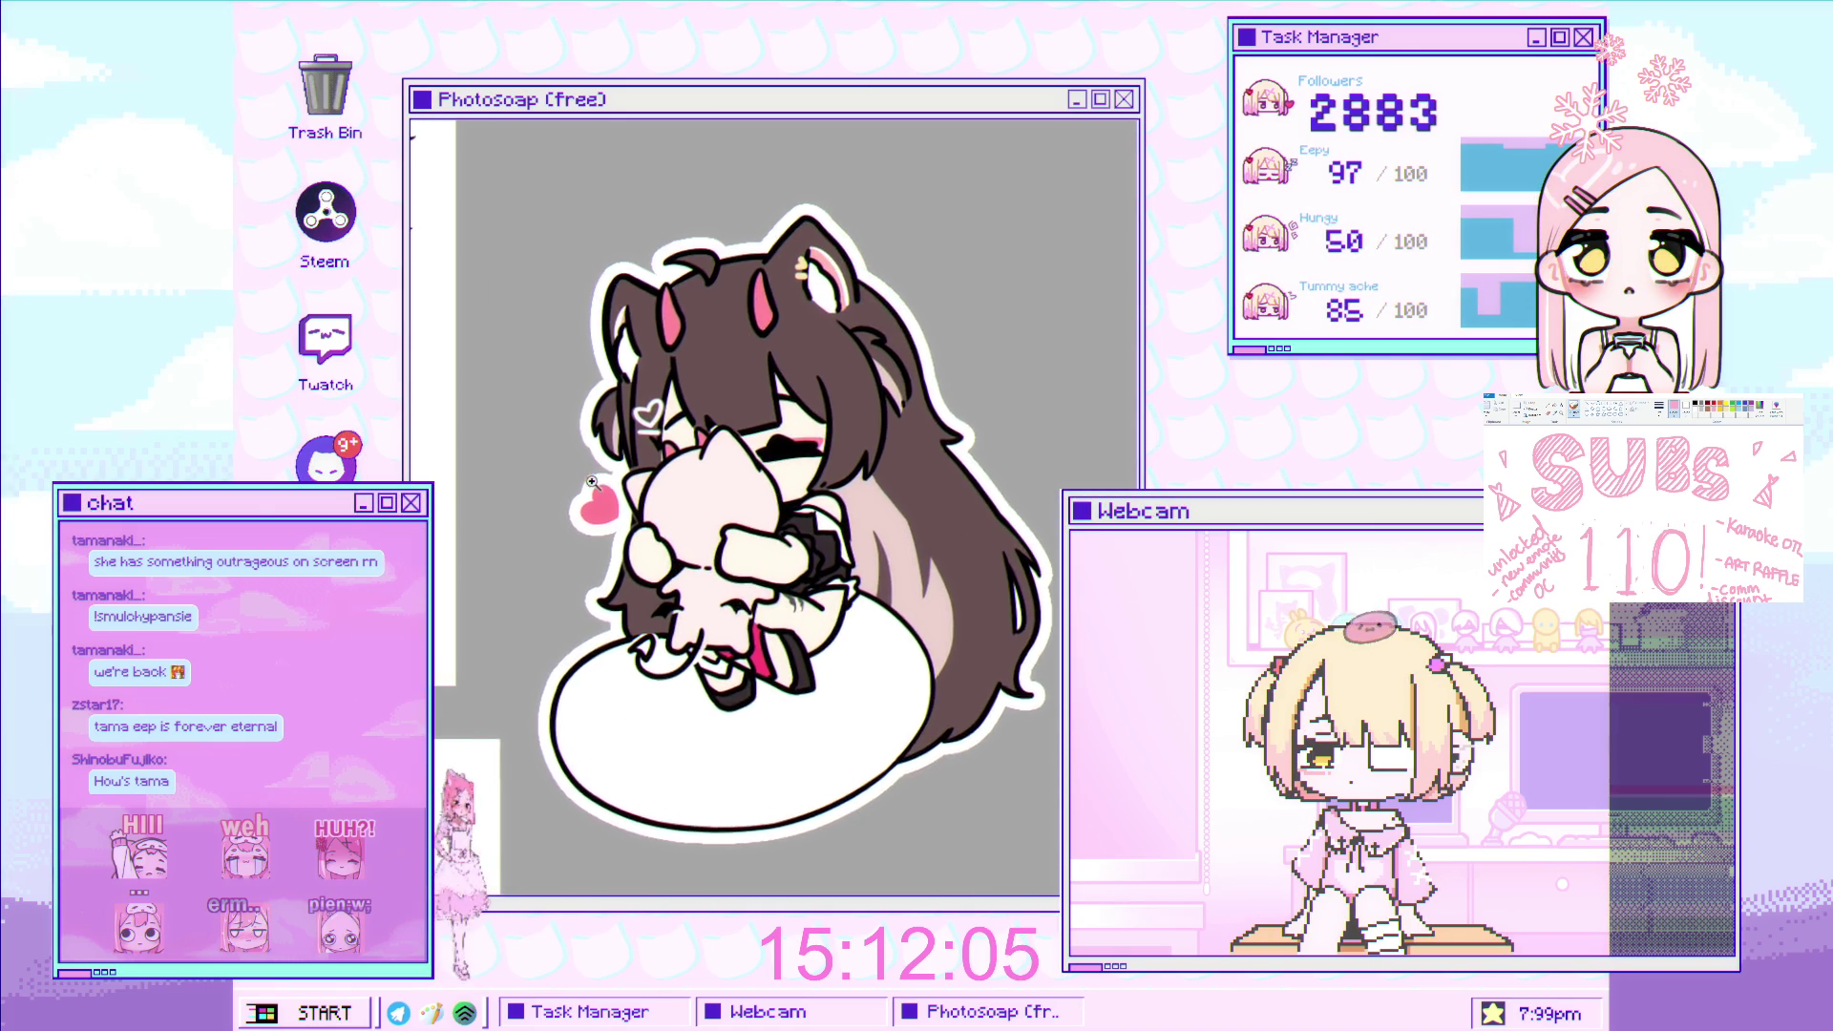
scroll(587, 483, up, 3)
scroll(716, 525, down, 1)
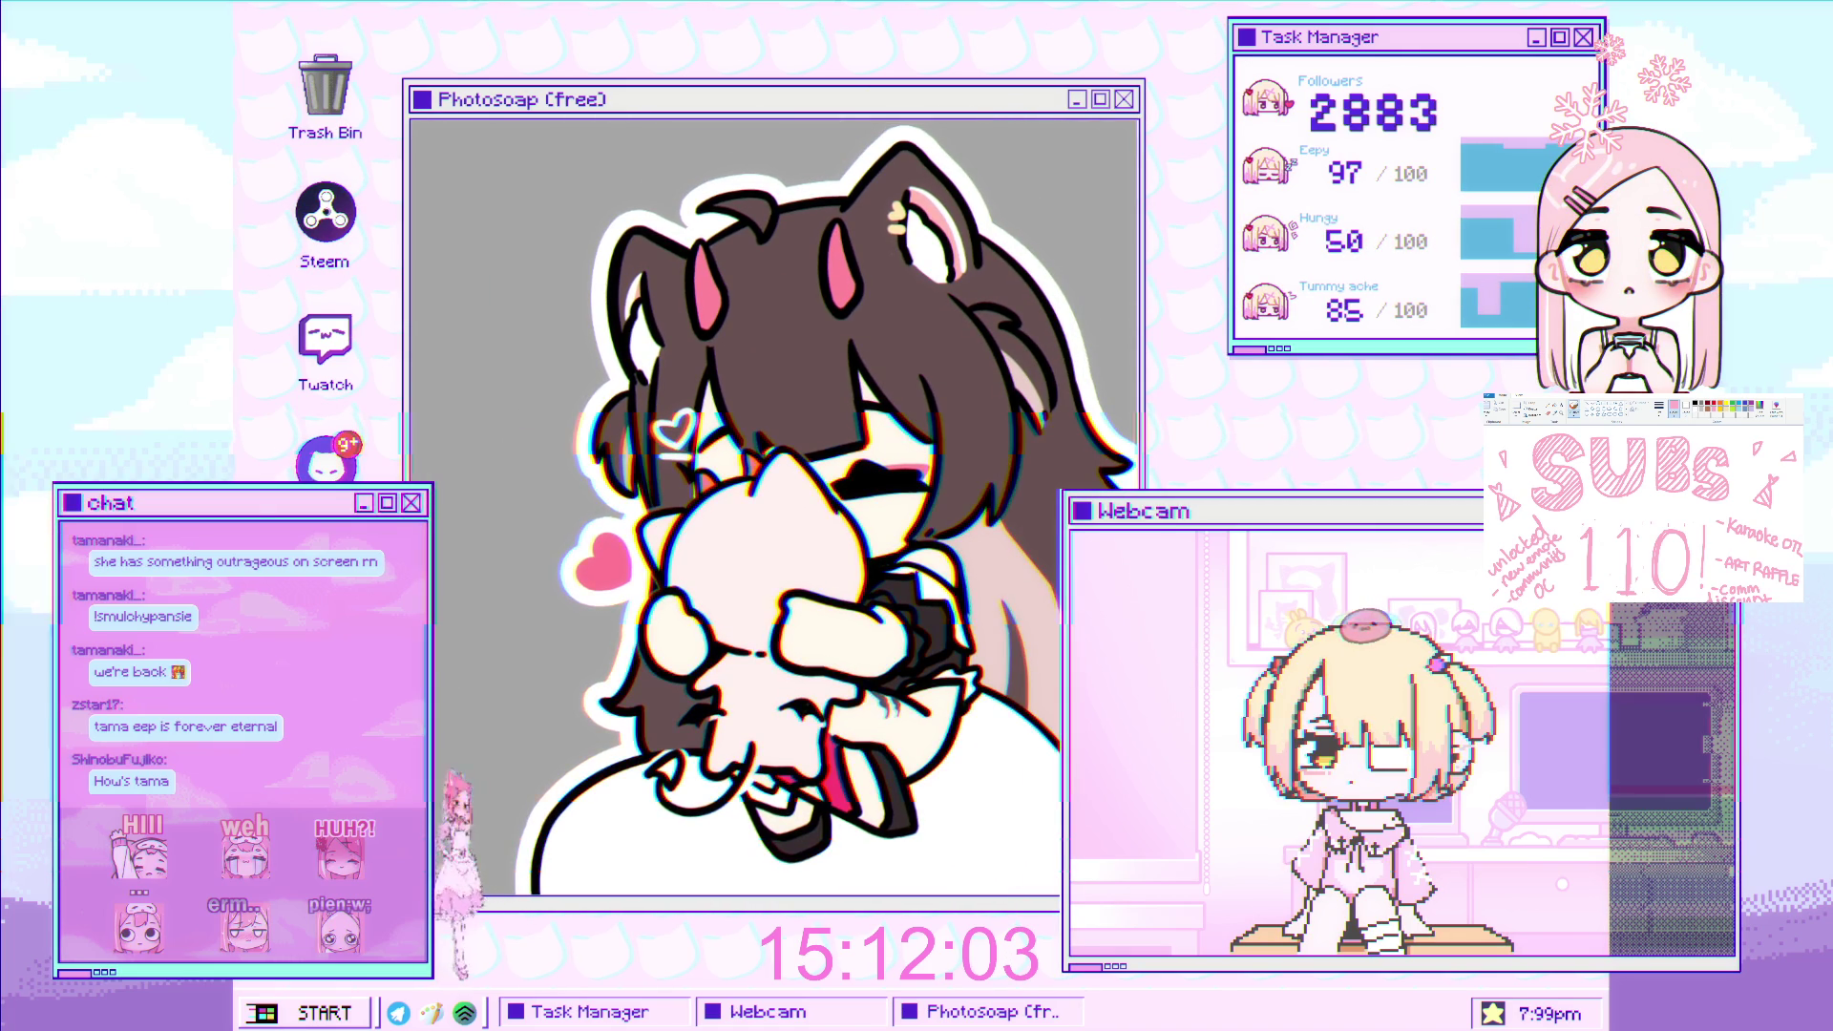
scroll(807, 518, up, 3)
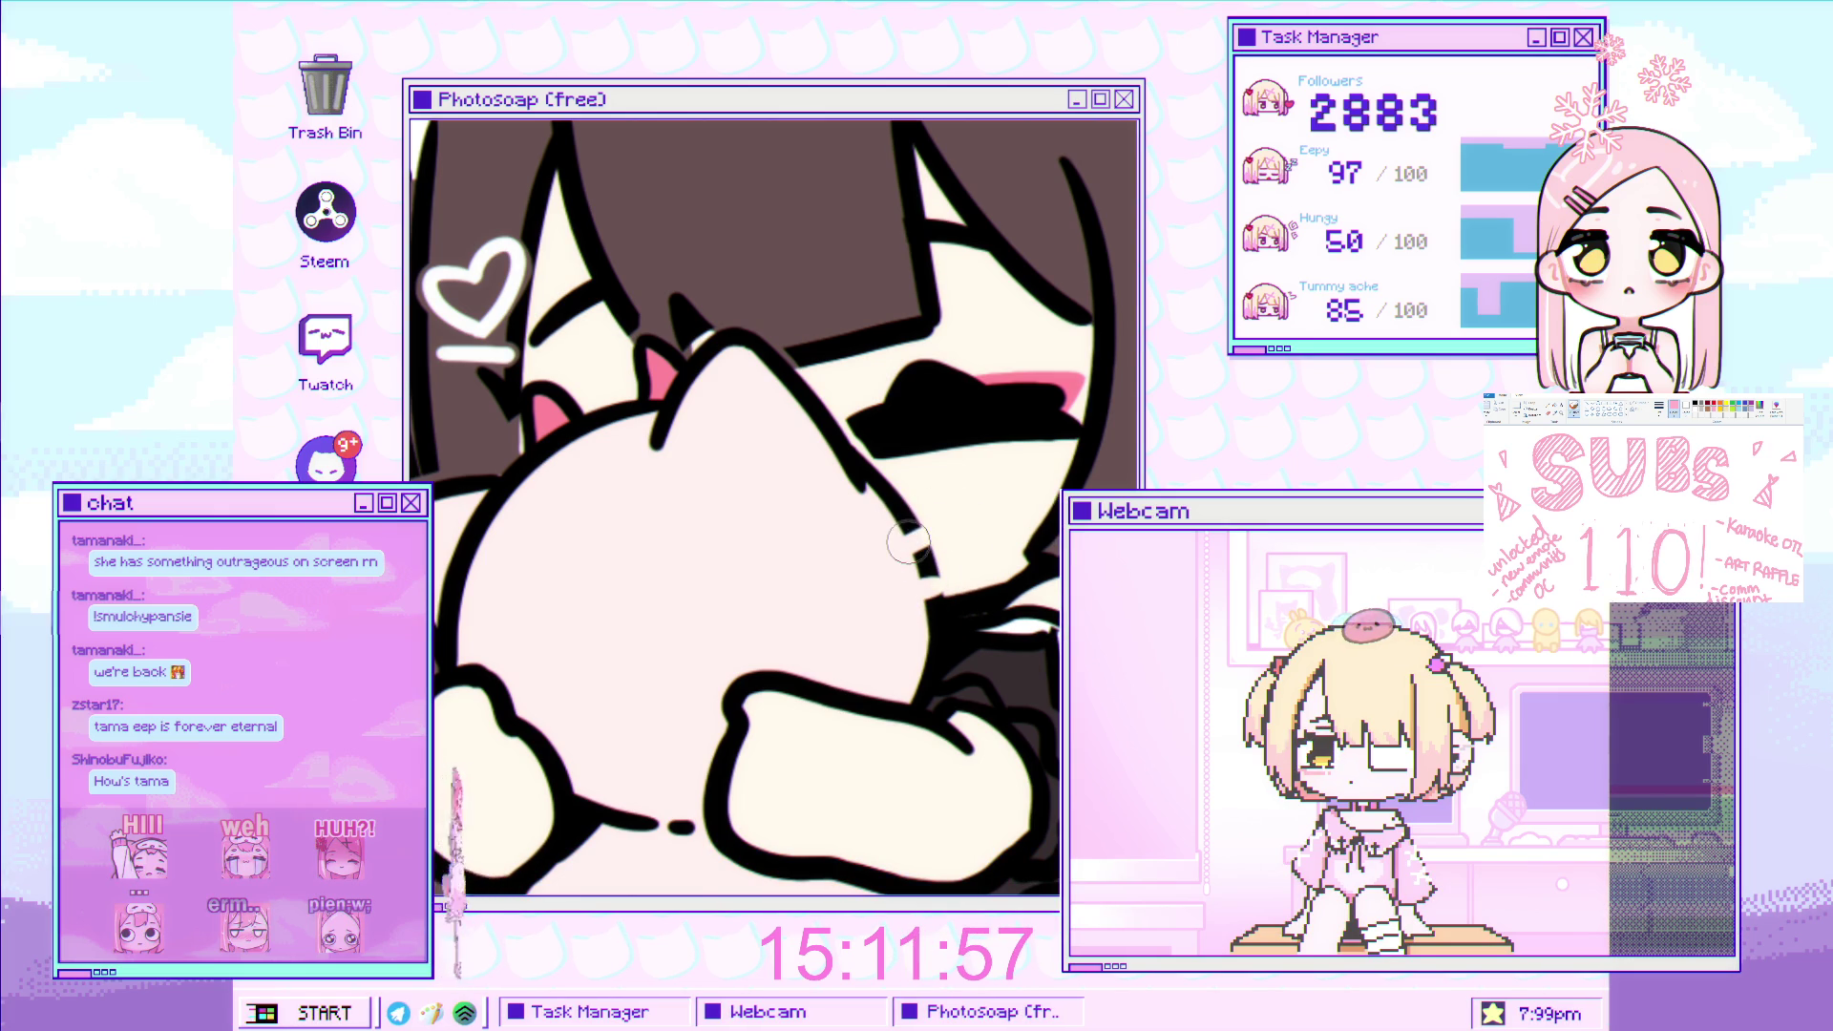
drag(907, 539, 946, 526)
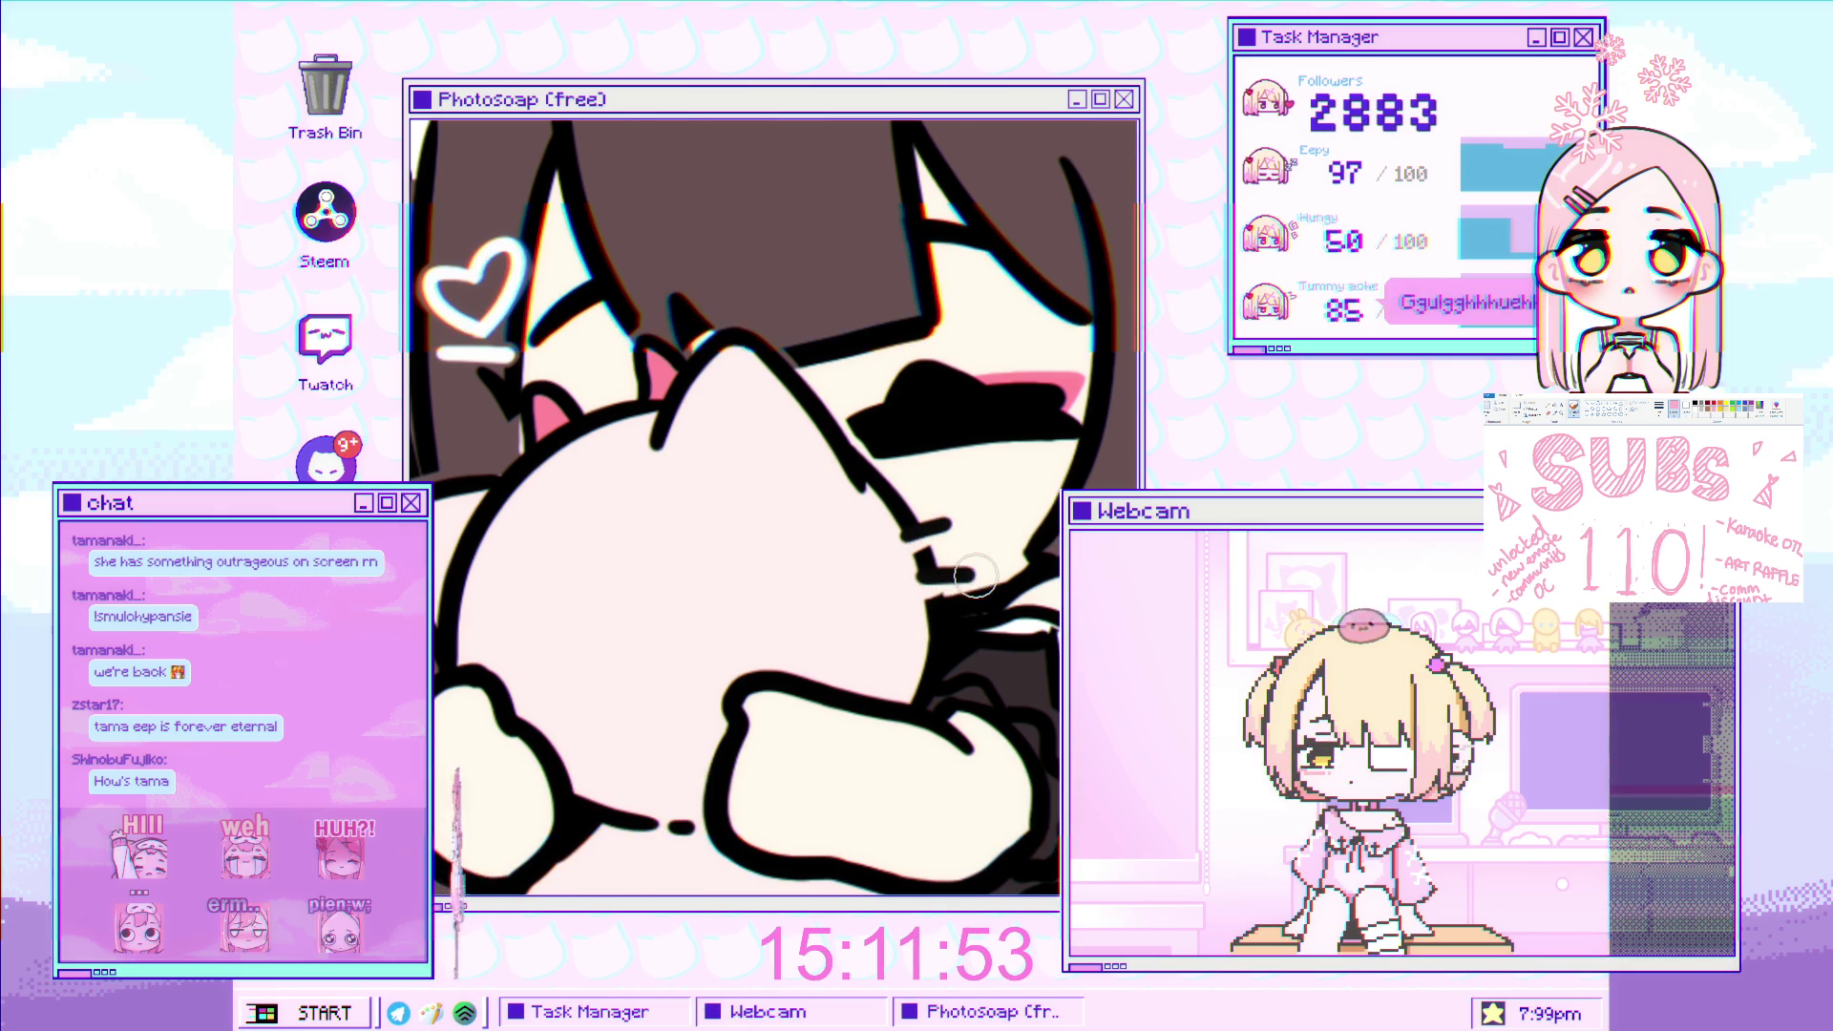
scroll(902, 641, down, 5)
scroll(903, 642, down, 2)
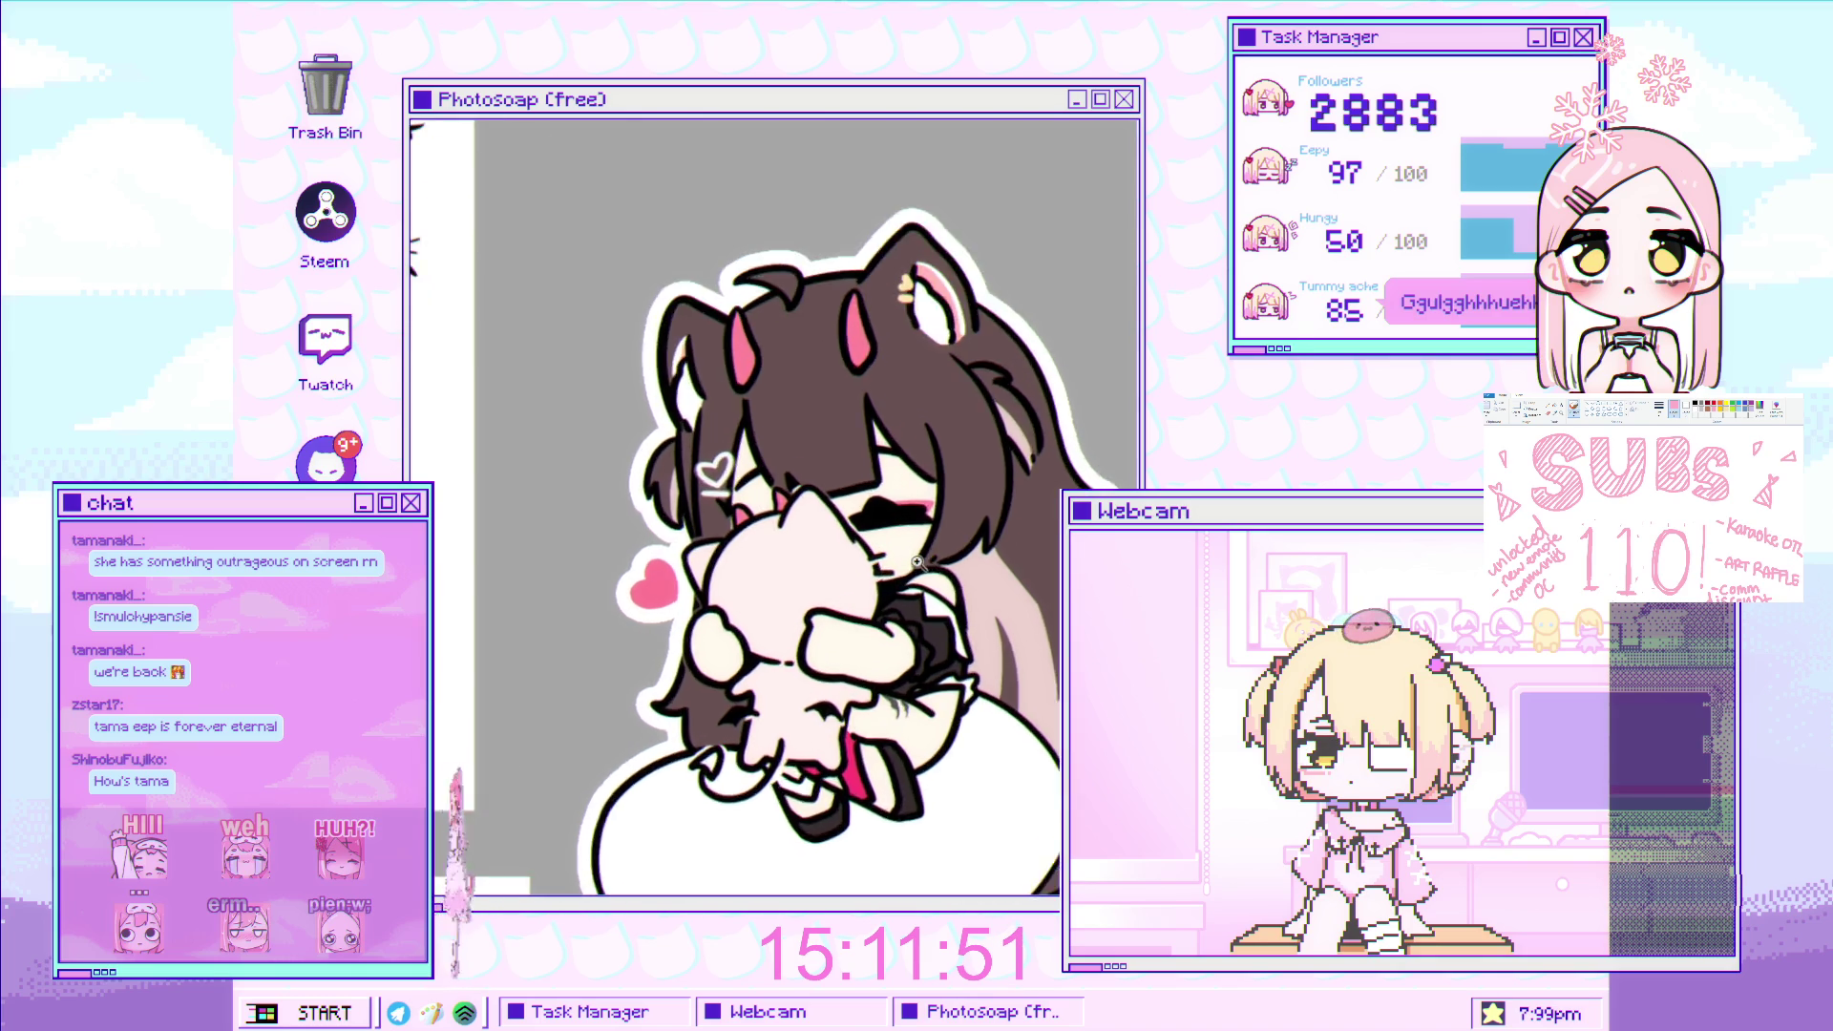
scroll(878, 604, down, 3)
scroll(911, 573, up, 2)
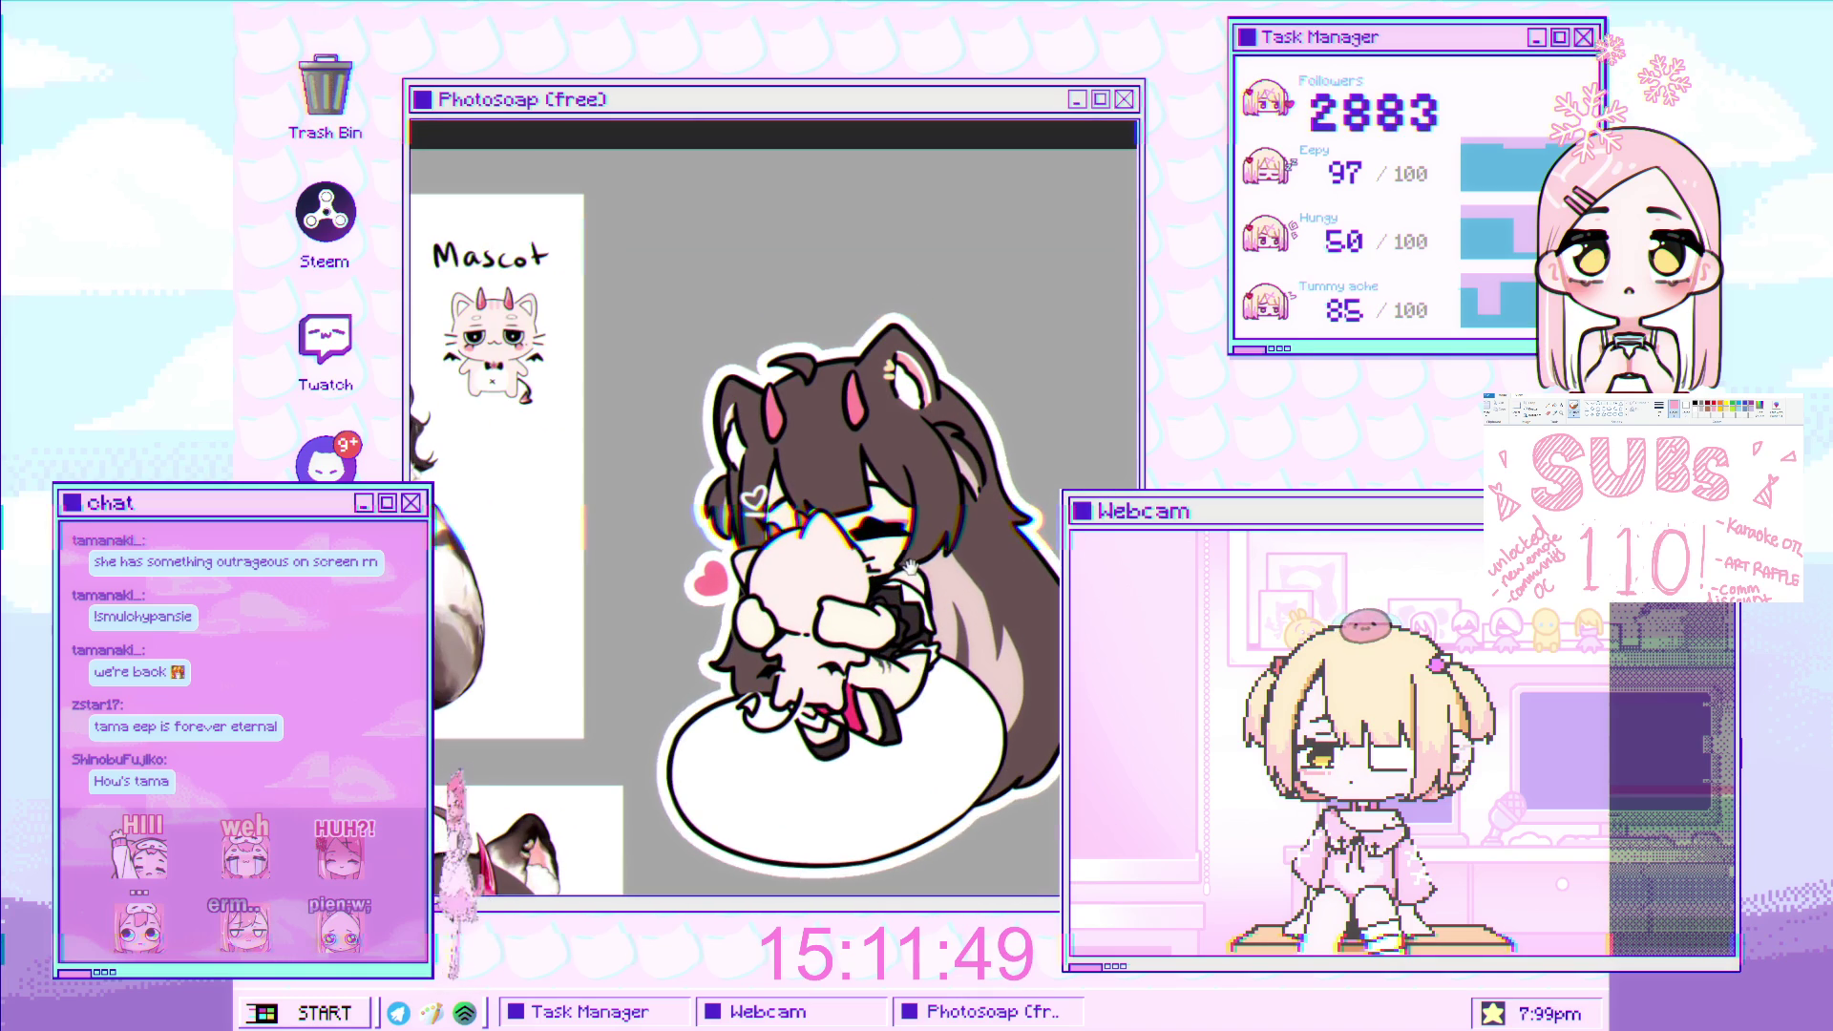
scroll(910, 567, up, 1)
scroll(896, 587, up, 1)
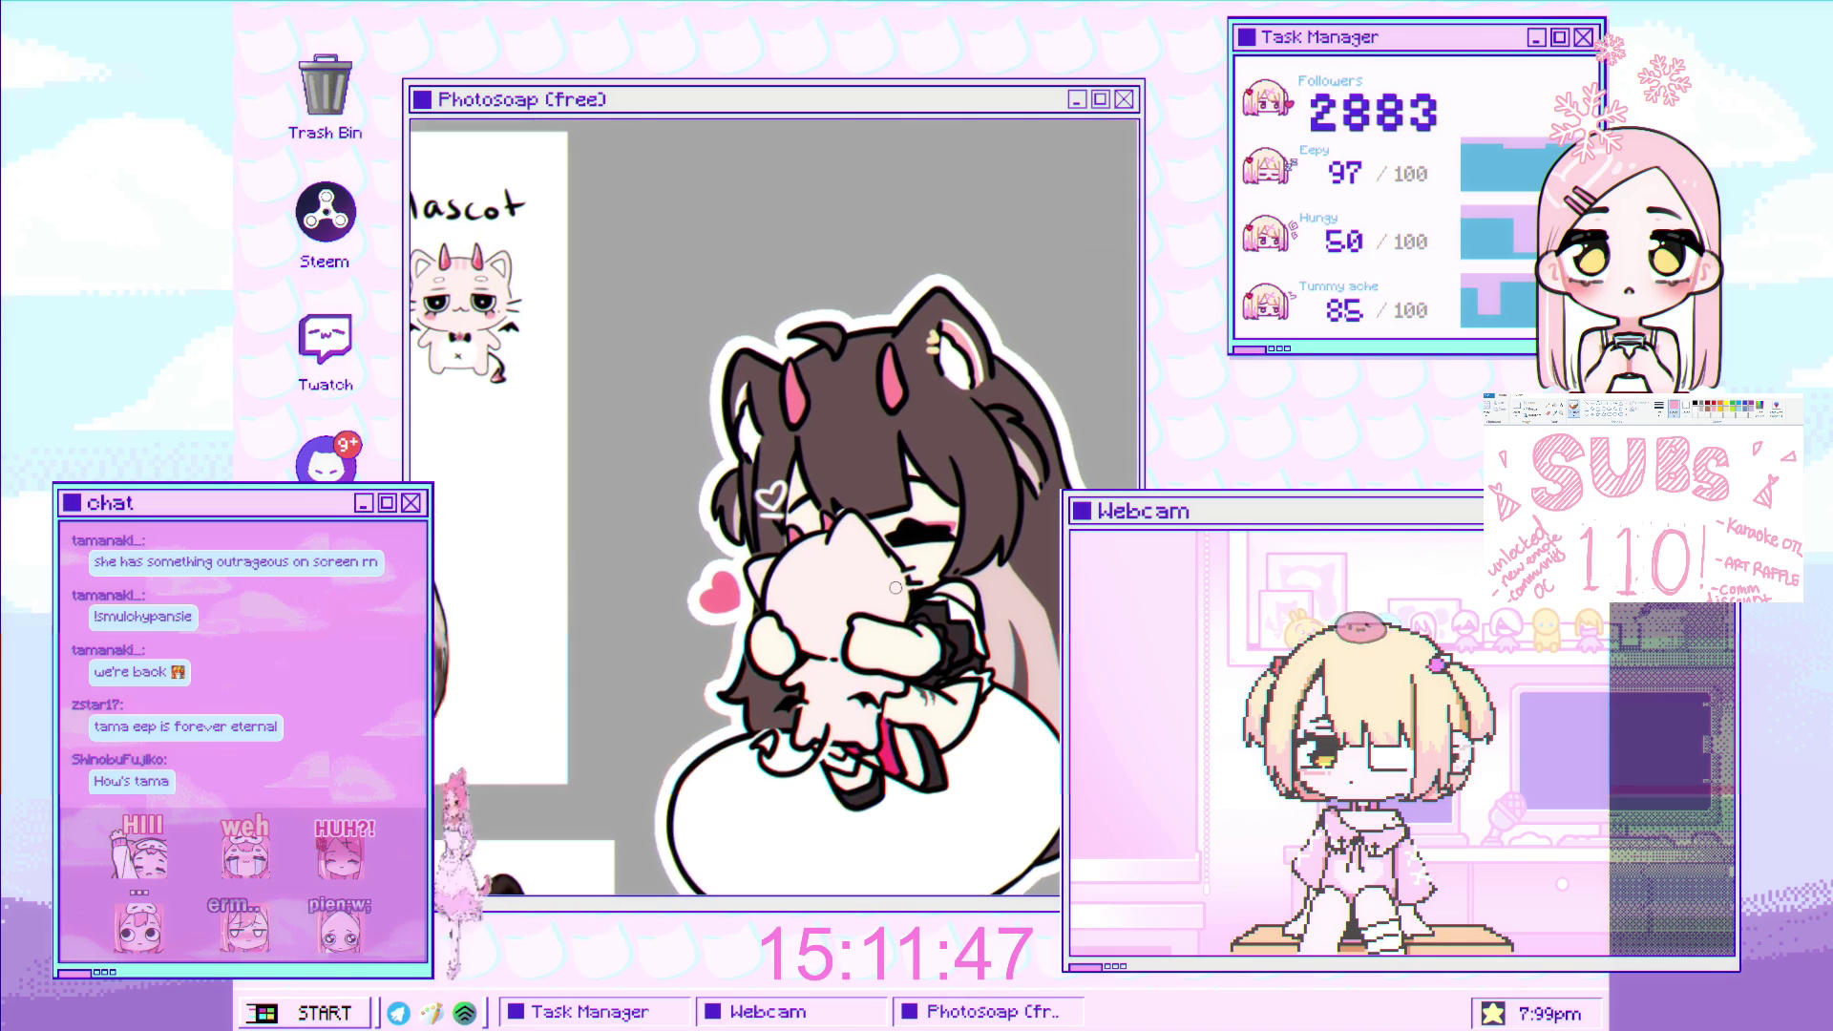
scroll(897, 592, down, 2)
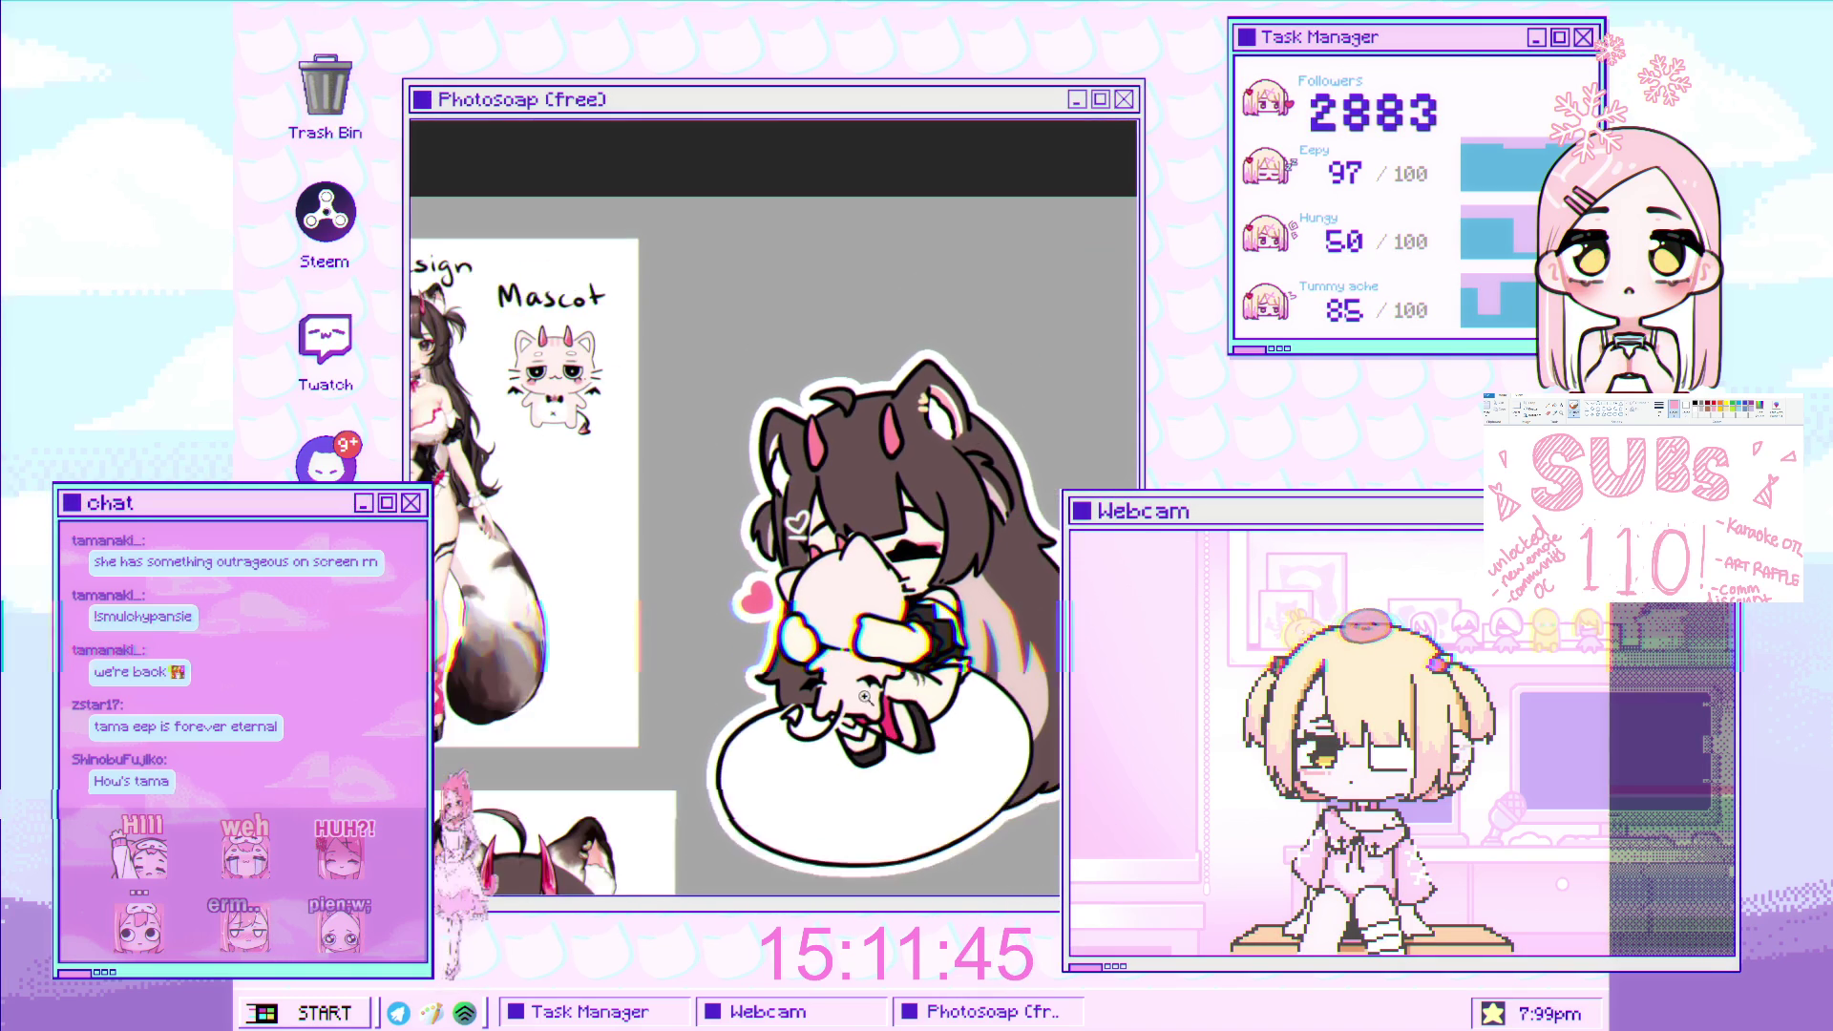
scroll(863, 611, up, 1)
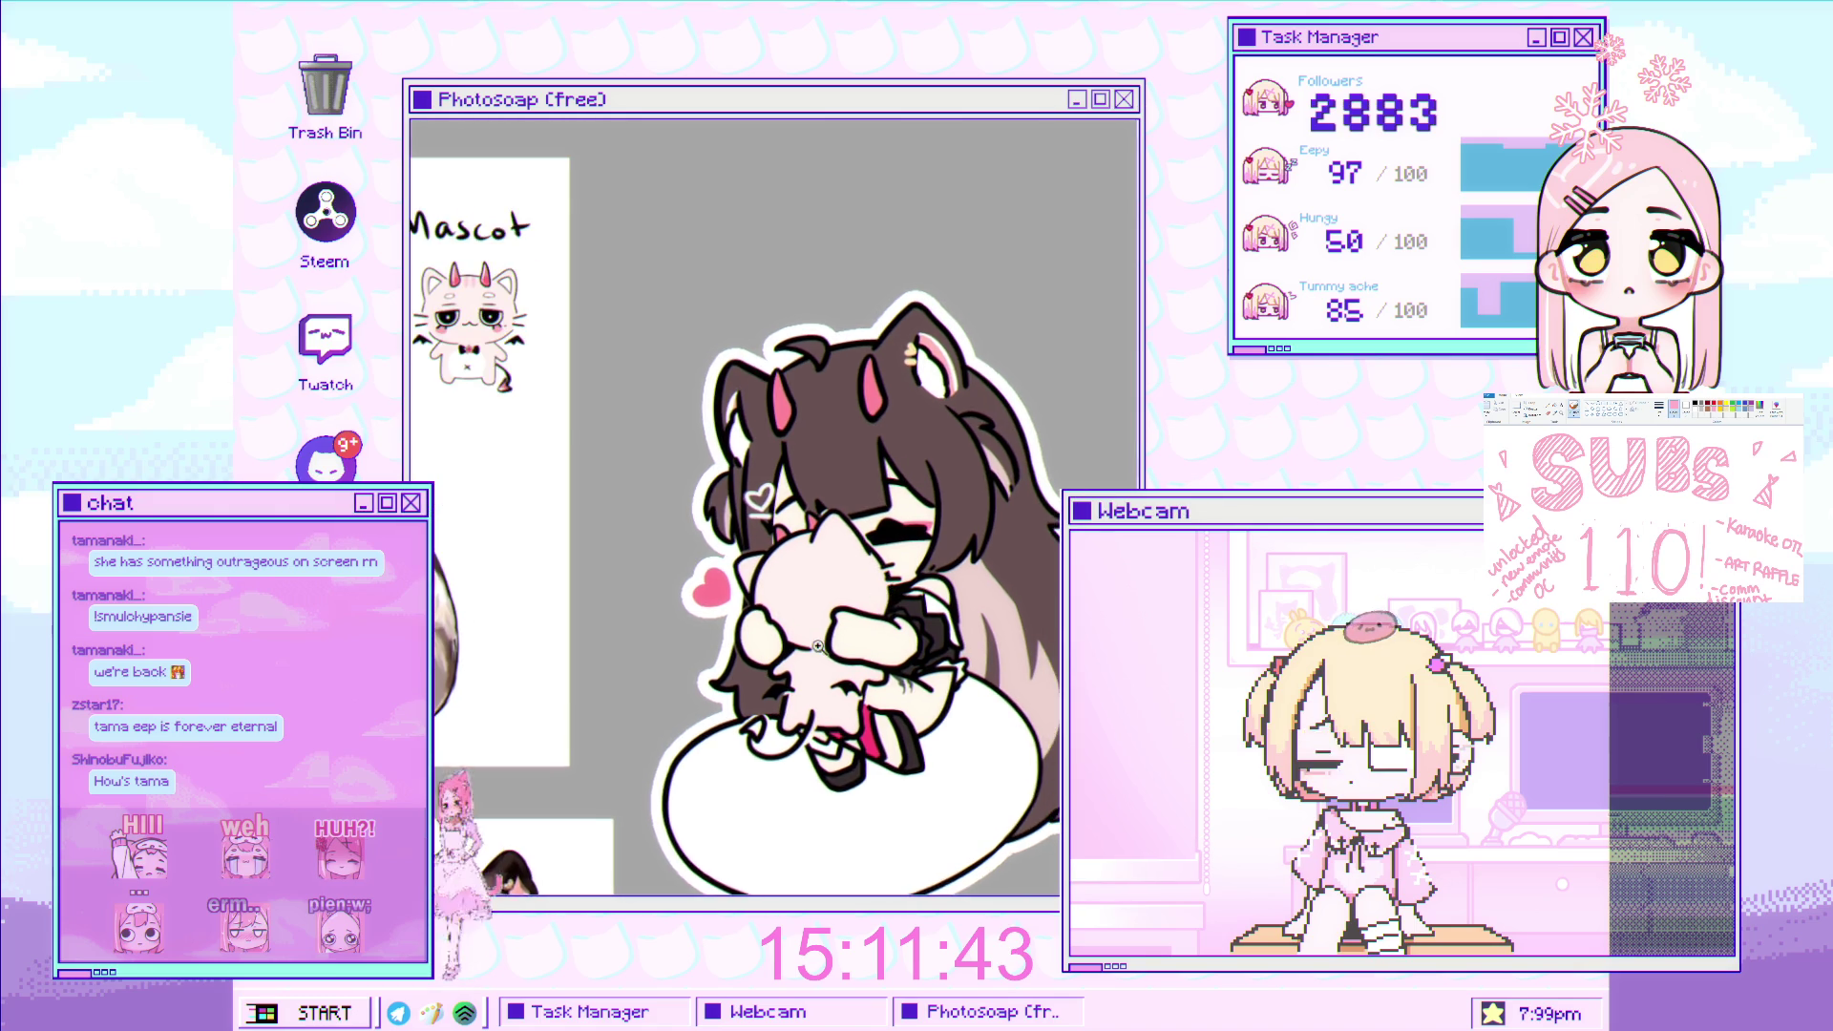
scroll(858, 632, up, 1)
scroll(894, 571, up, 1)
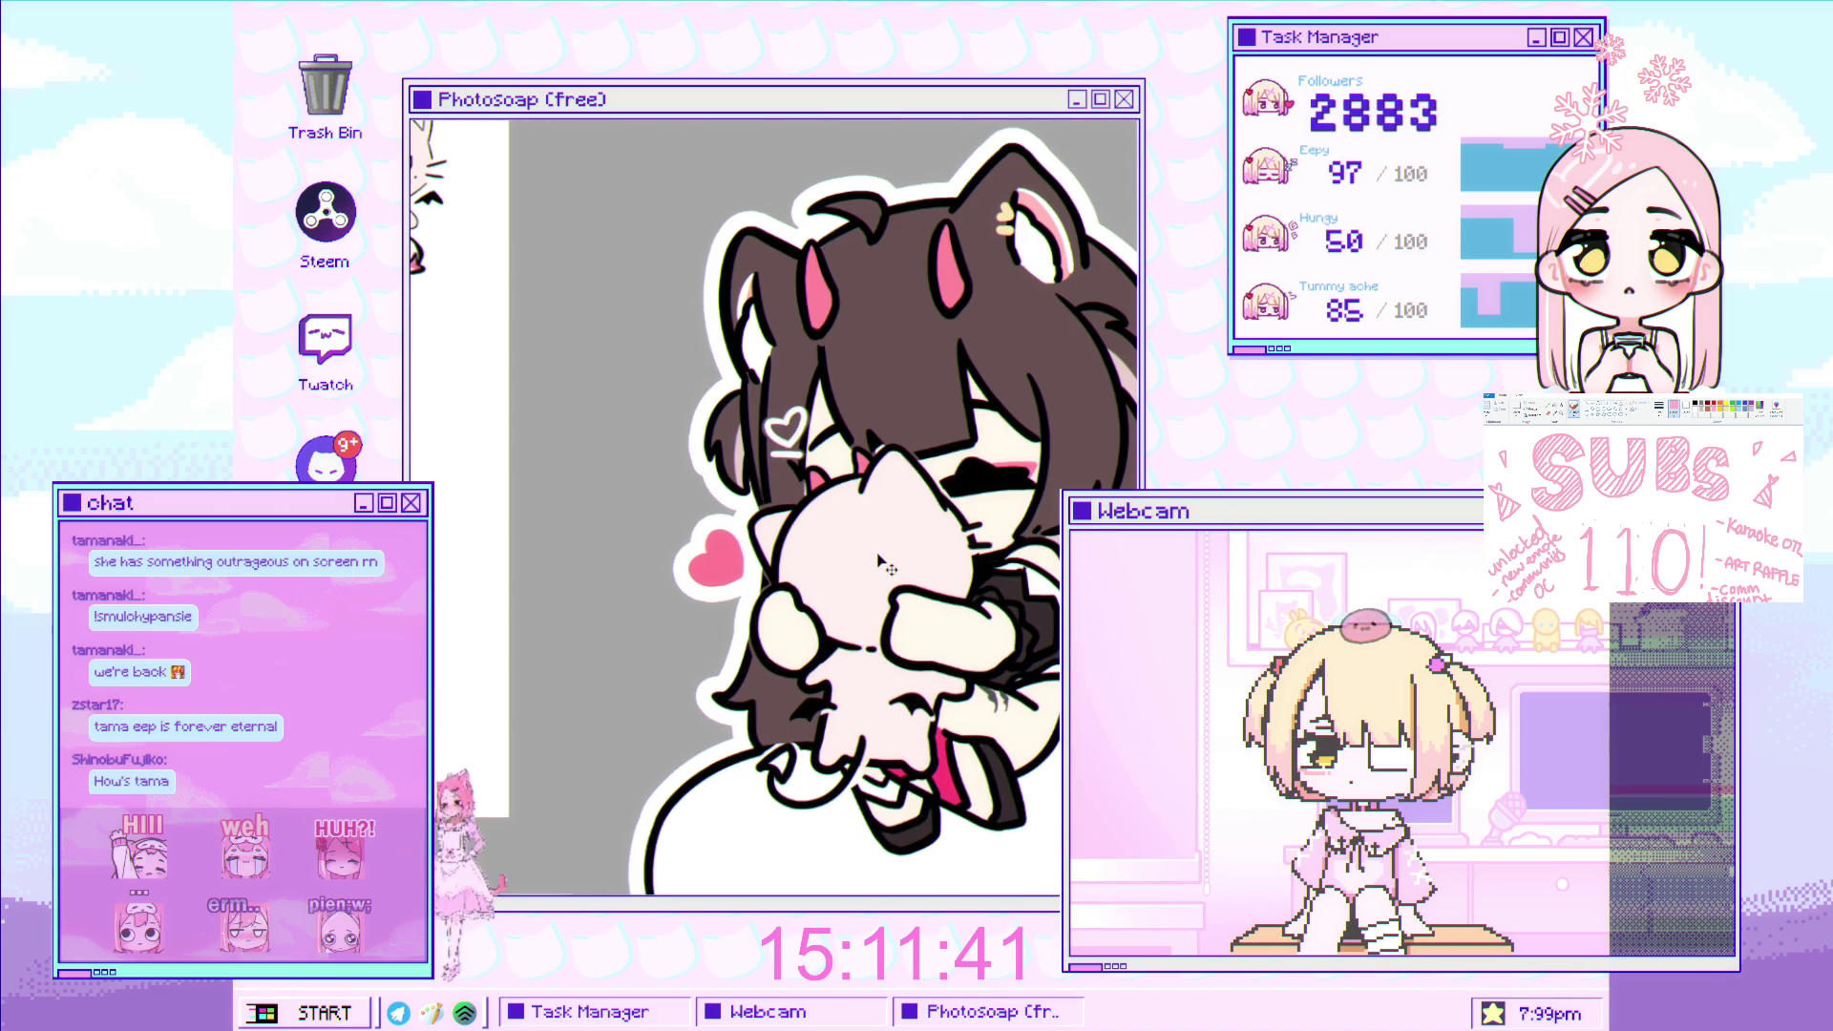
scroll(934, 350, up, 1)
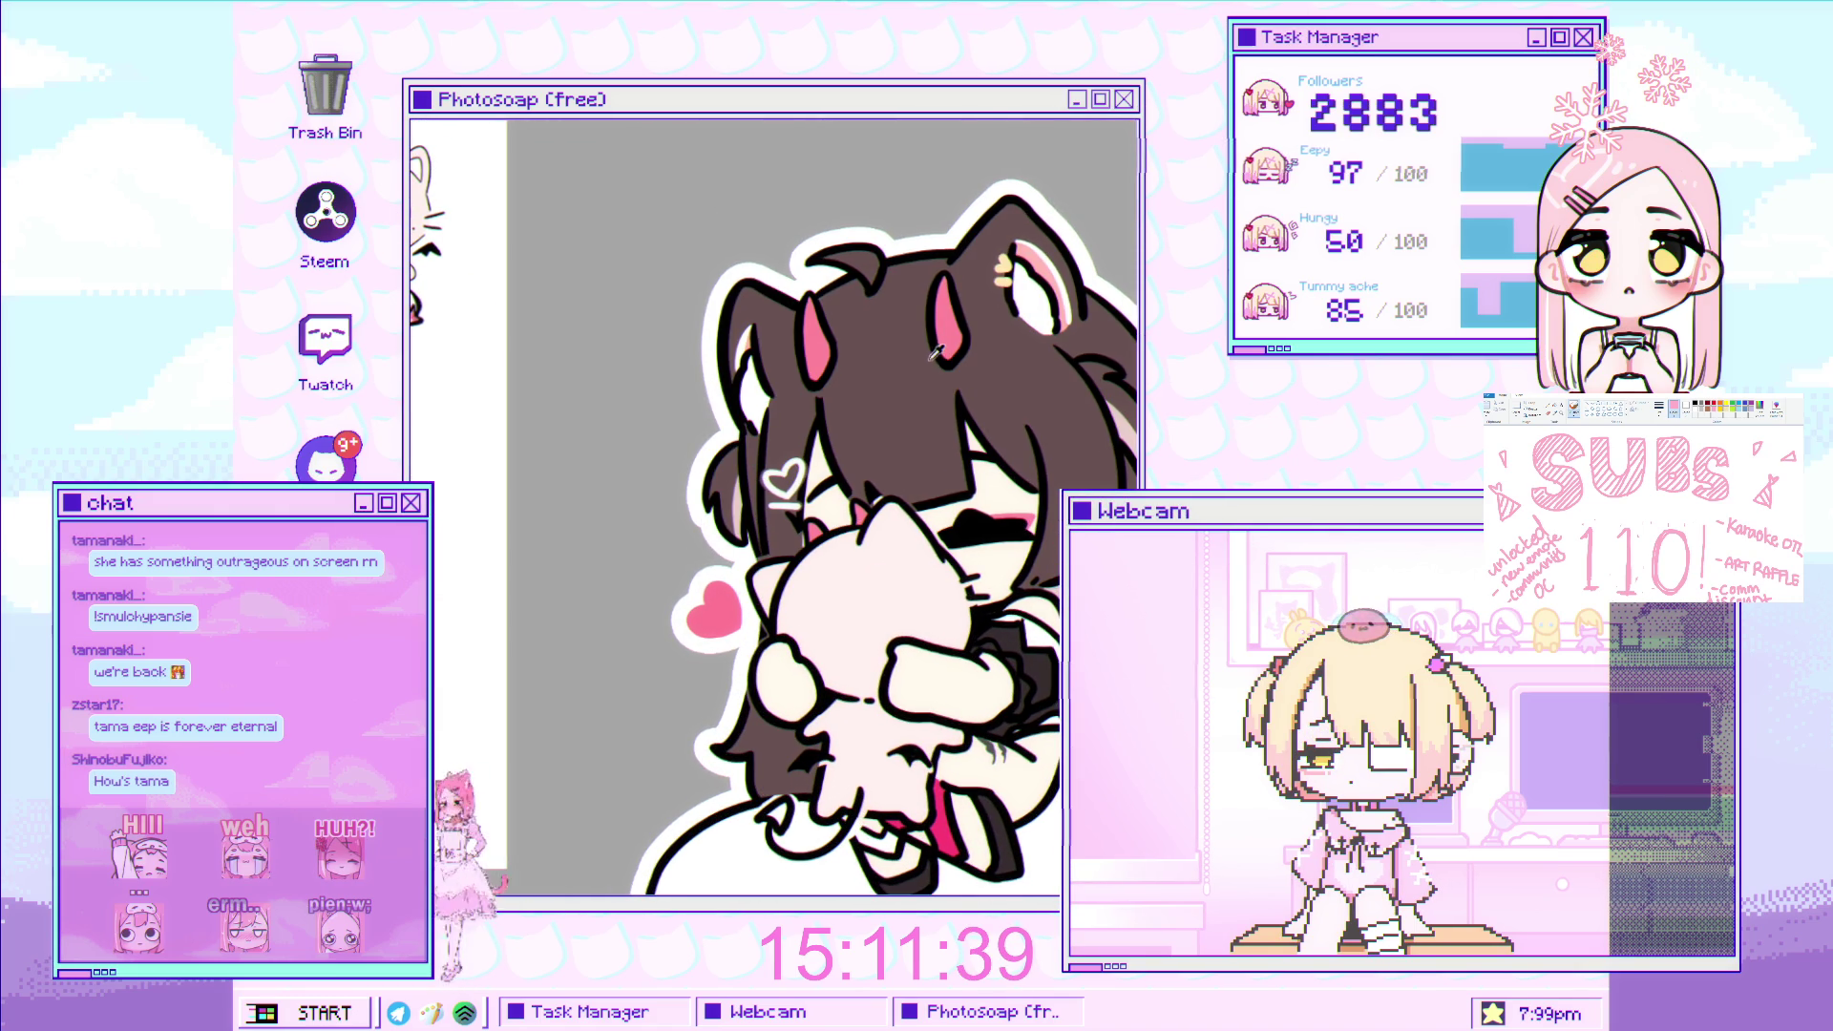
scroll(859, 496, up, 2)
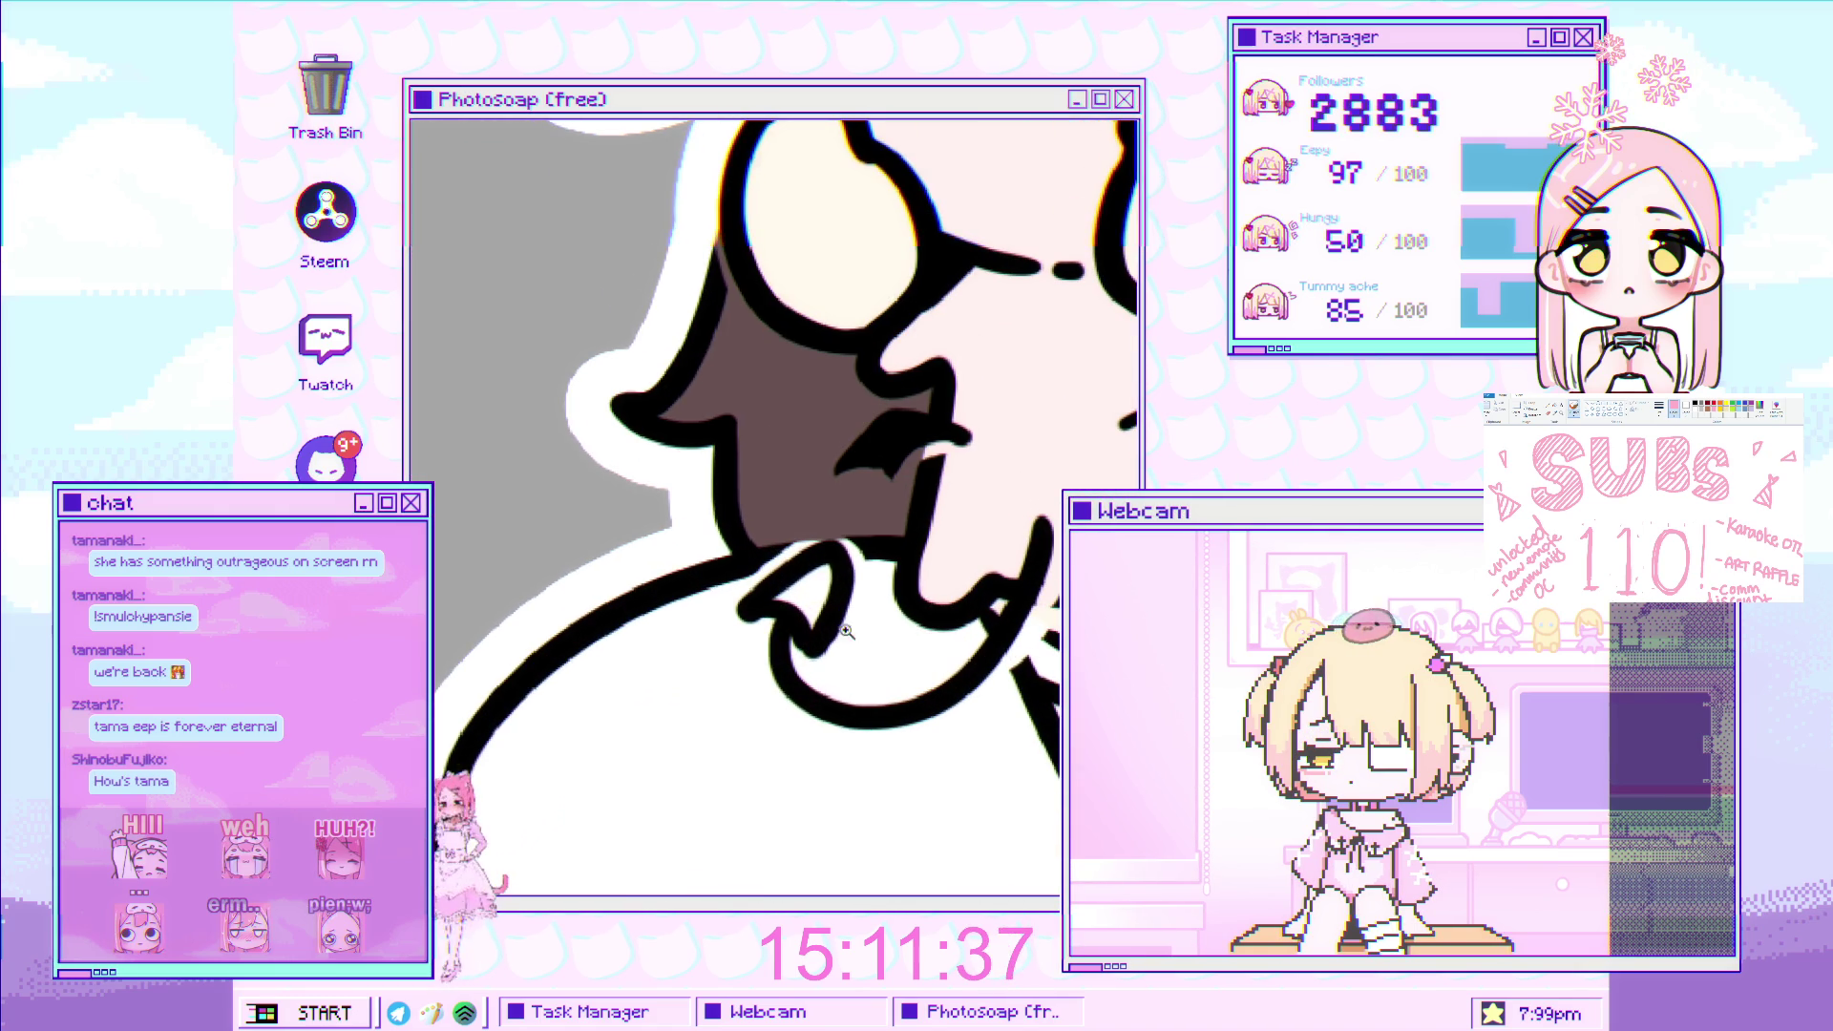
scroll(802, 573, up, 1)
scroll(791, 597, down, 3)
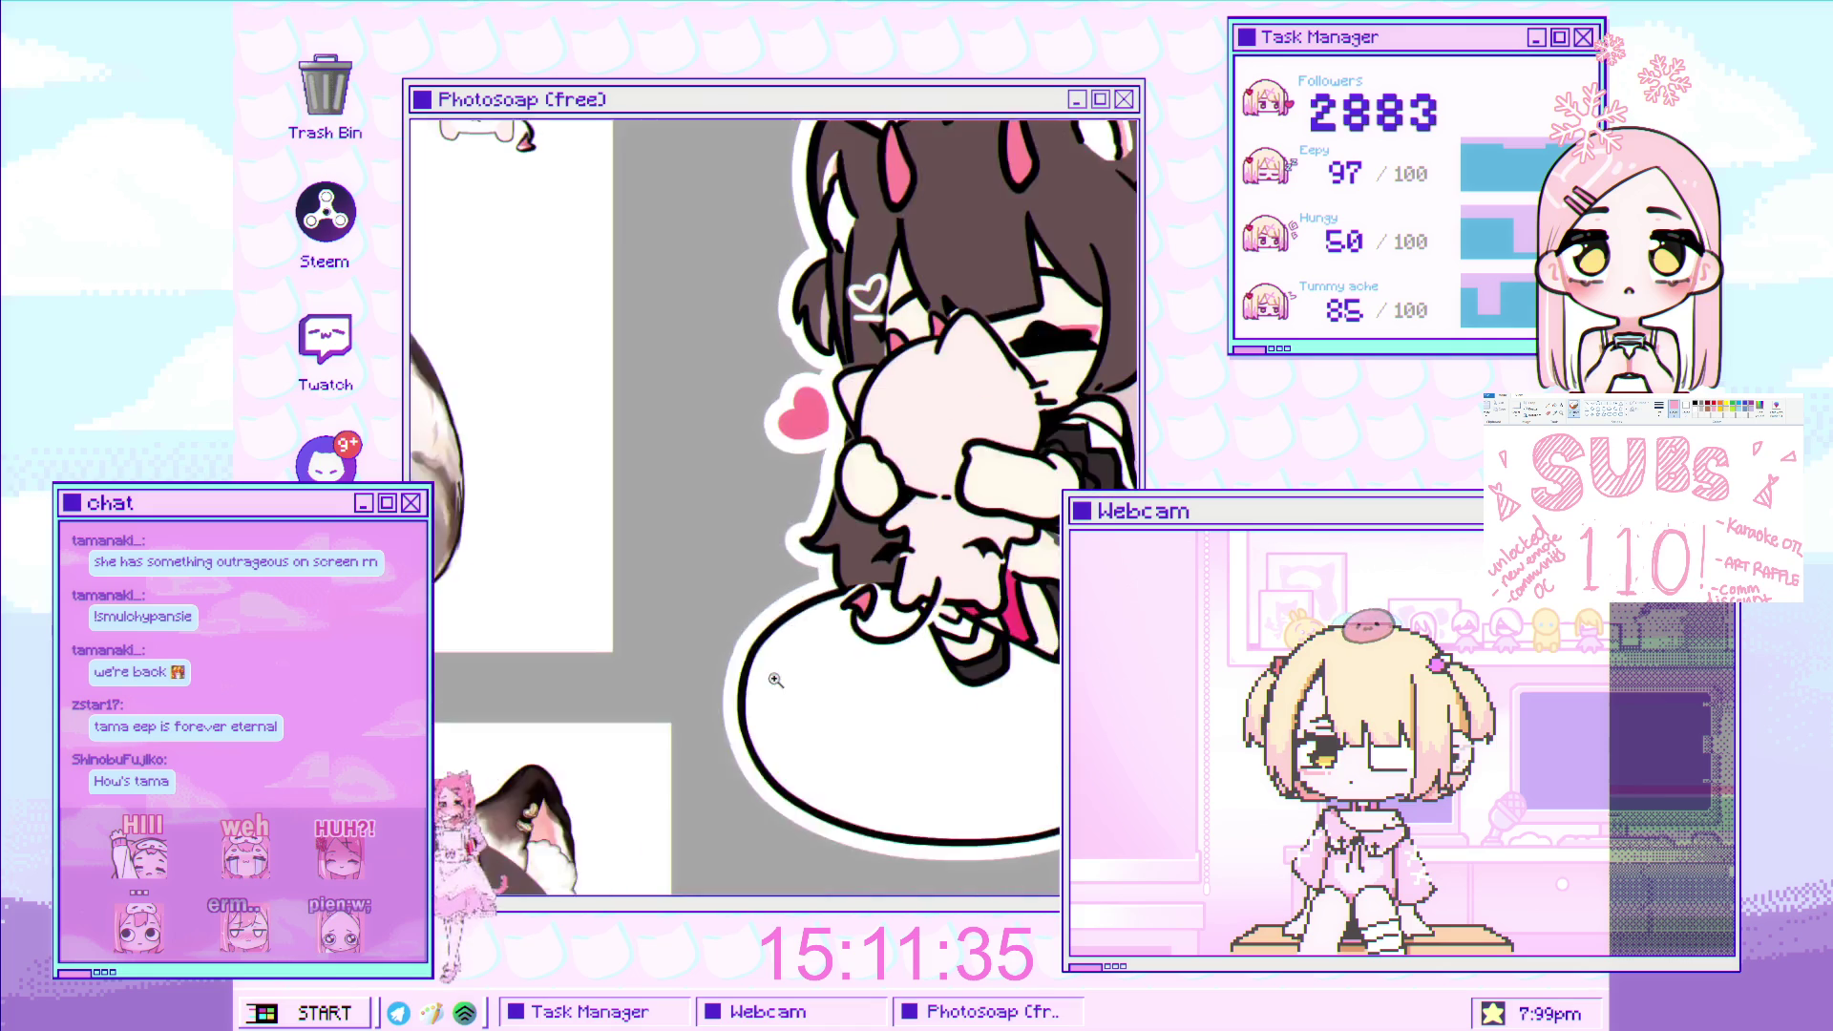
scroll(955, 515, up, 1)
scroll(1032, 482, up, 1)
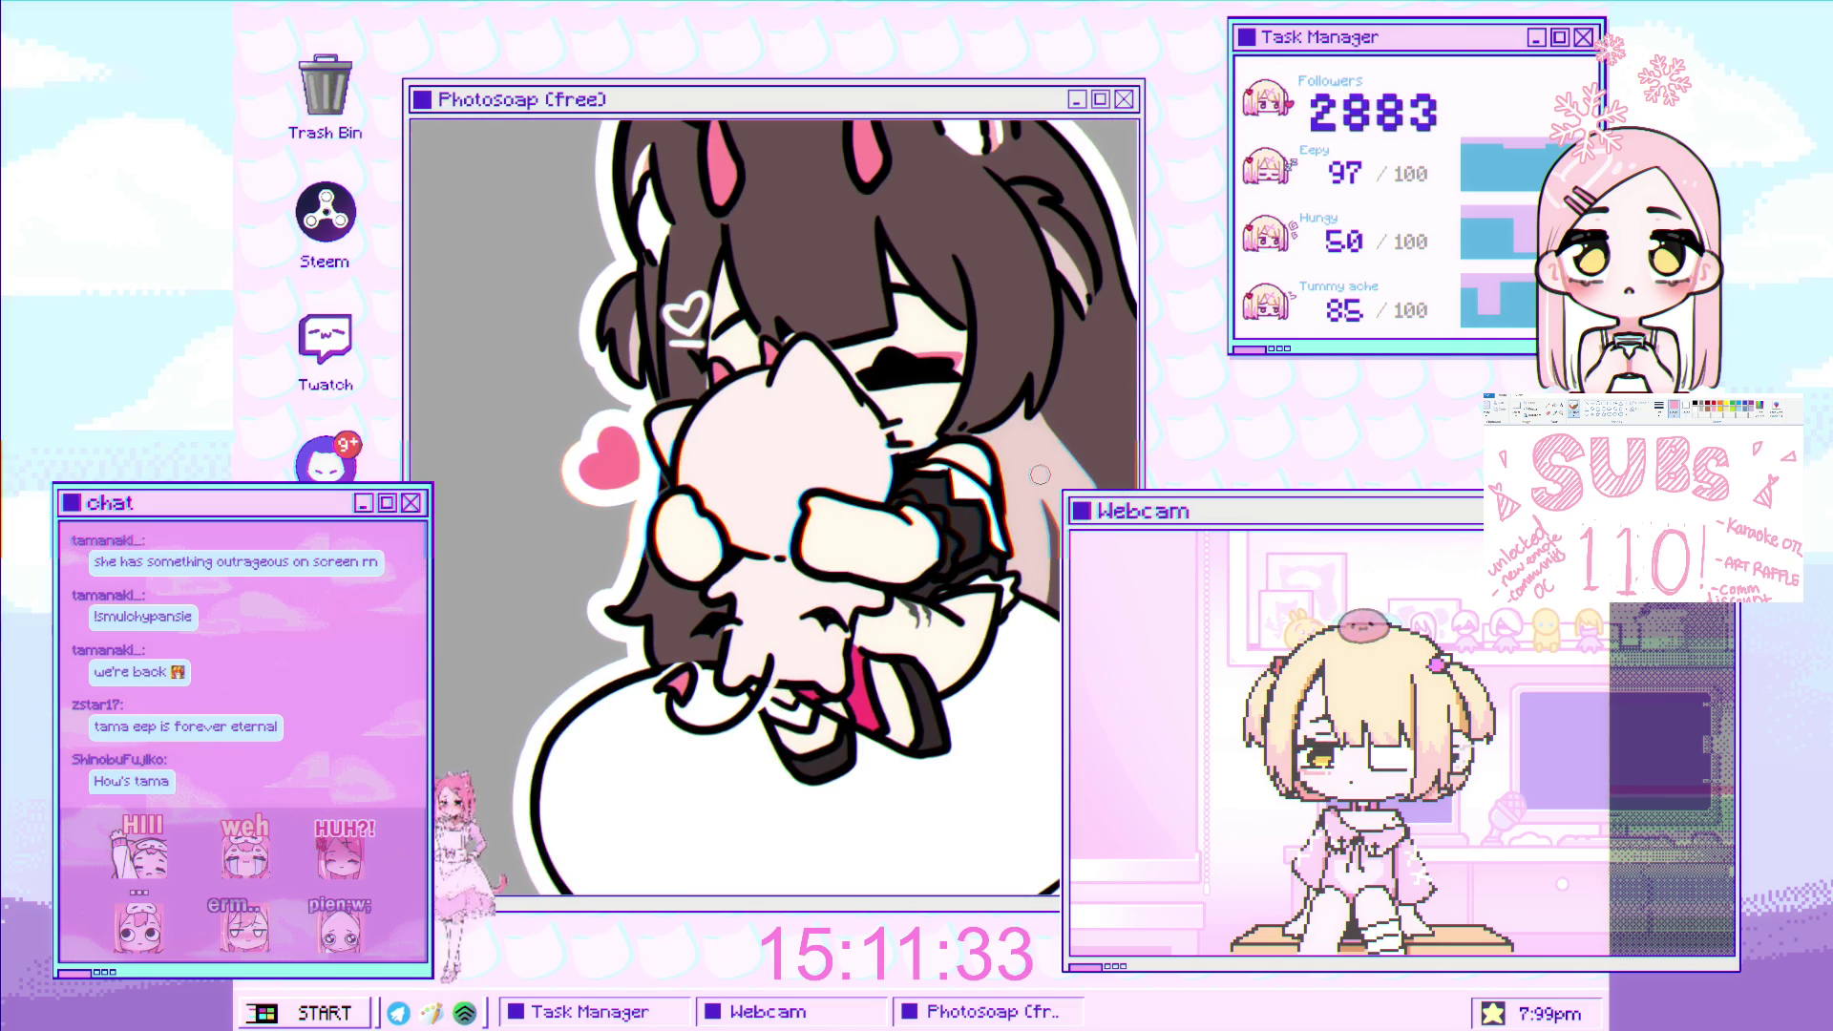
scroll(764, 611, up, 1)
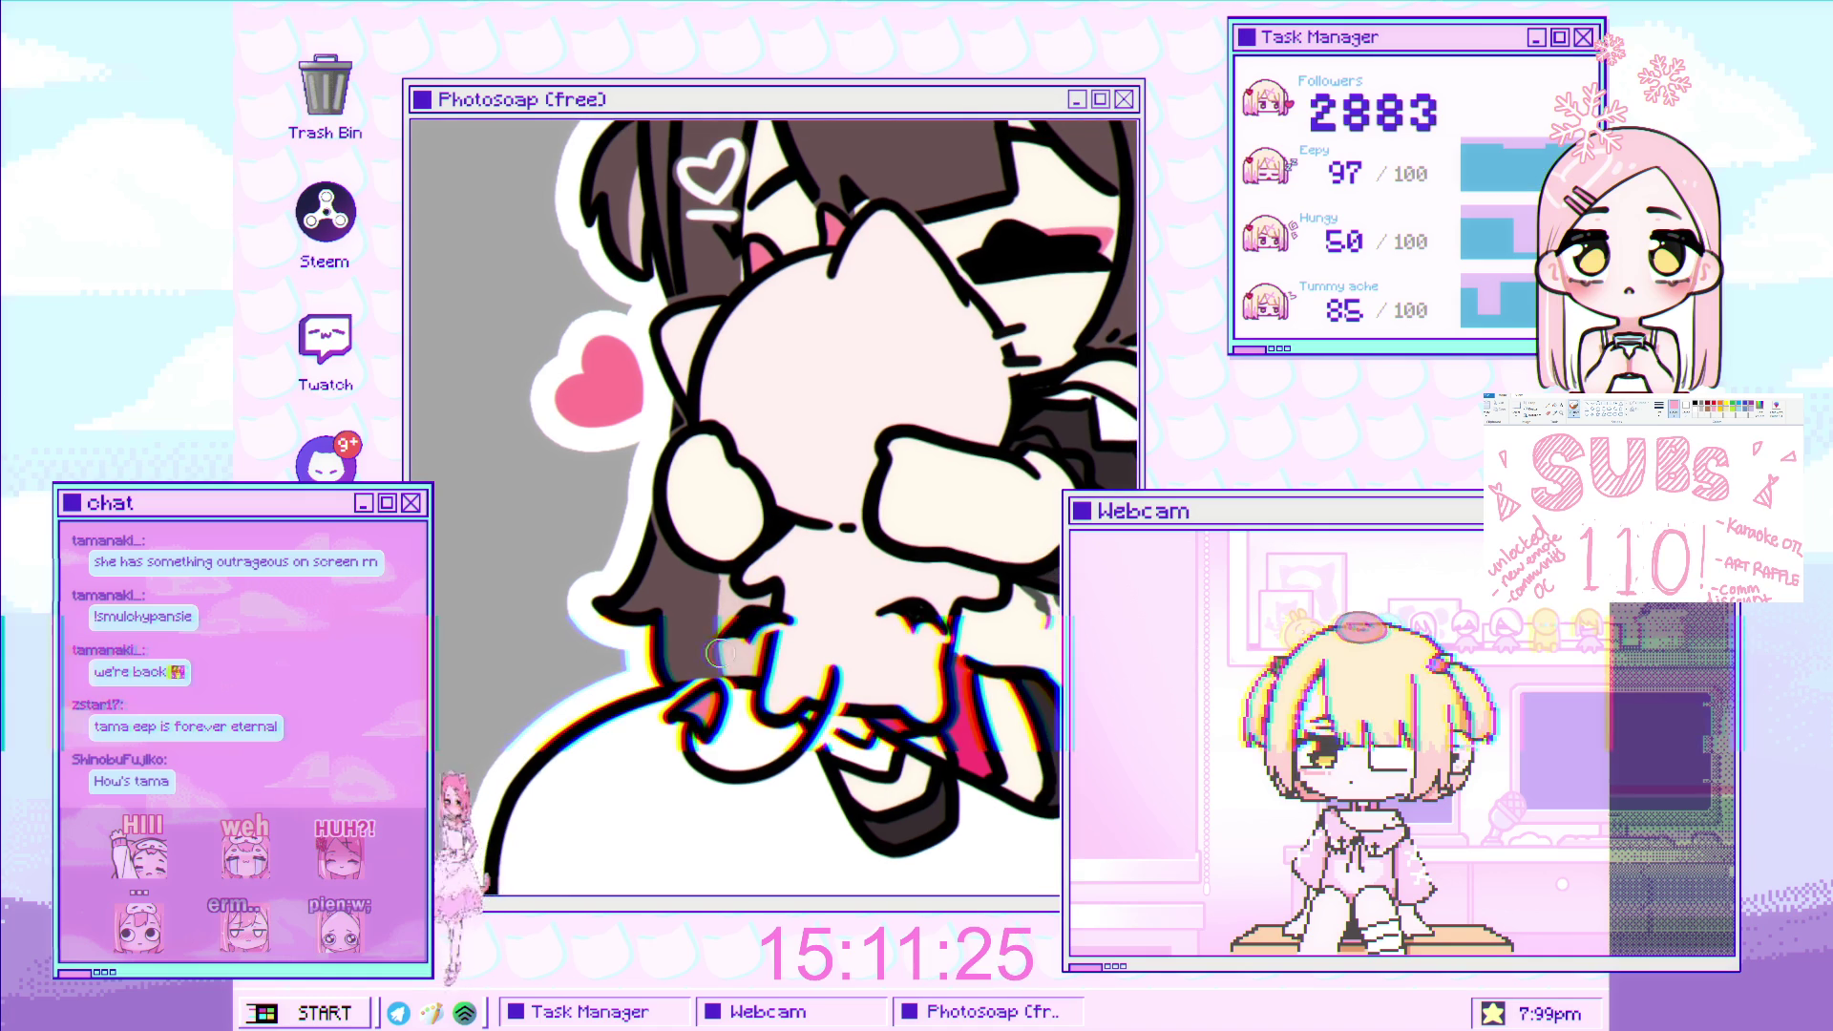
scroll(807, 645, down, 3)
scroll(798, 687, up, 3)
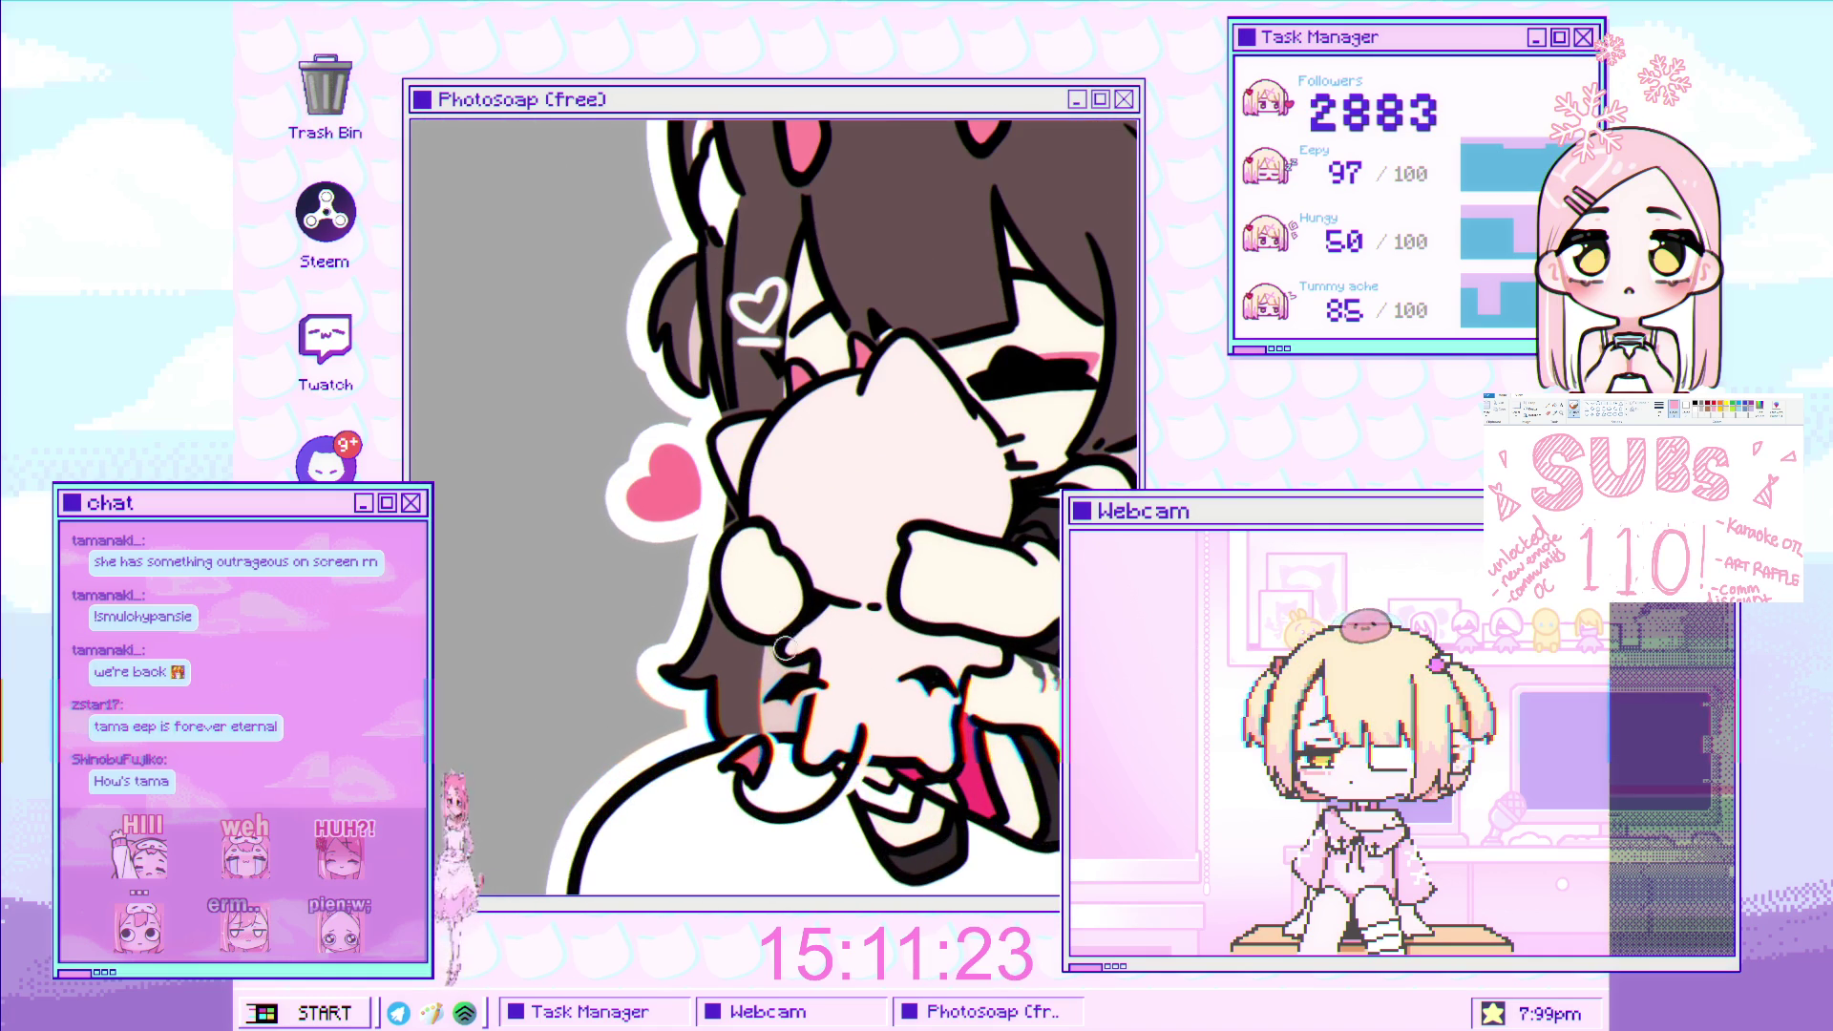
scroll(817, 711, down, 3)
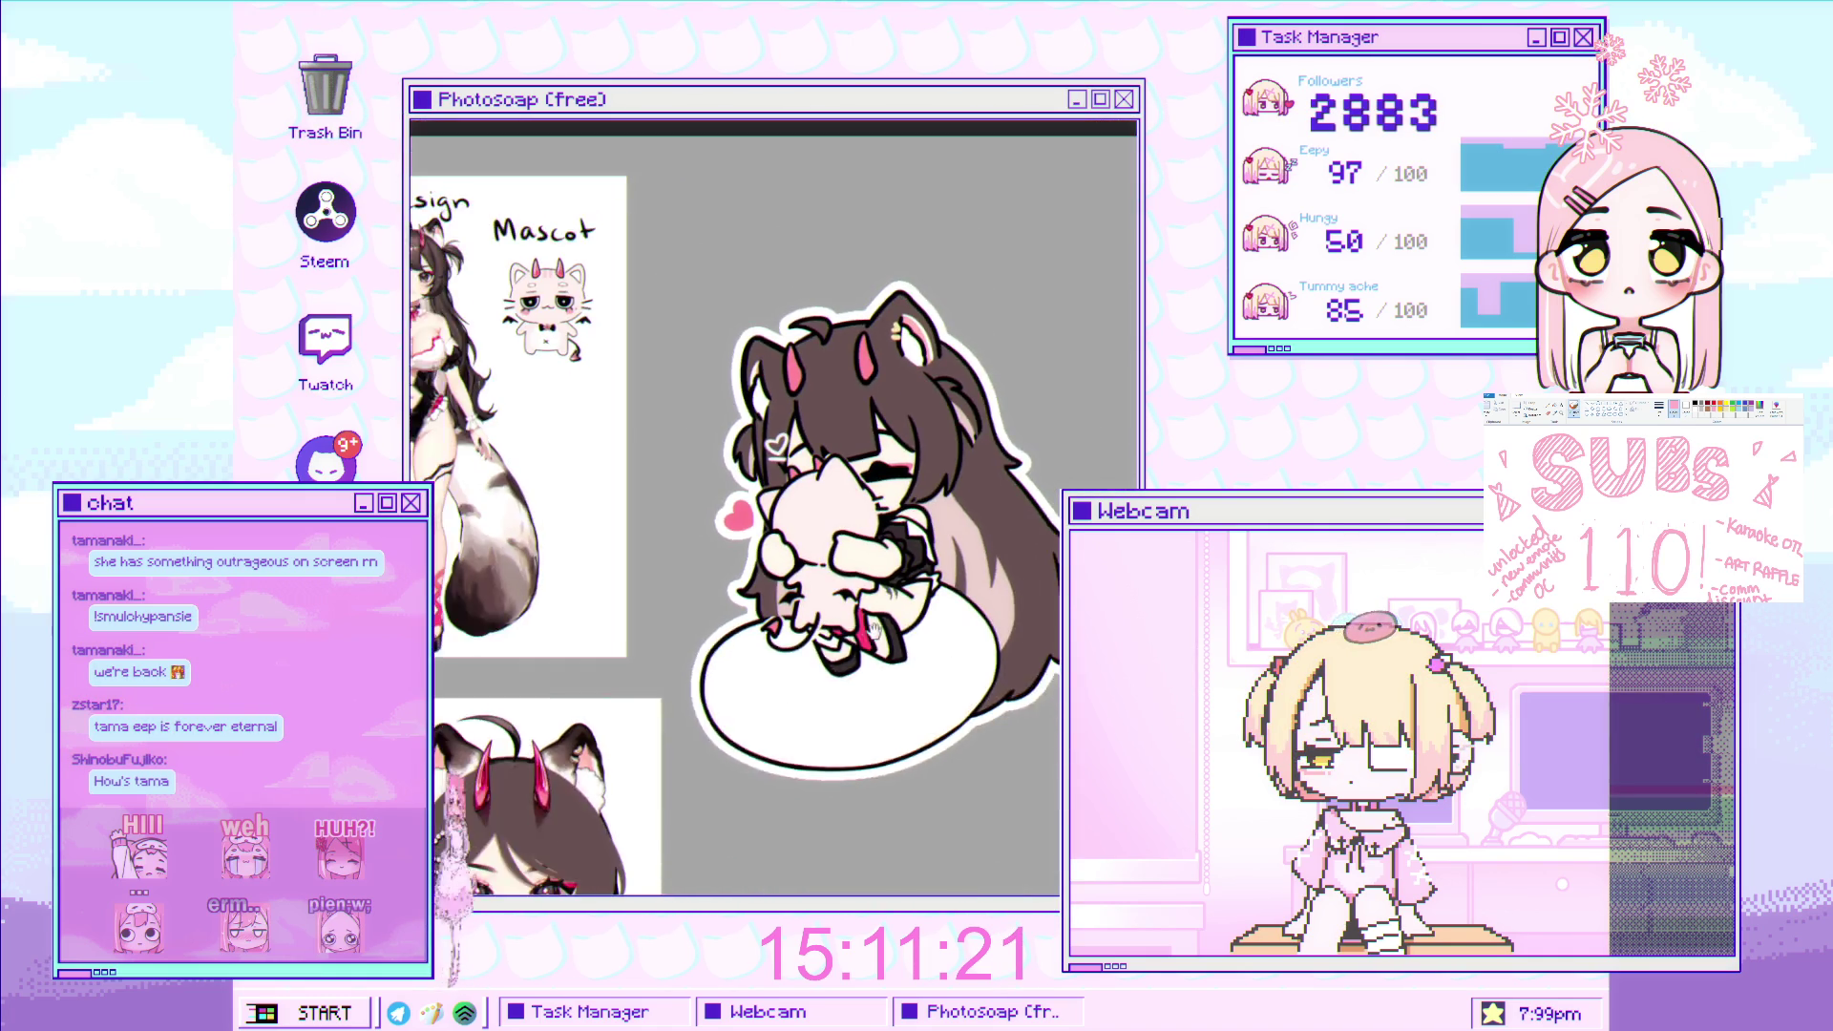
scroll(908, 613, up, 1)
scroll(908, 613, up, 2)
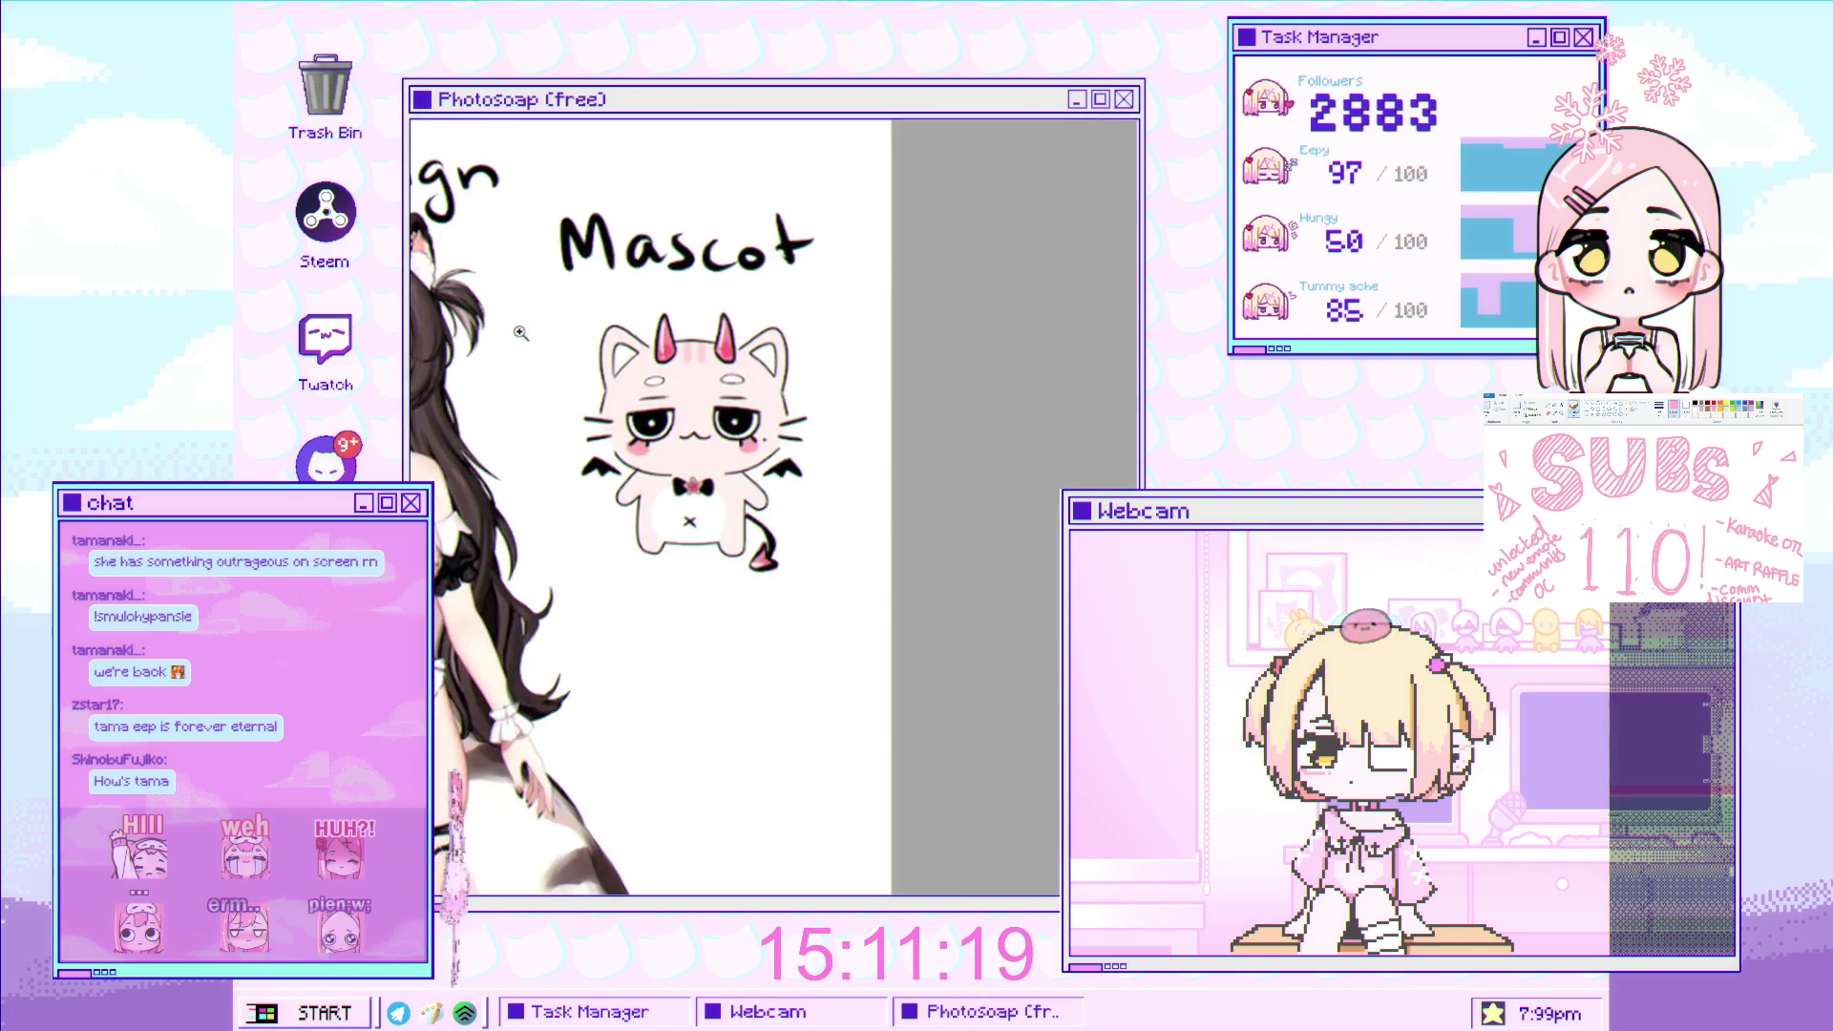
scroll(955, 573, down, 1)
scroll(992, 547, up, 2)
scroll(992, 547, up, 2)
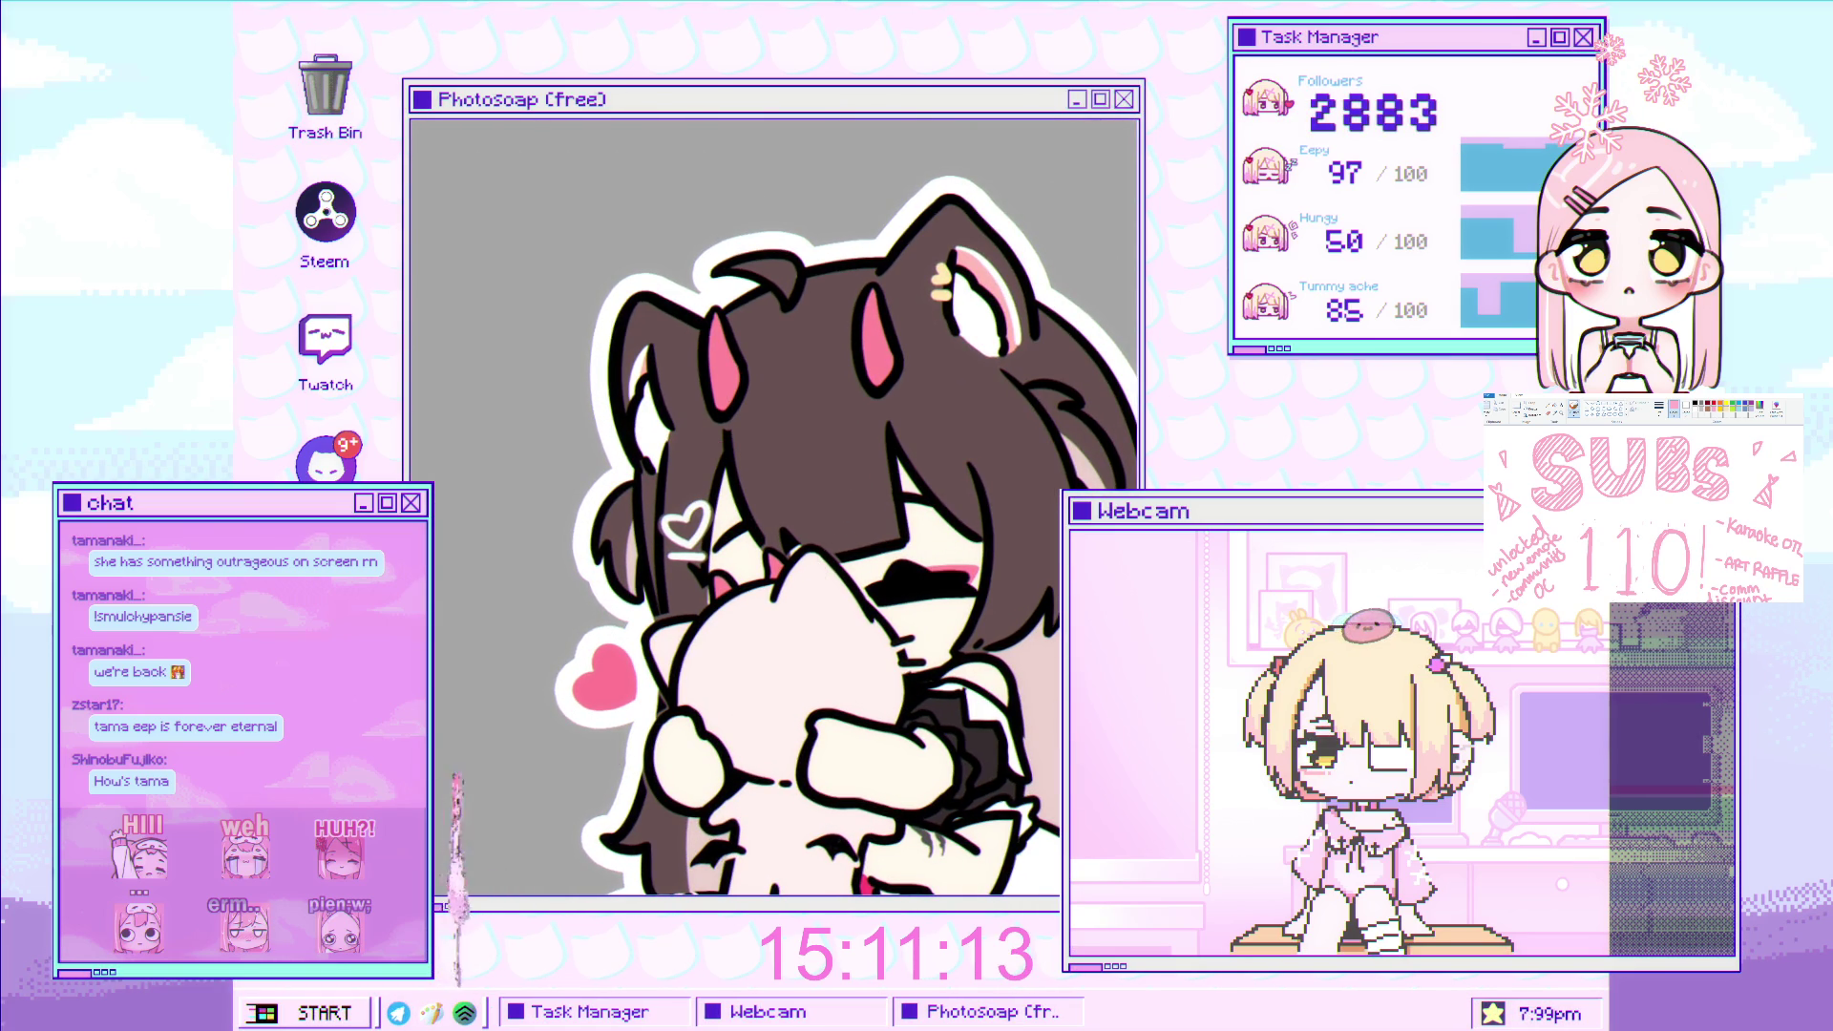
scroll(862, 526, up, 3)
scroll(604, 723, up, 2)
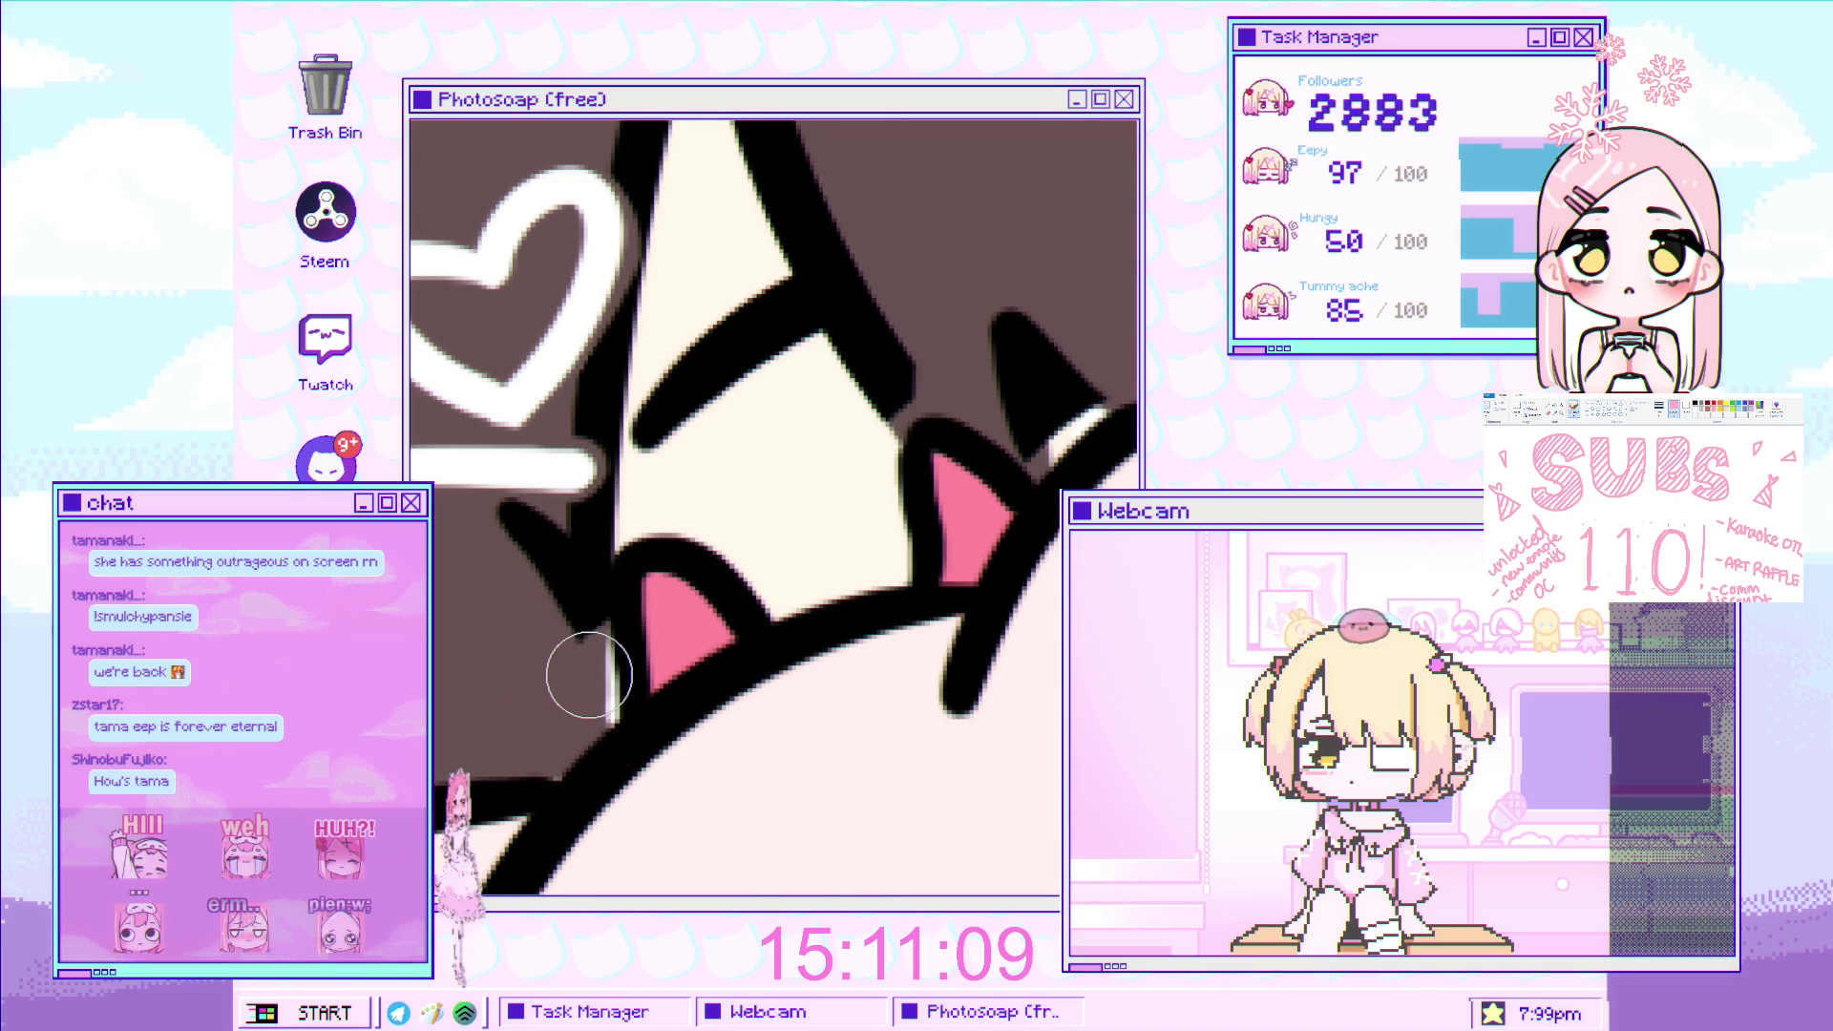
scroll(591, 785, down, 2)
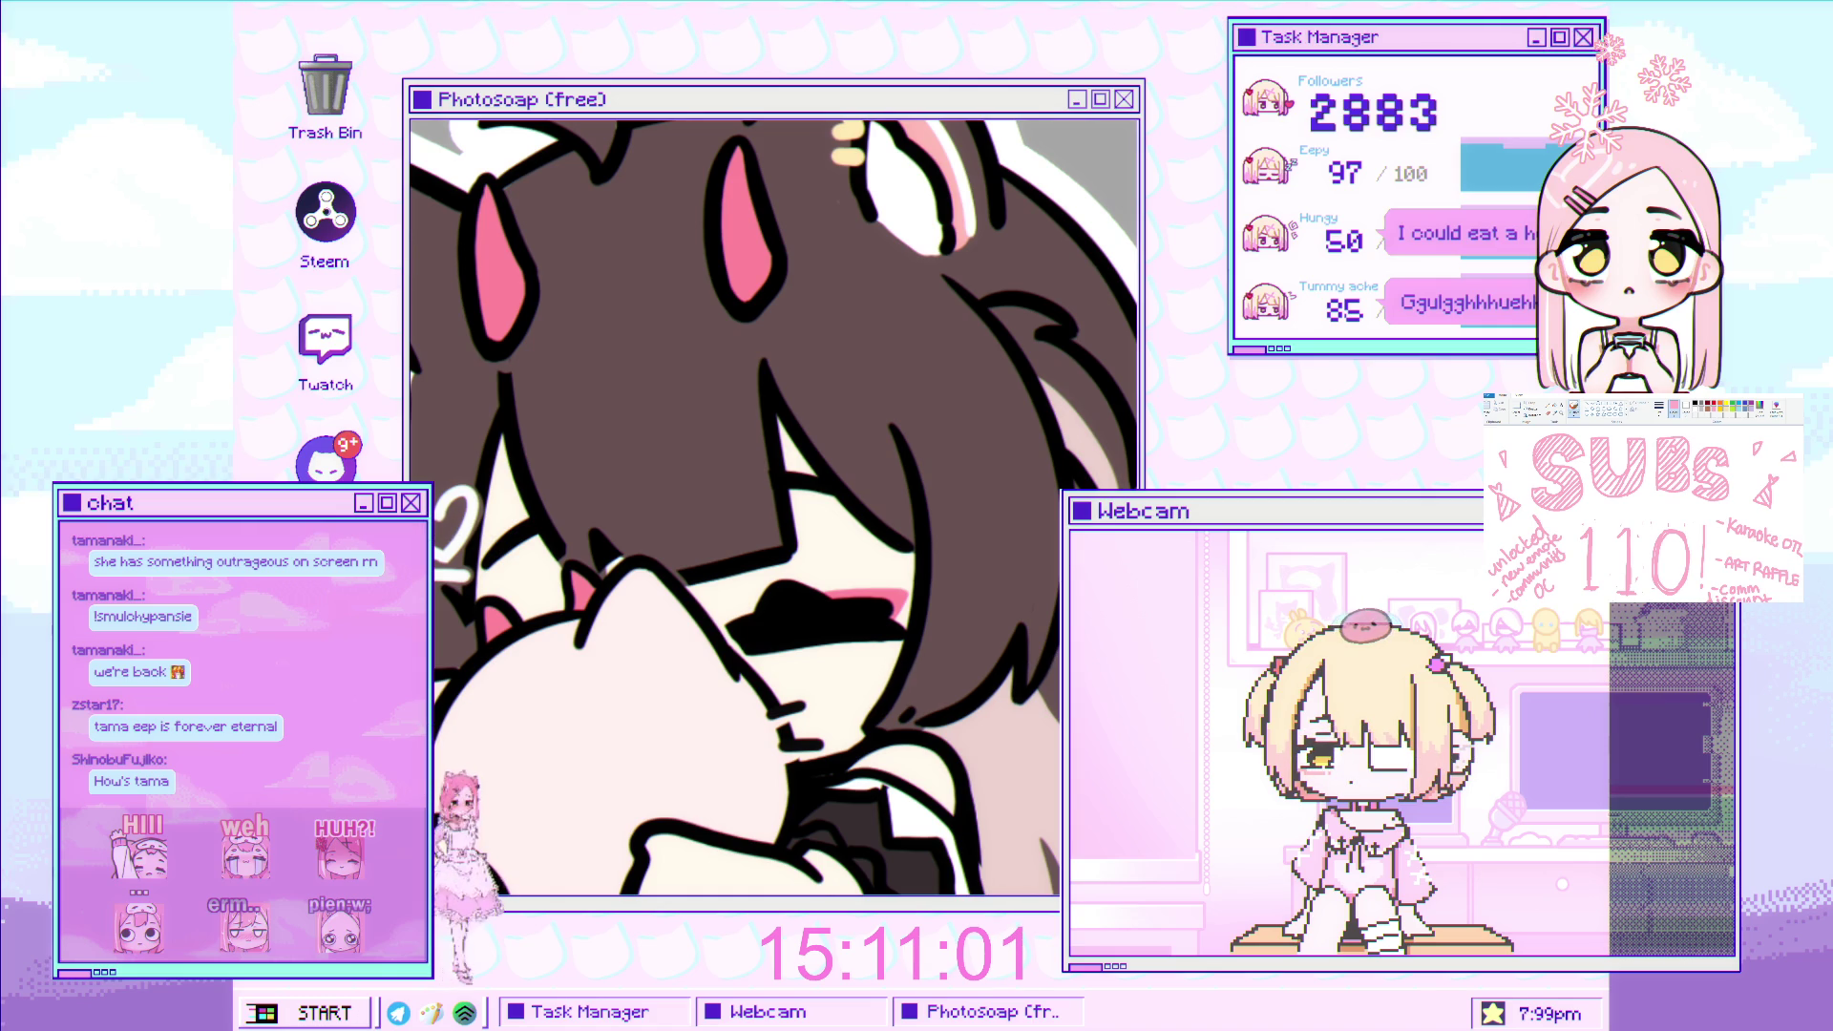
click(684, 597)
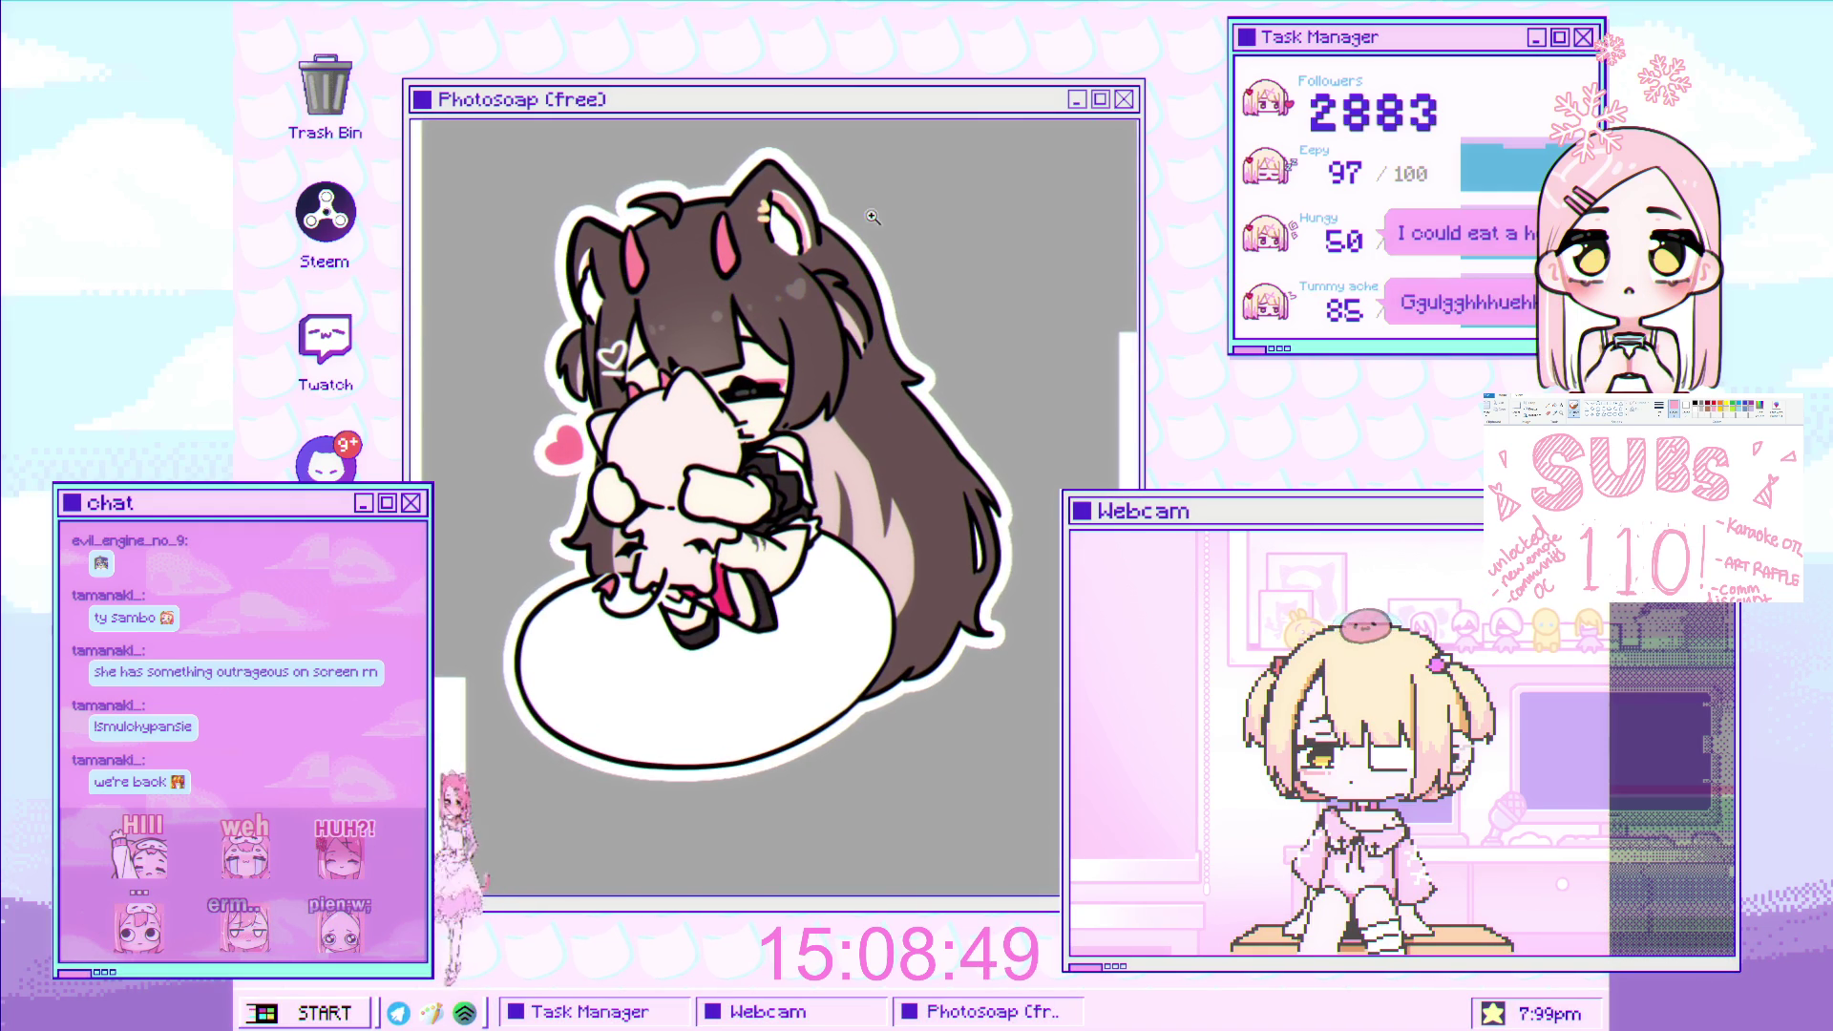
Zoom in on the girl's face, airbrush a soft pink blush under her closed eye, and enlarge the brush.
drag(727, 315, 887, 382)
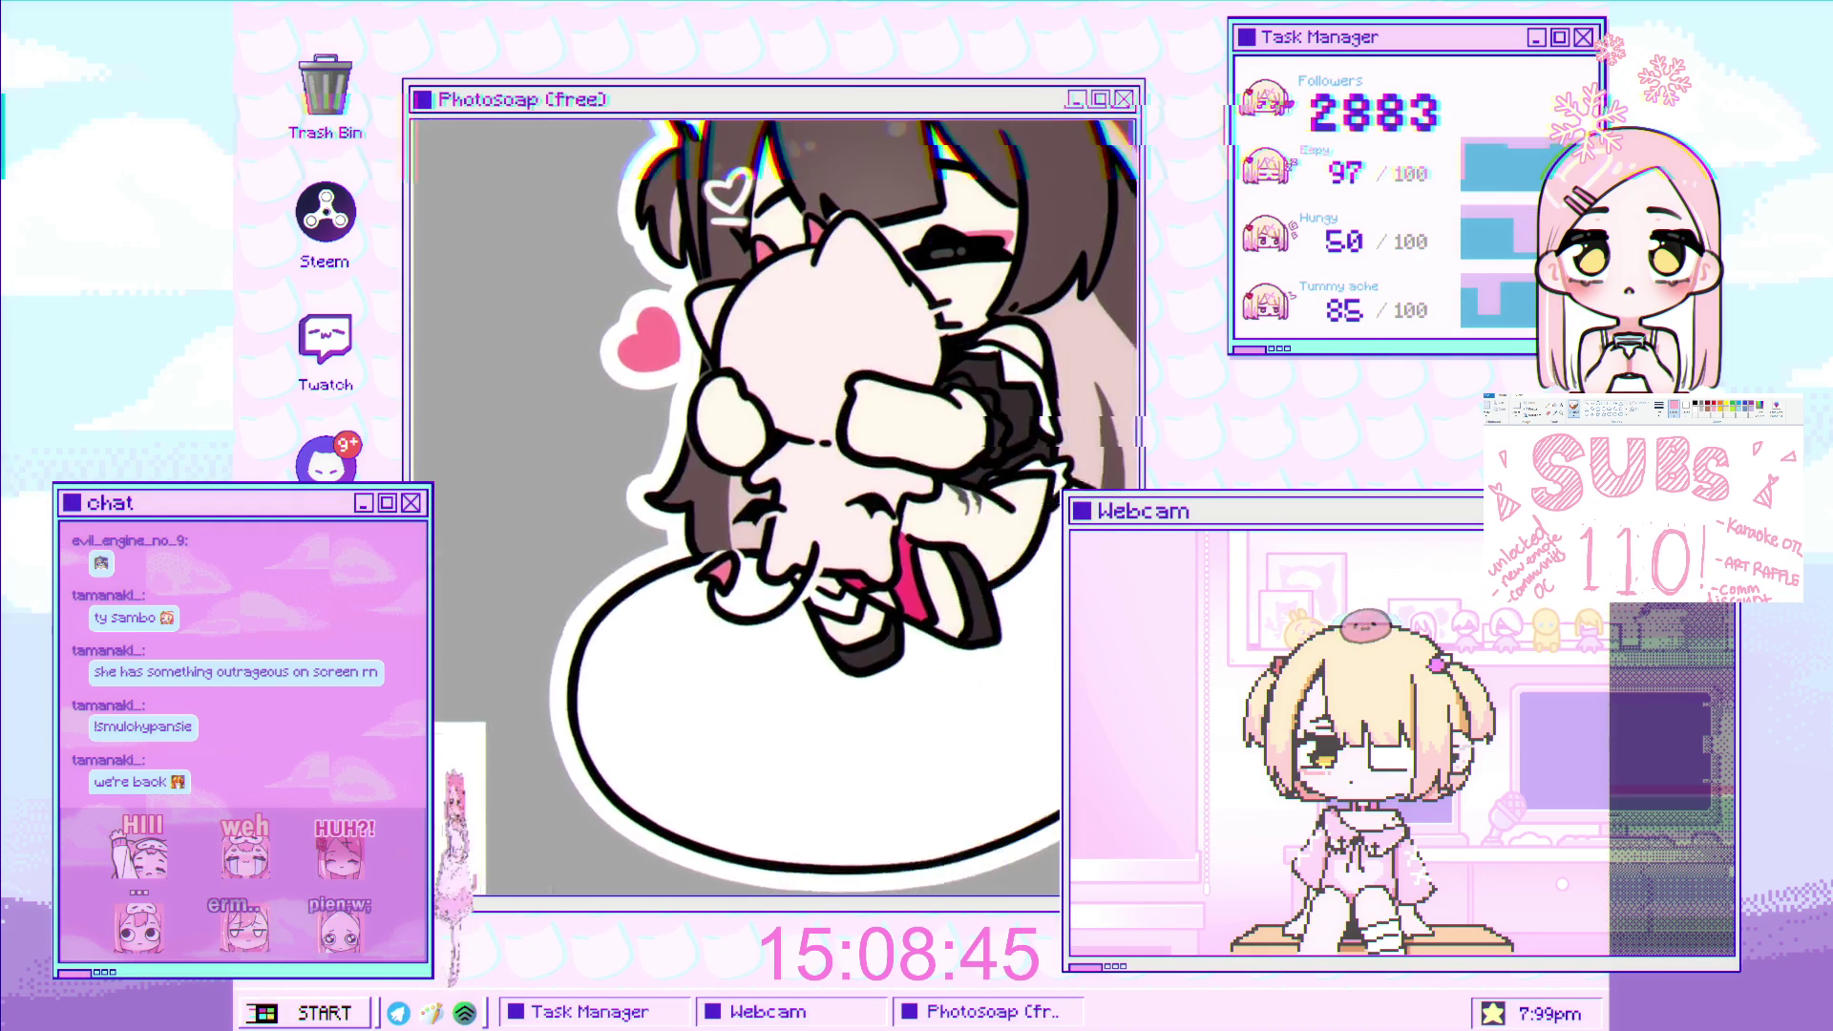
scroll(571, 451, up, 3)
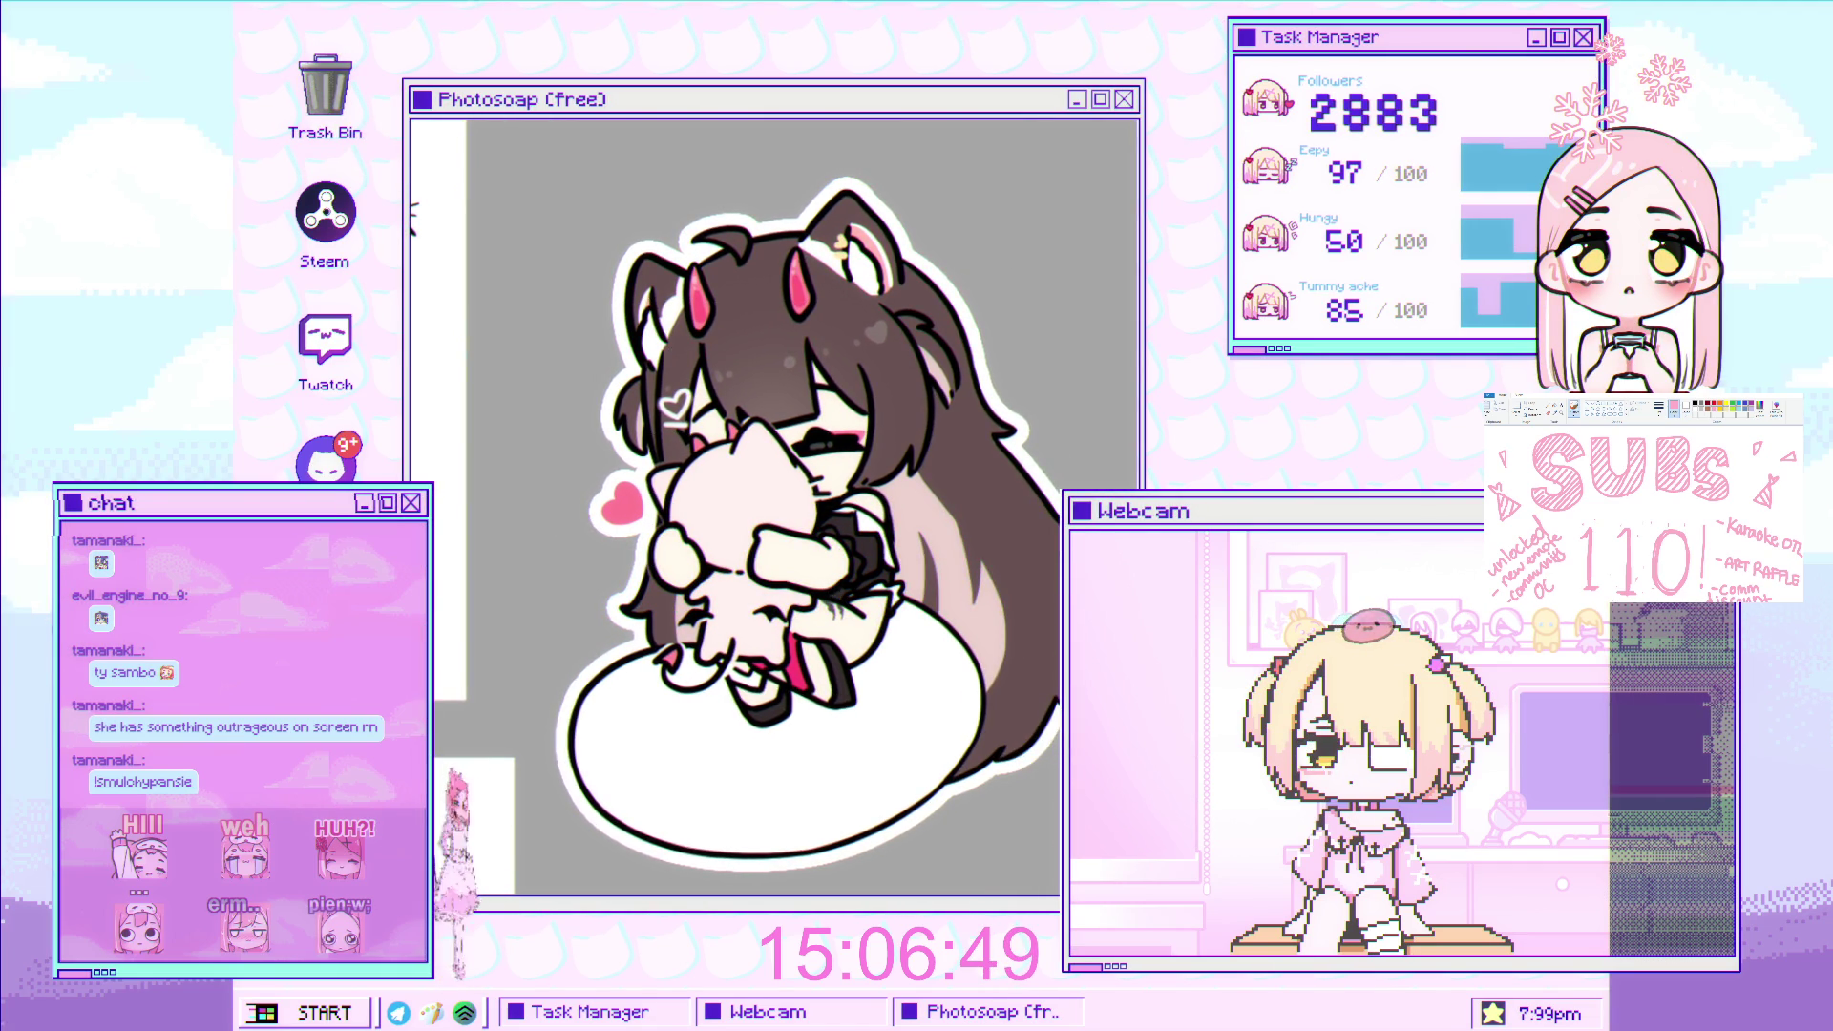
click(835, 421)
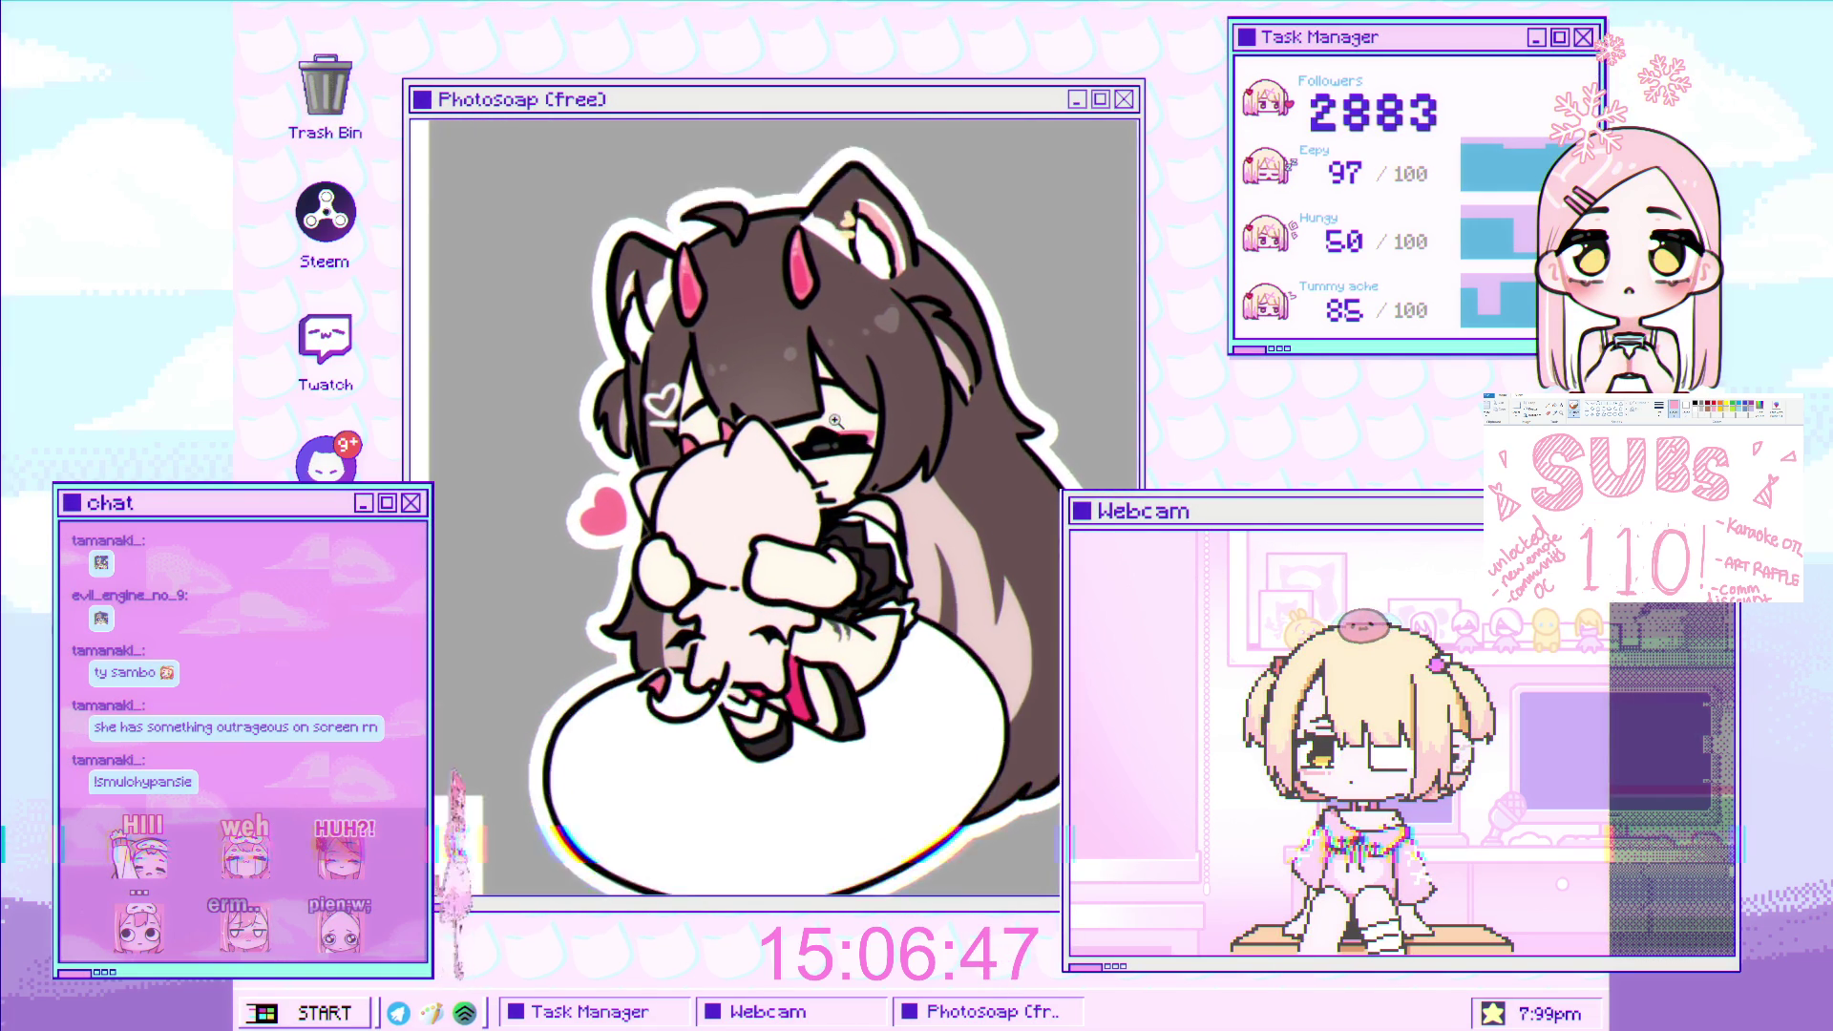
scroll(836, 420, up, 2)
scroll(741, 437, up, 2)
drag(754, 451, 875, 446)
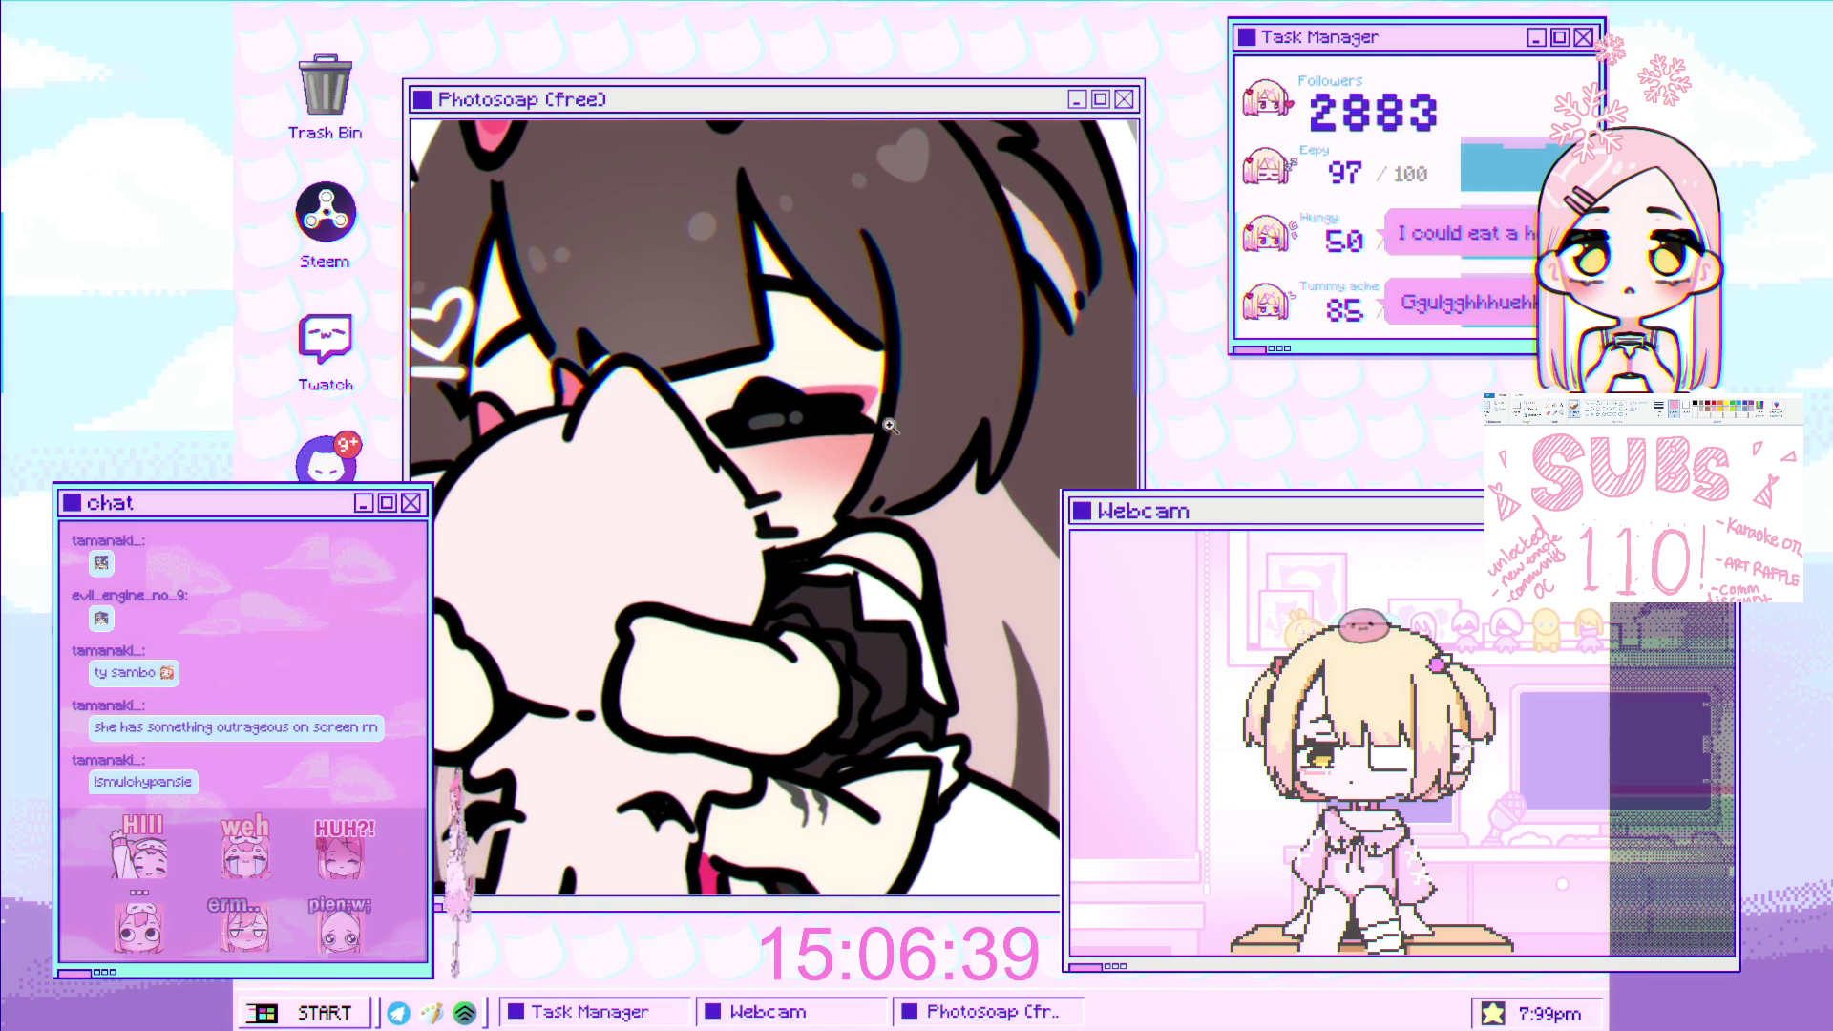
scroll(883, 412, down, 2)
scroll(758, 482, down, 2)
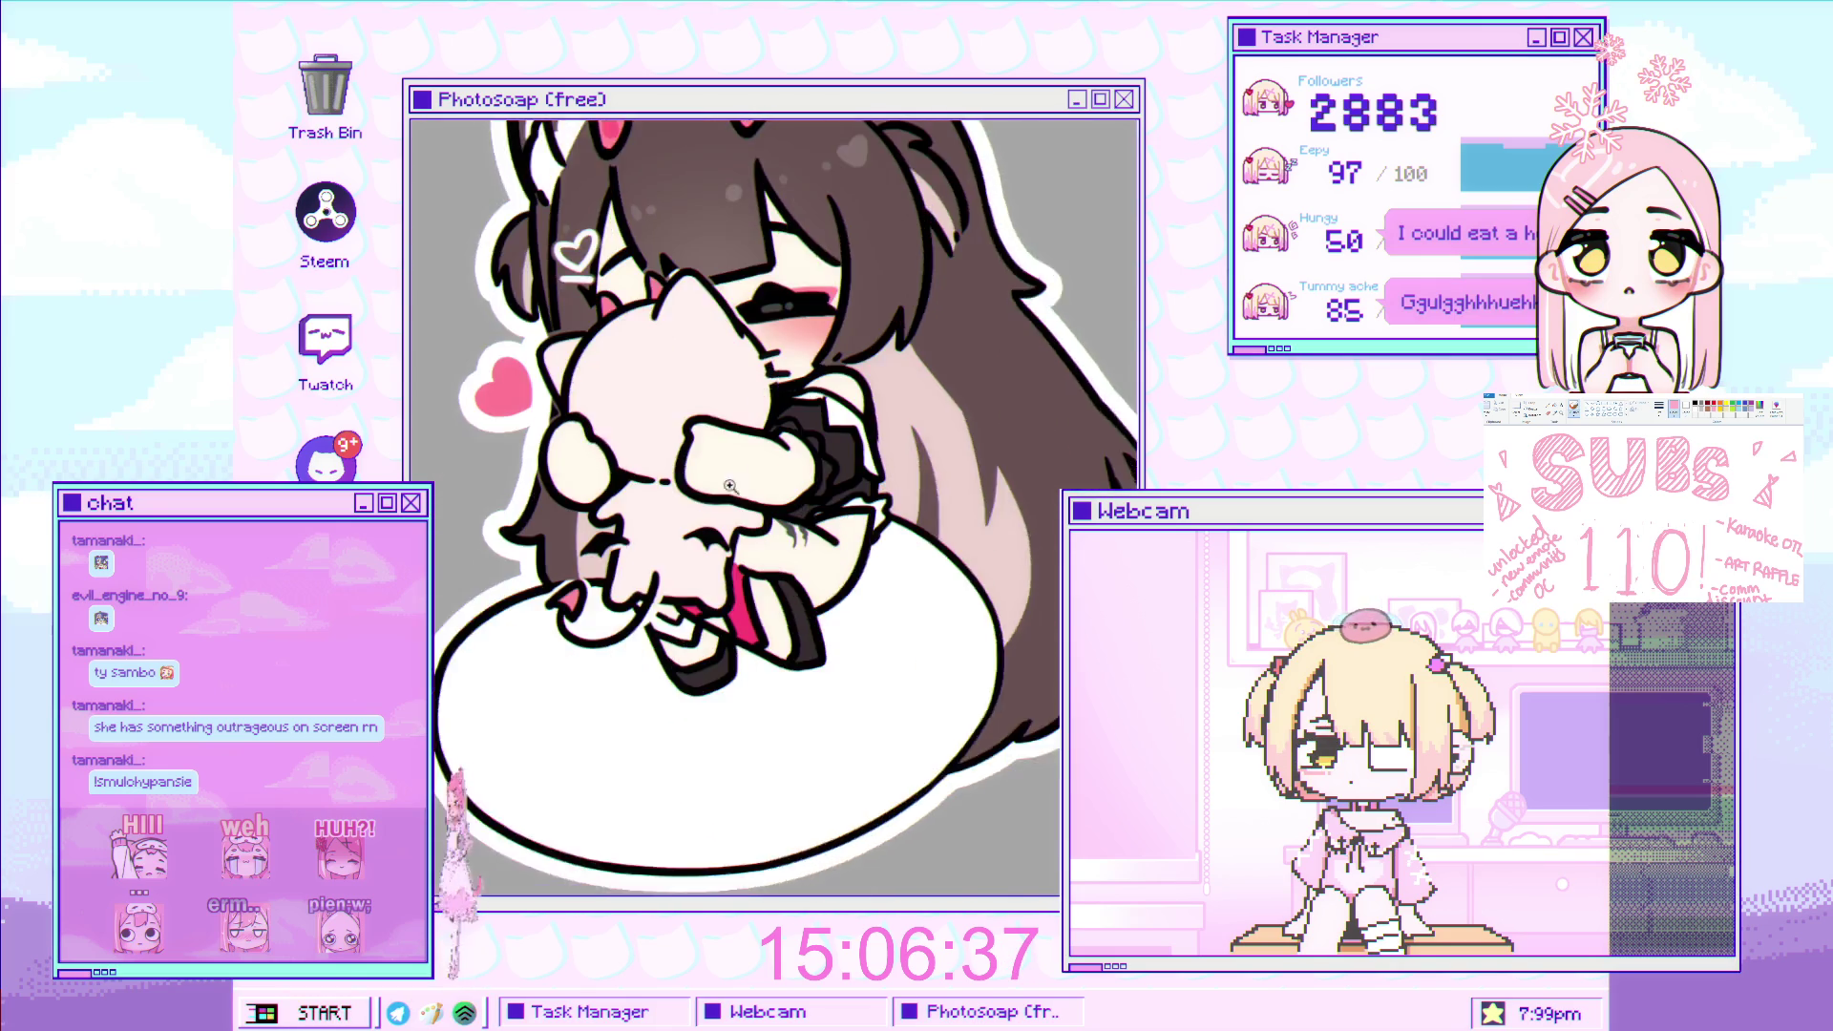
scroll(758, 482, up, 4)
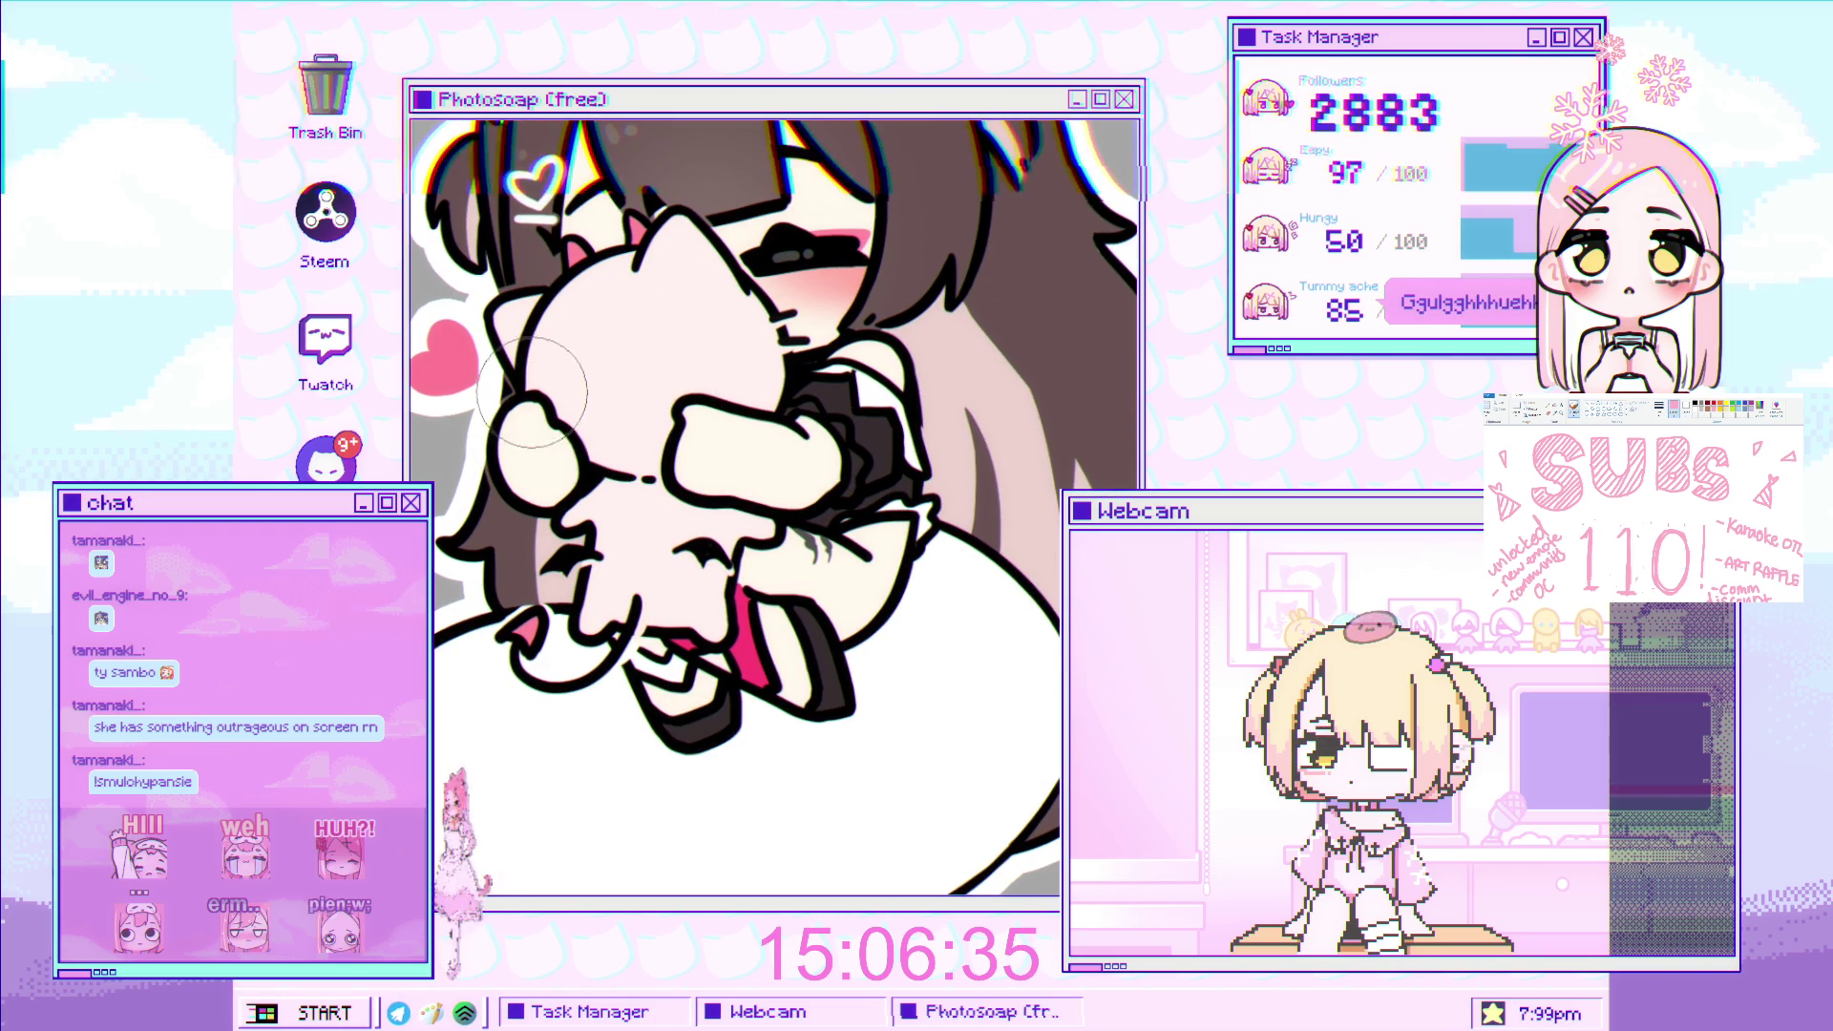
key(bracketright)
Airbrush pink shading on the plush's paw, lasso-outline an area on the plush, then deselect.
drag(659, 401, 687, 410)
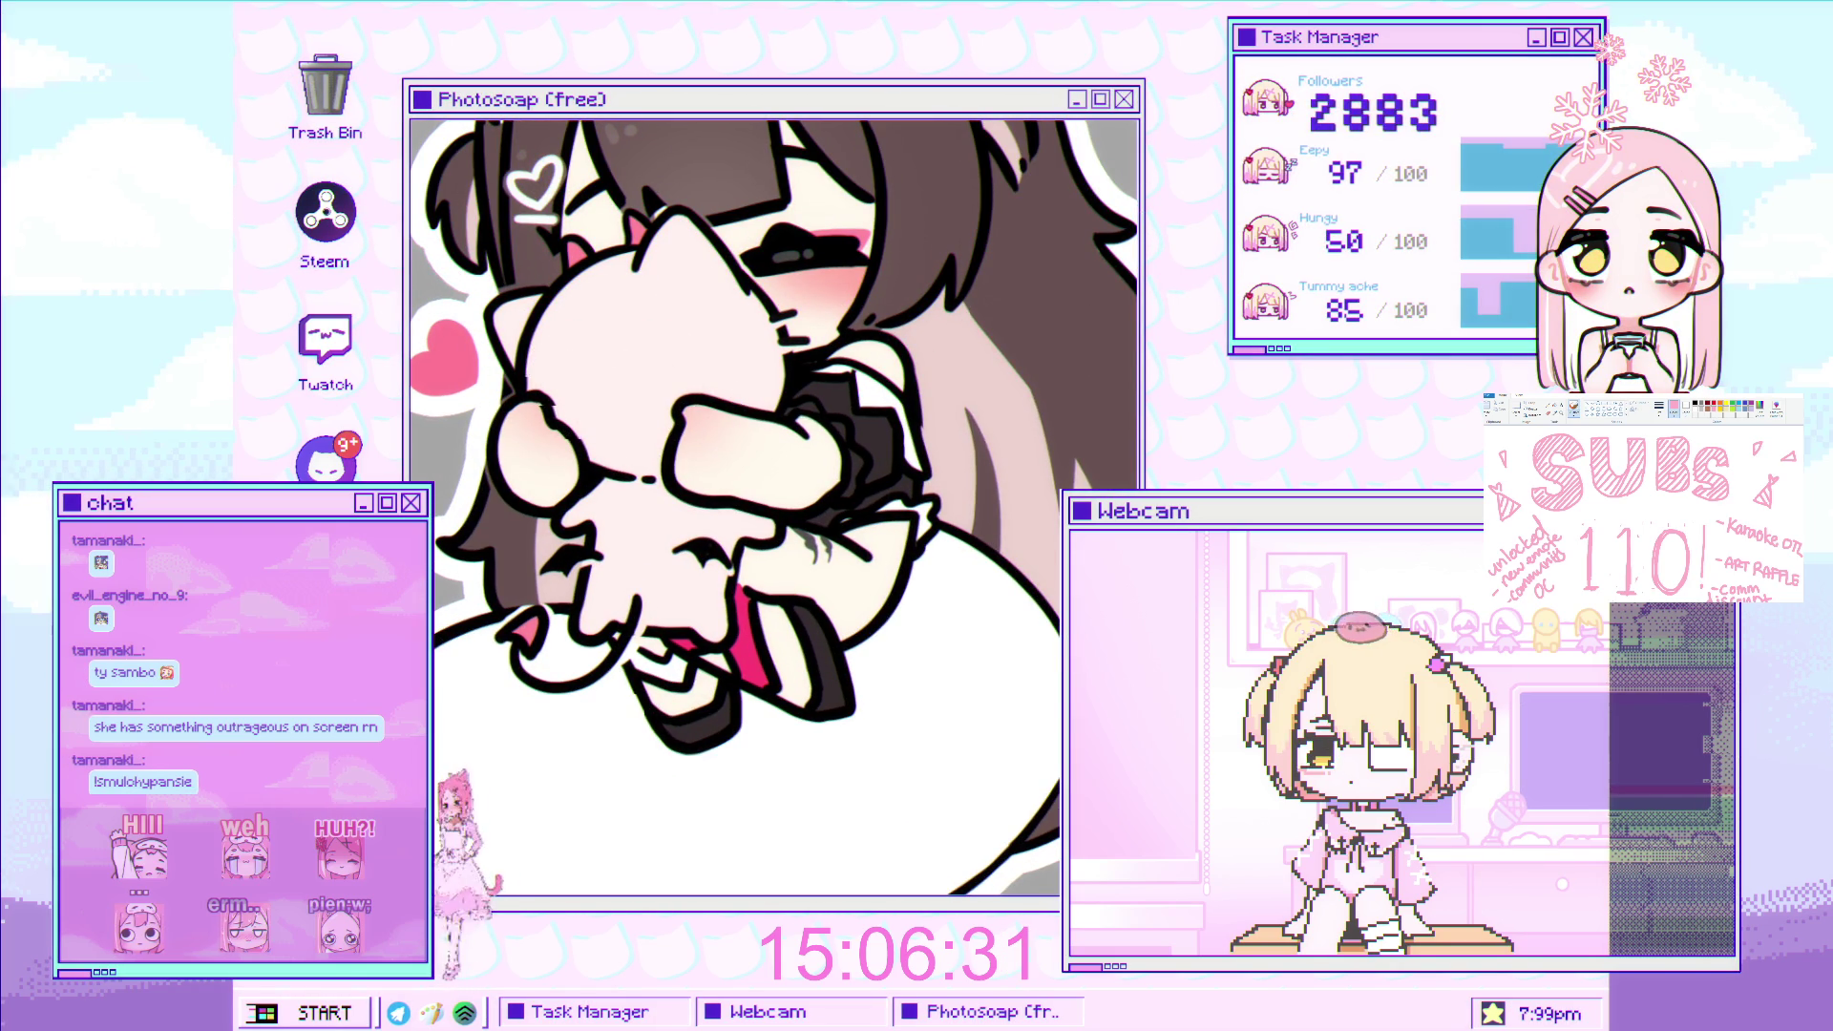
mouse_move(831, 336)
mouse_down()
mouse_move(938, 412)
mouse_move(936, 382)
mouse_up()
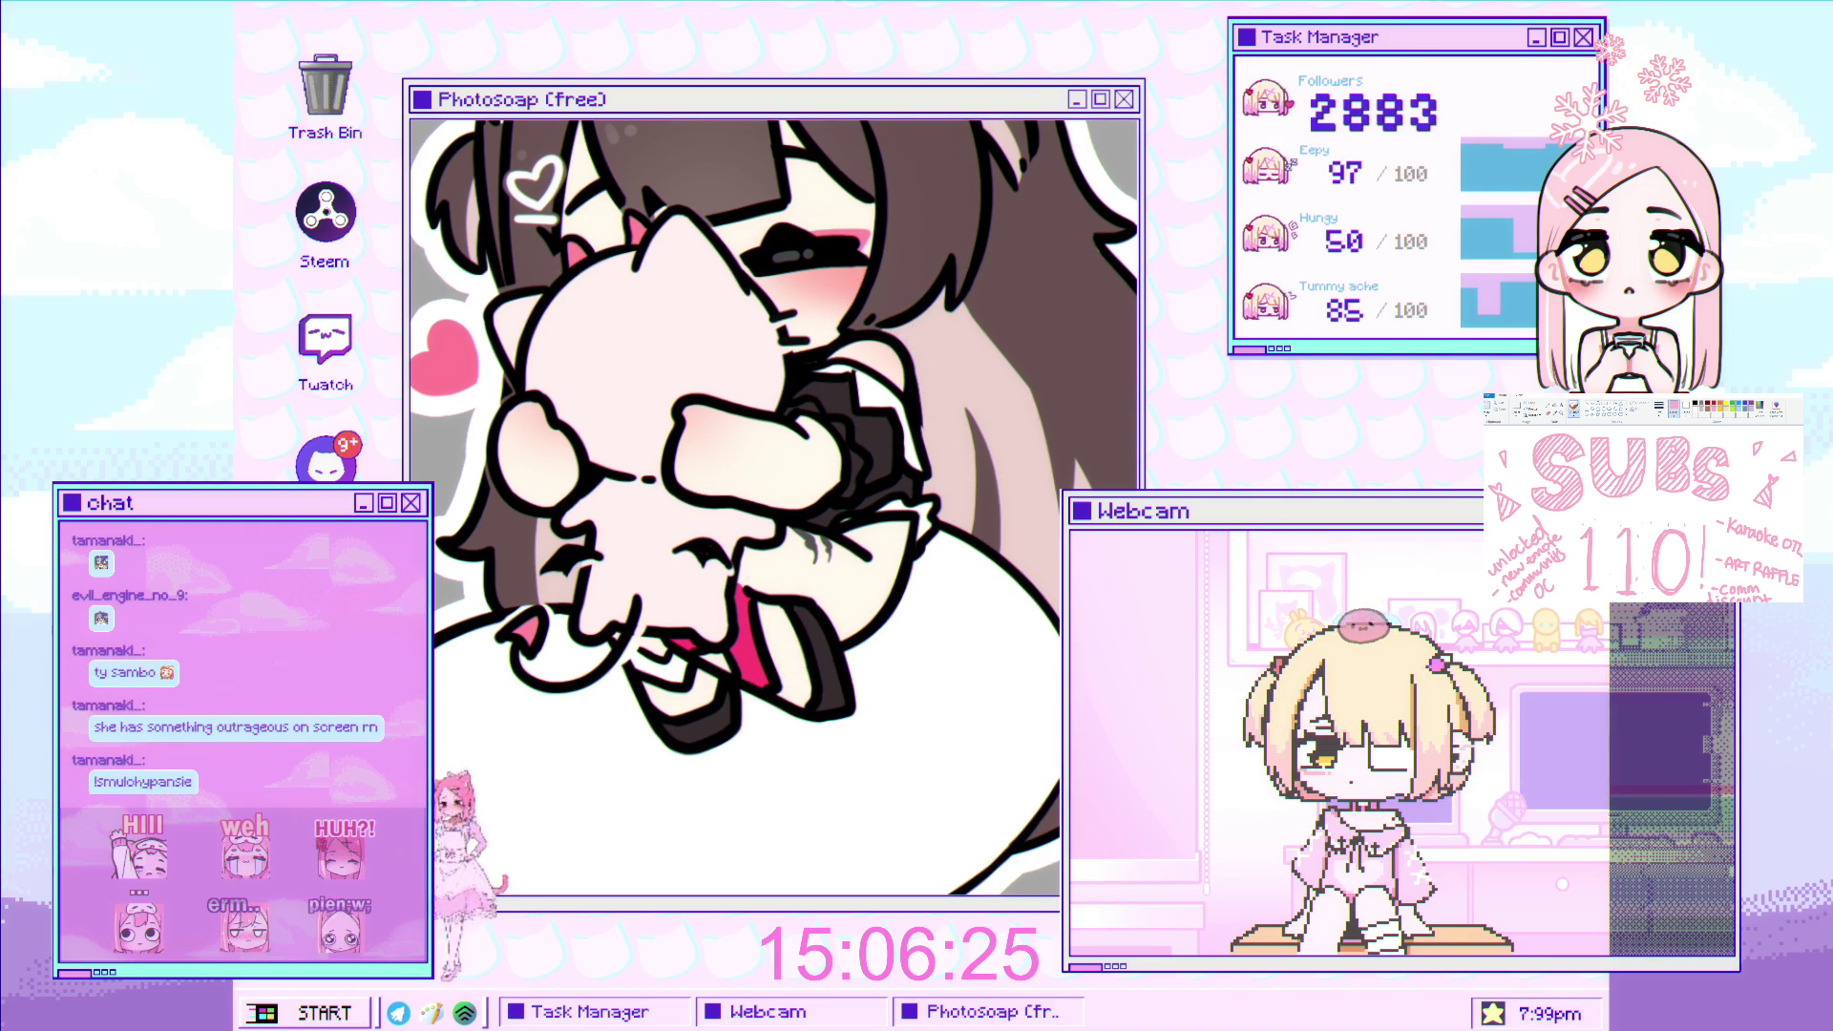
drag(783, 603, 823, 636)
drag(926, 506, 761, 542)
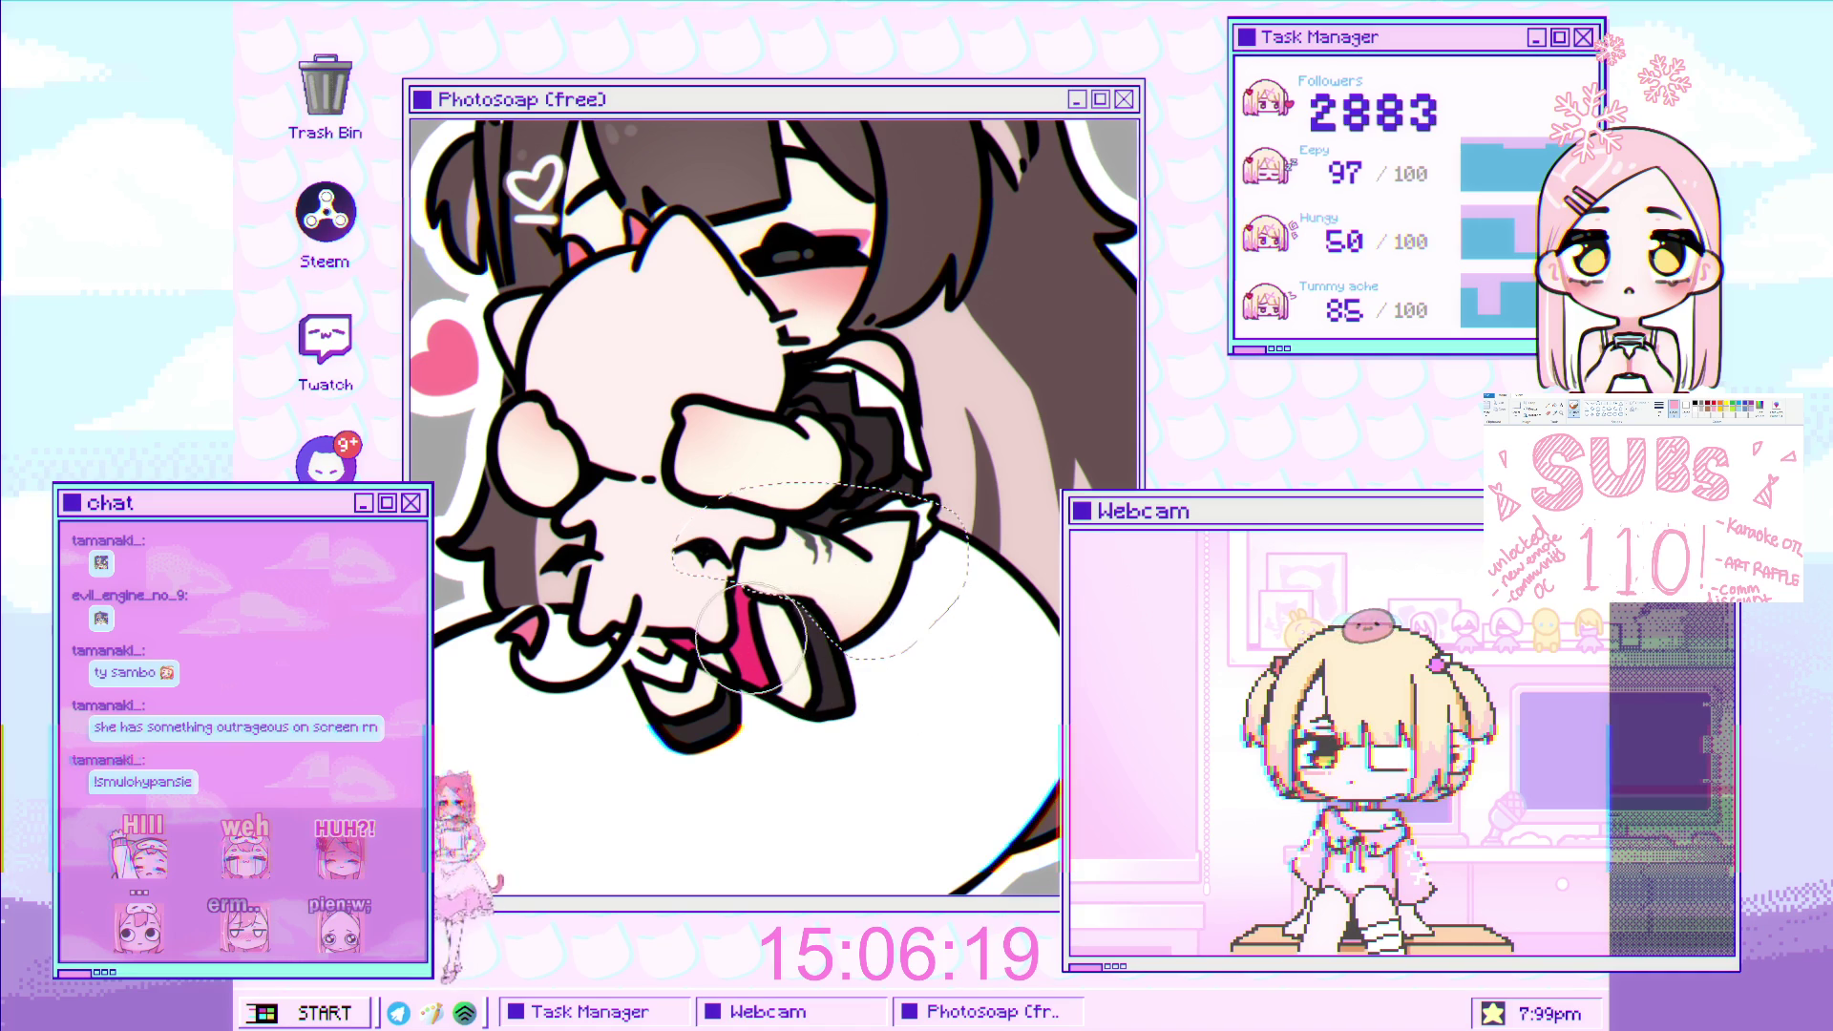
key(ctrl+d)
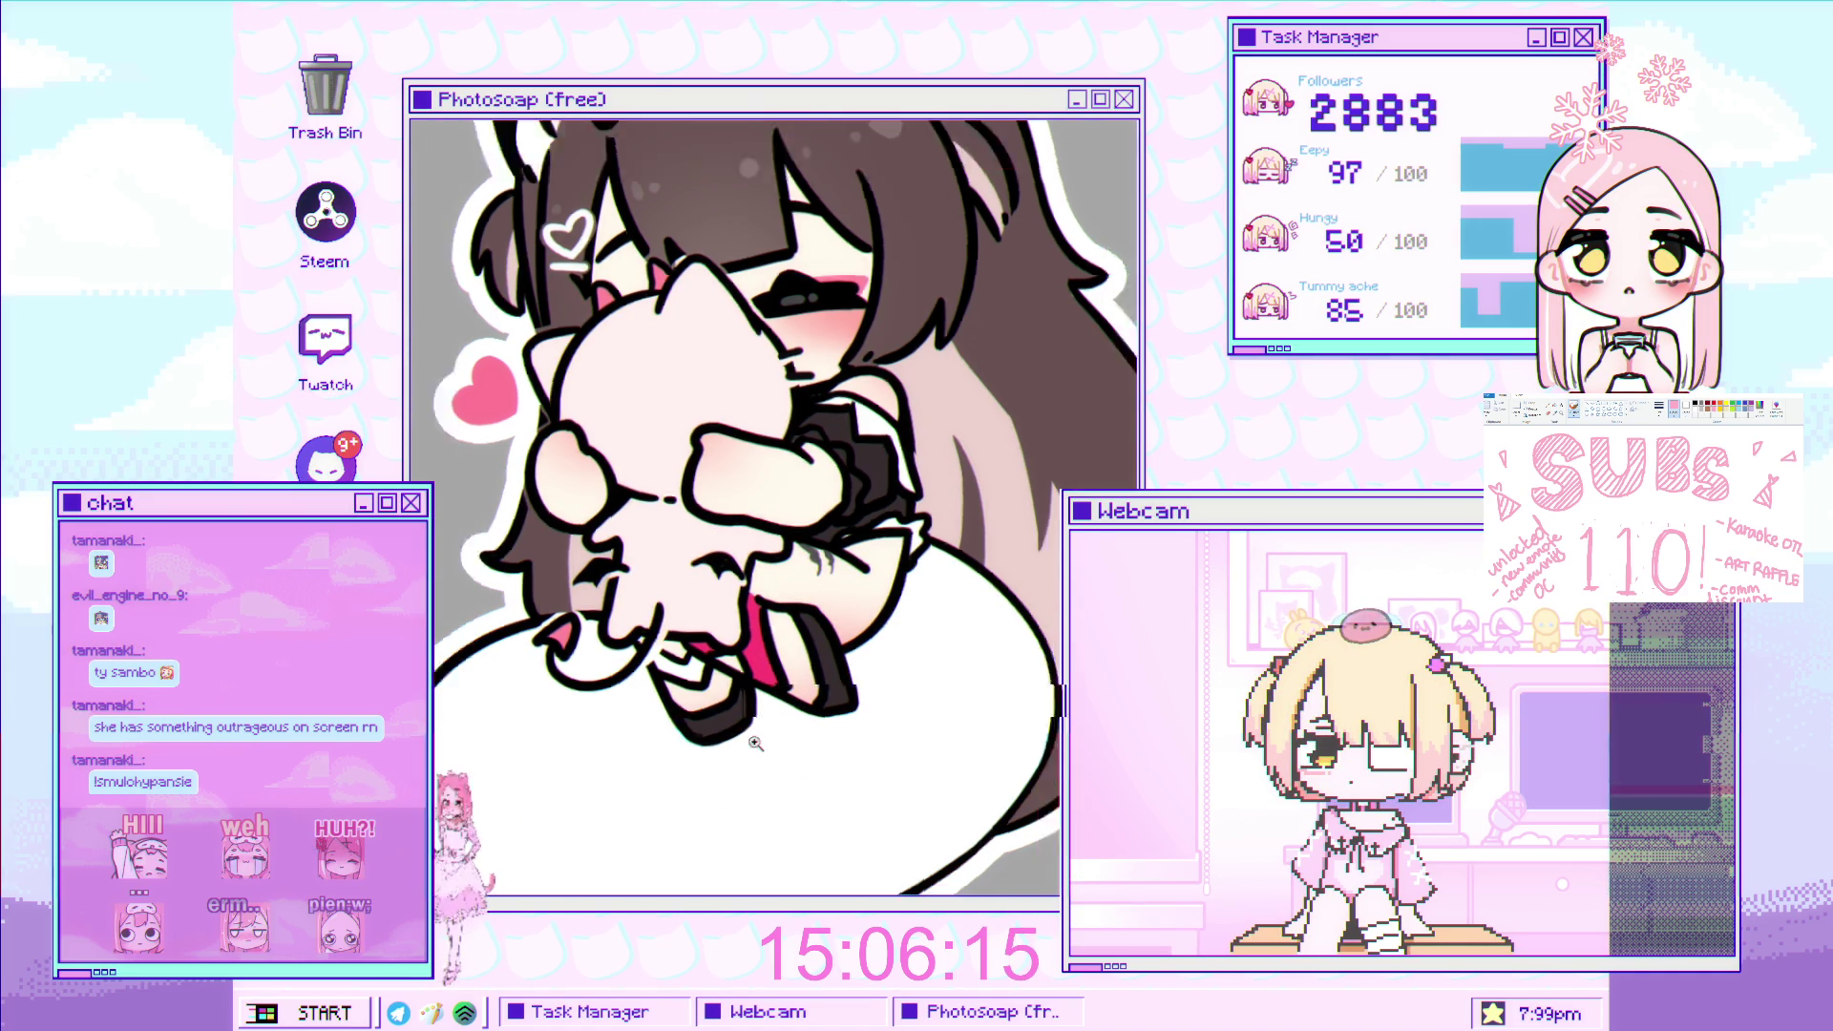
scroll(887, 488, down, 5)
scroll(887, 488, up, 2)
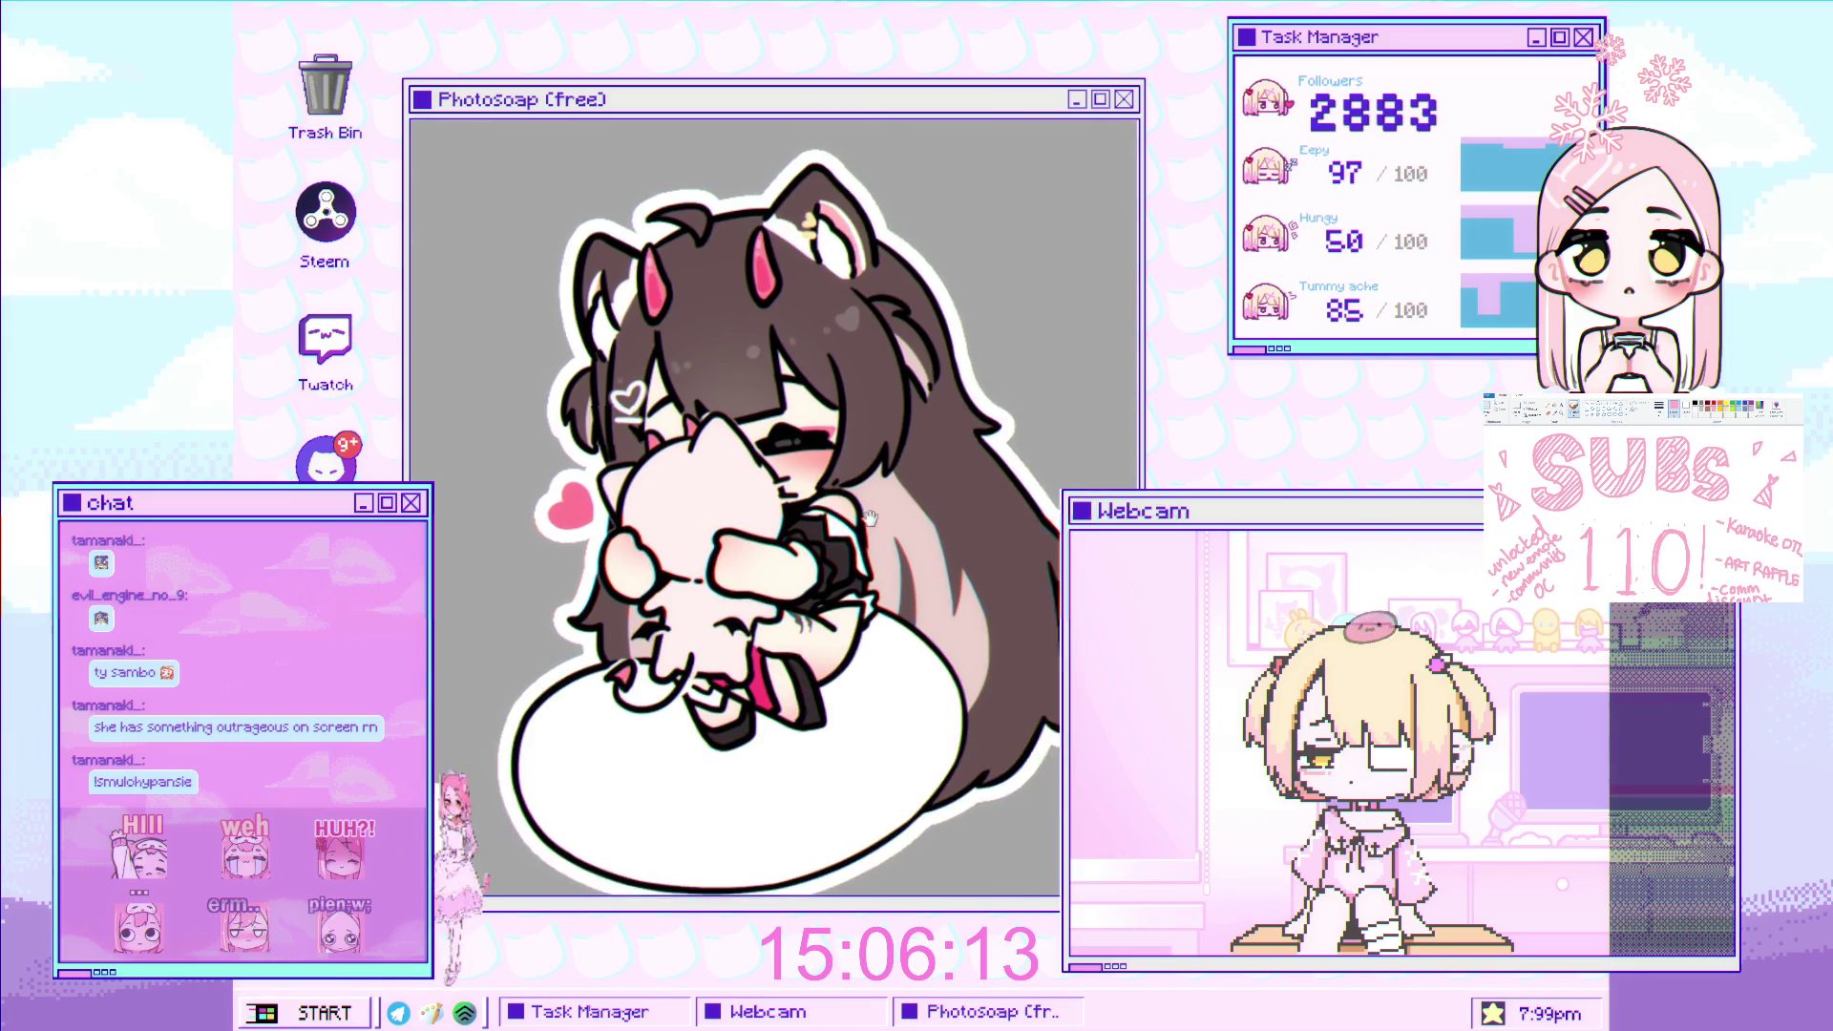
scroll(887, 488, down, 3)
scroll(1099, 390, up, 2)
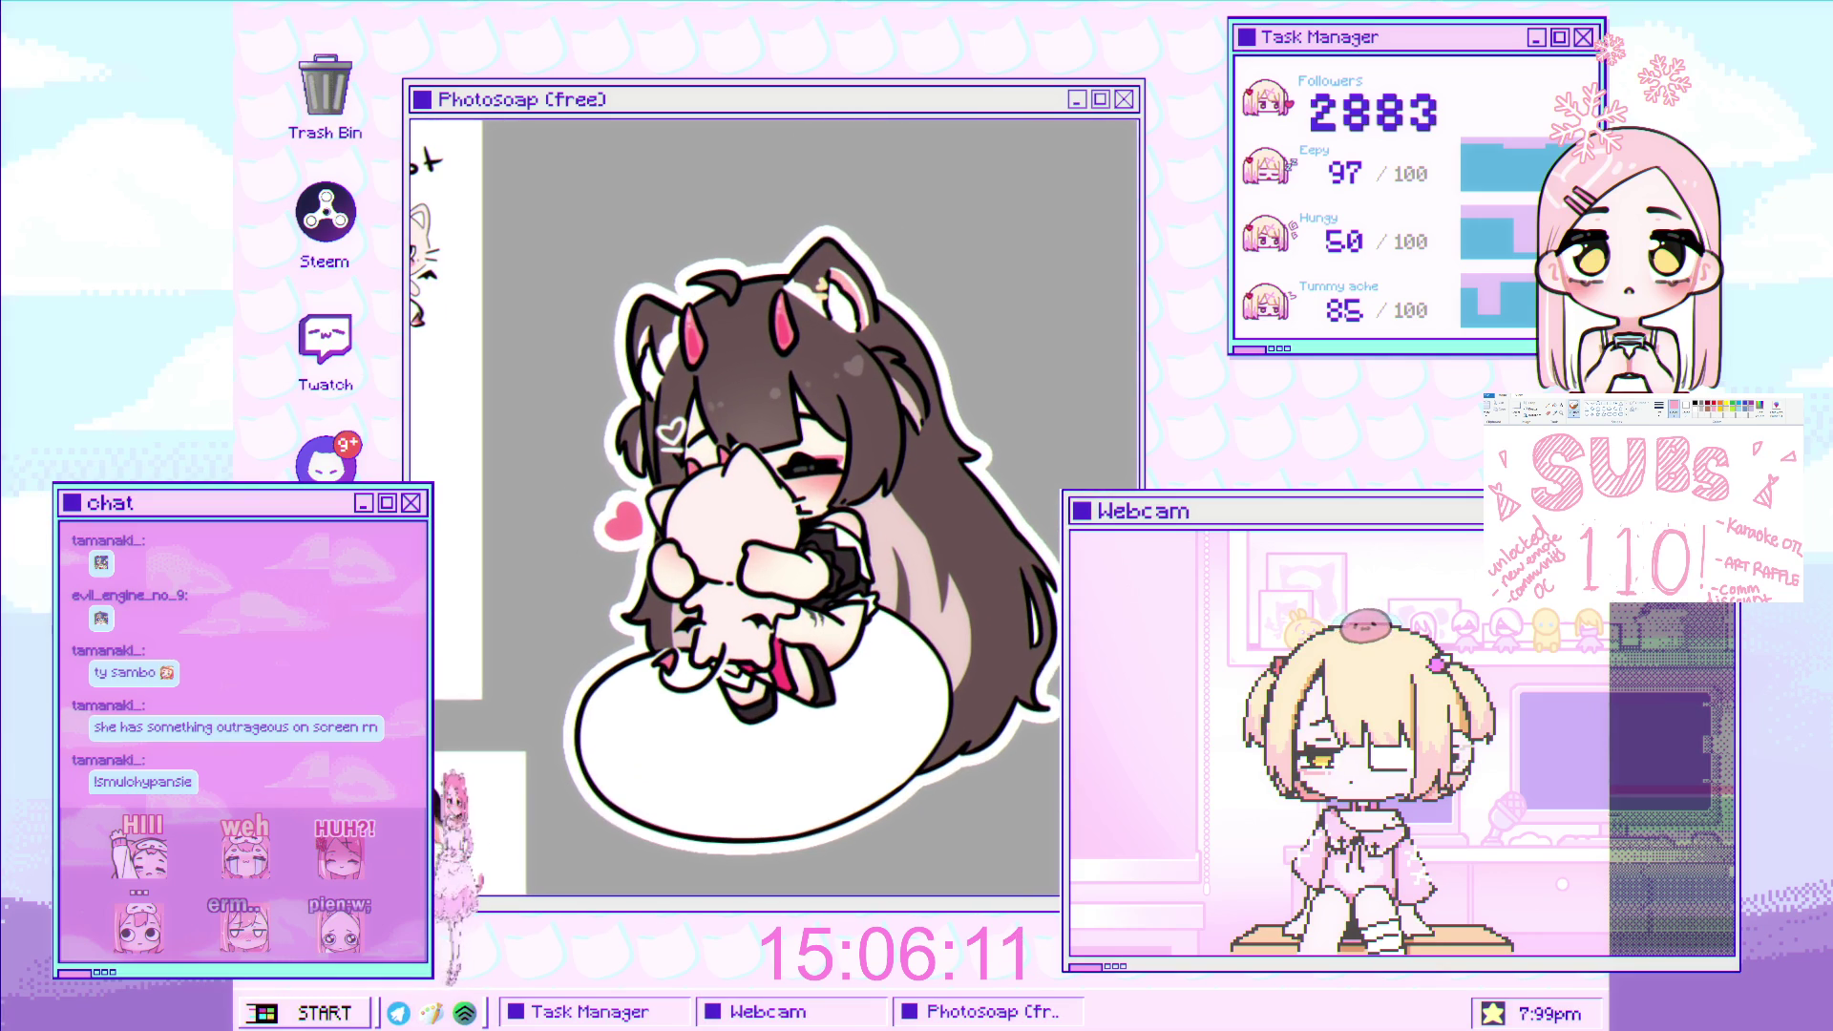
scroll(1015, 583, up, 1)
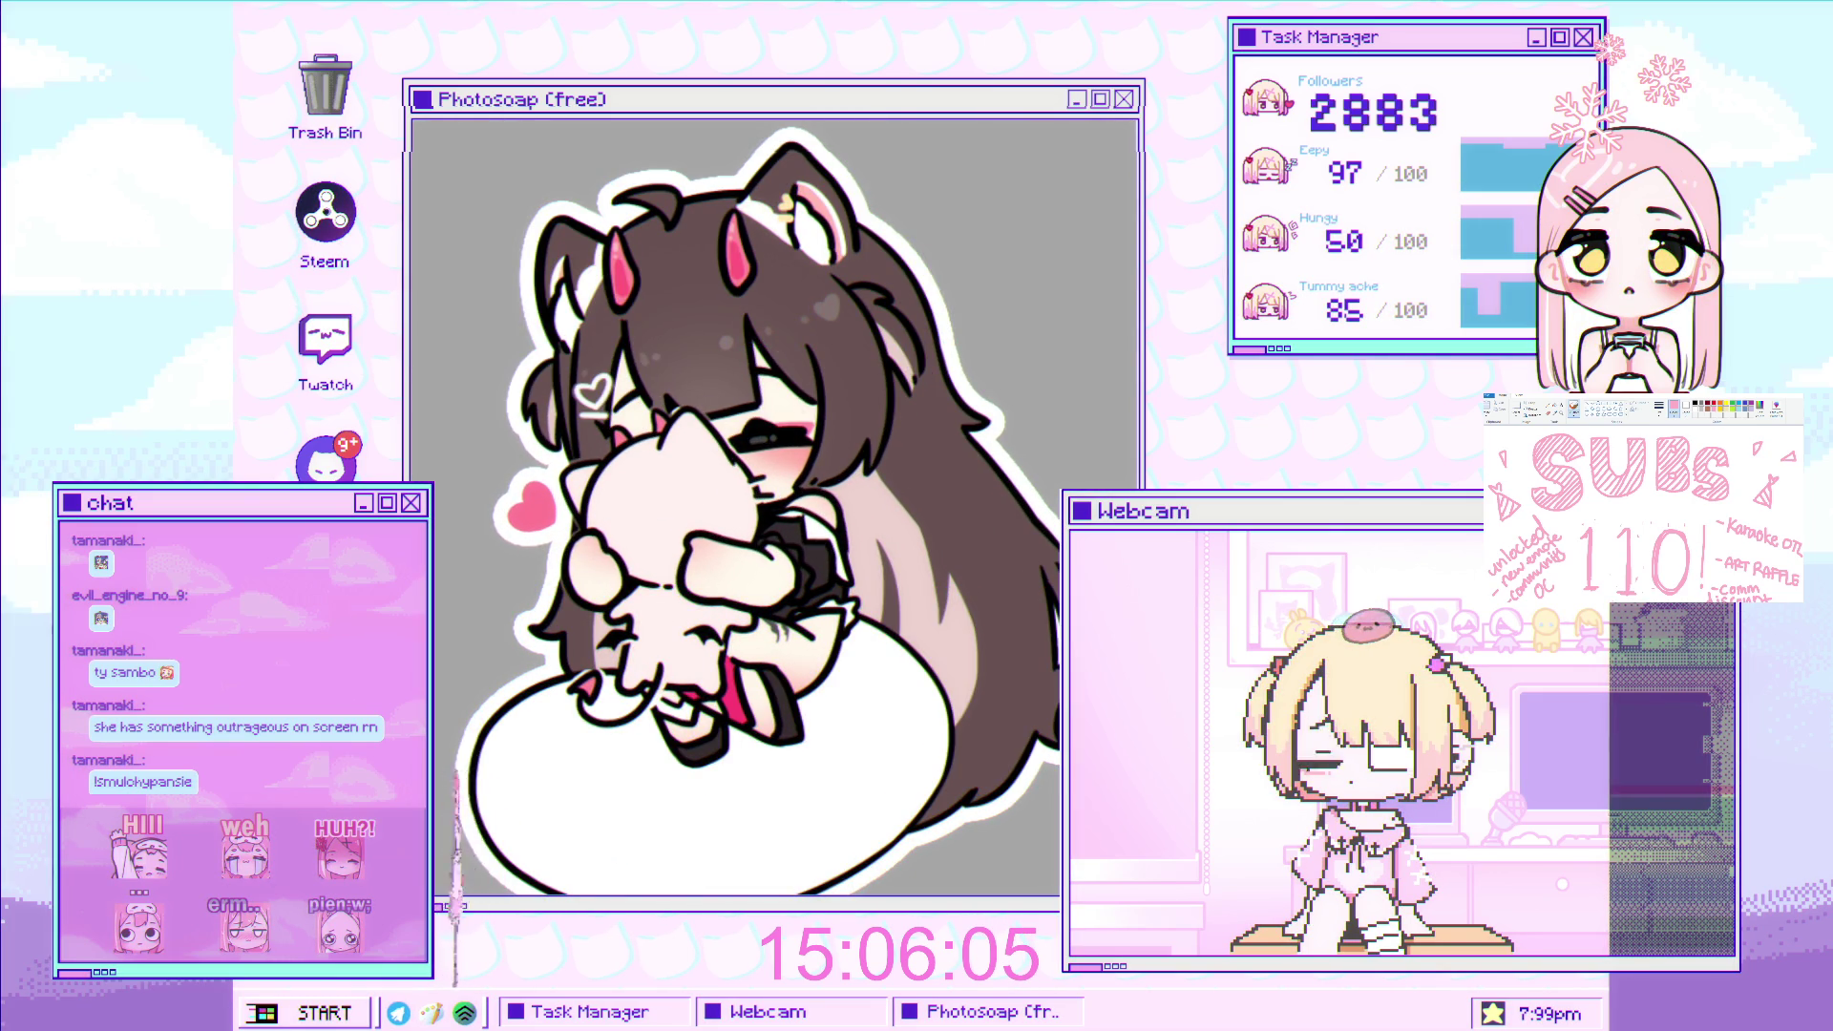
click(647, 384)
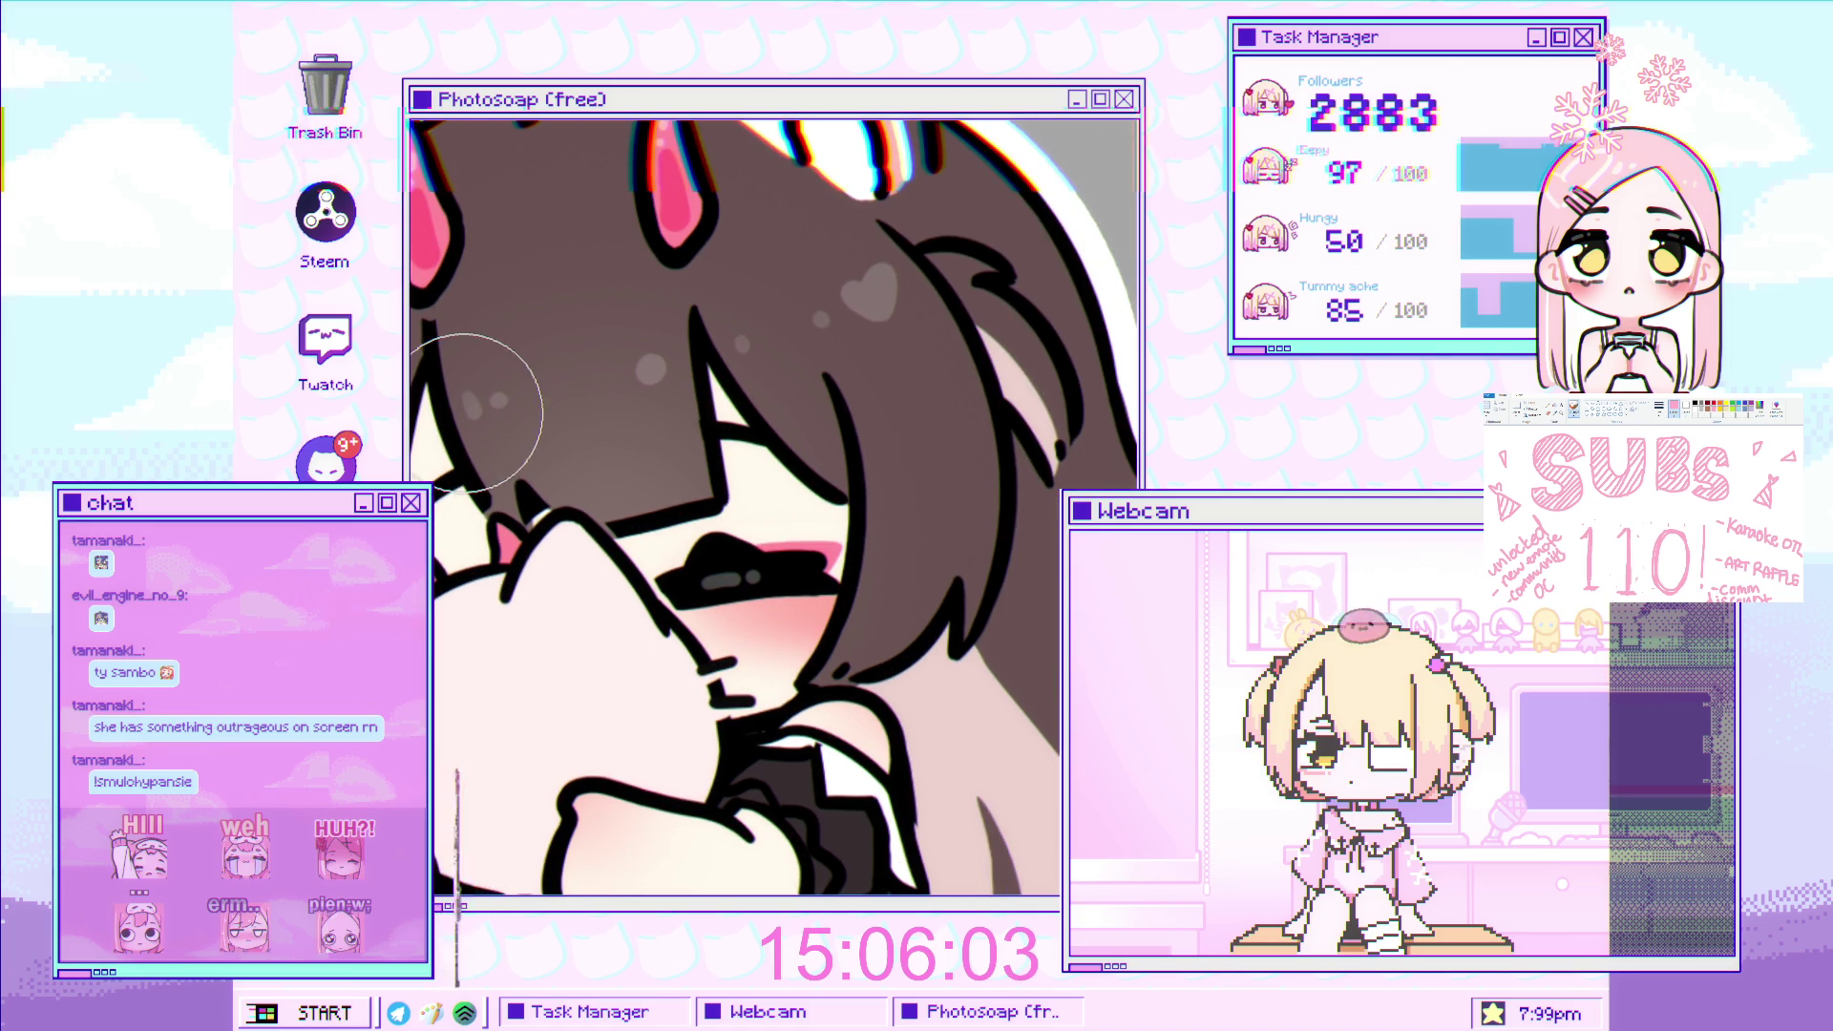
key(bracketleft)
key(bracketleft)
key(bracketleft)
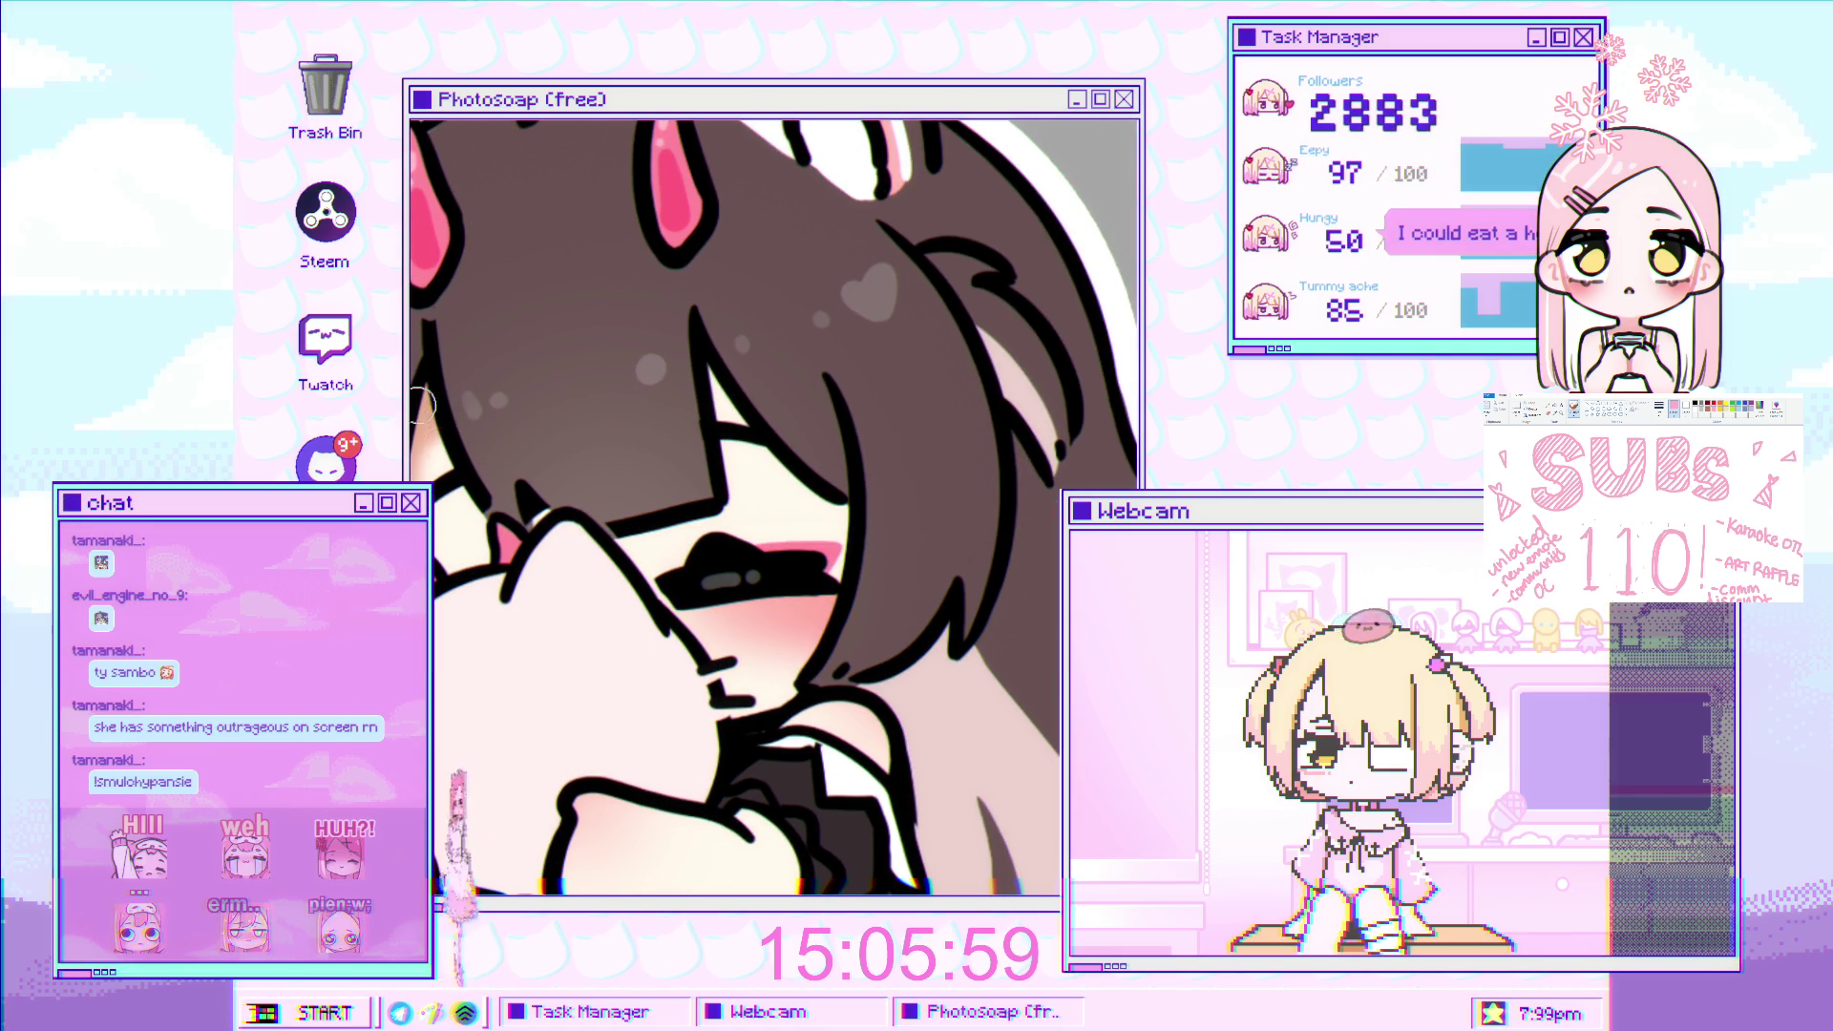
key(ctrl+minus)
click(588, 496)
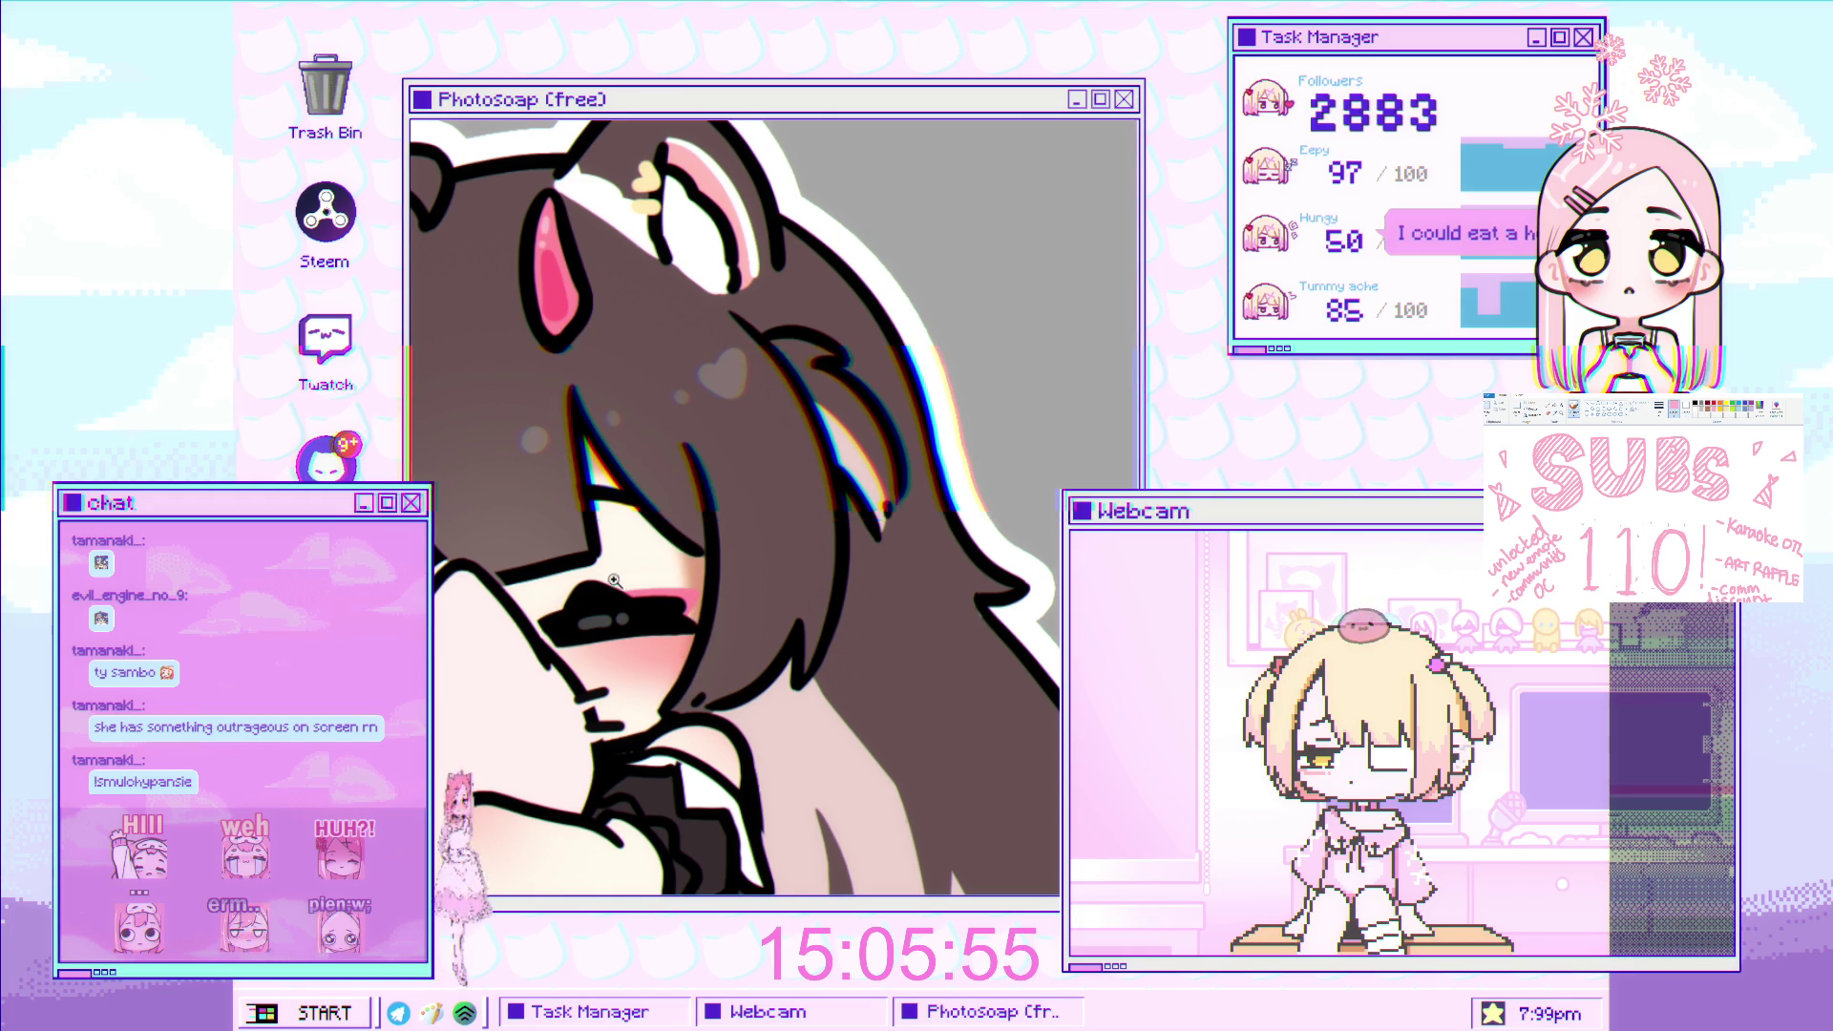
key(ctrl+minus)
scroll(588, 559, down, 3)
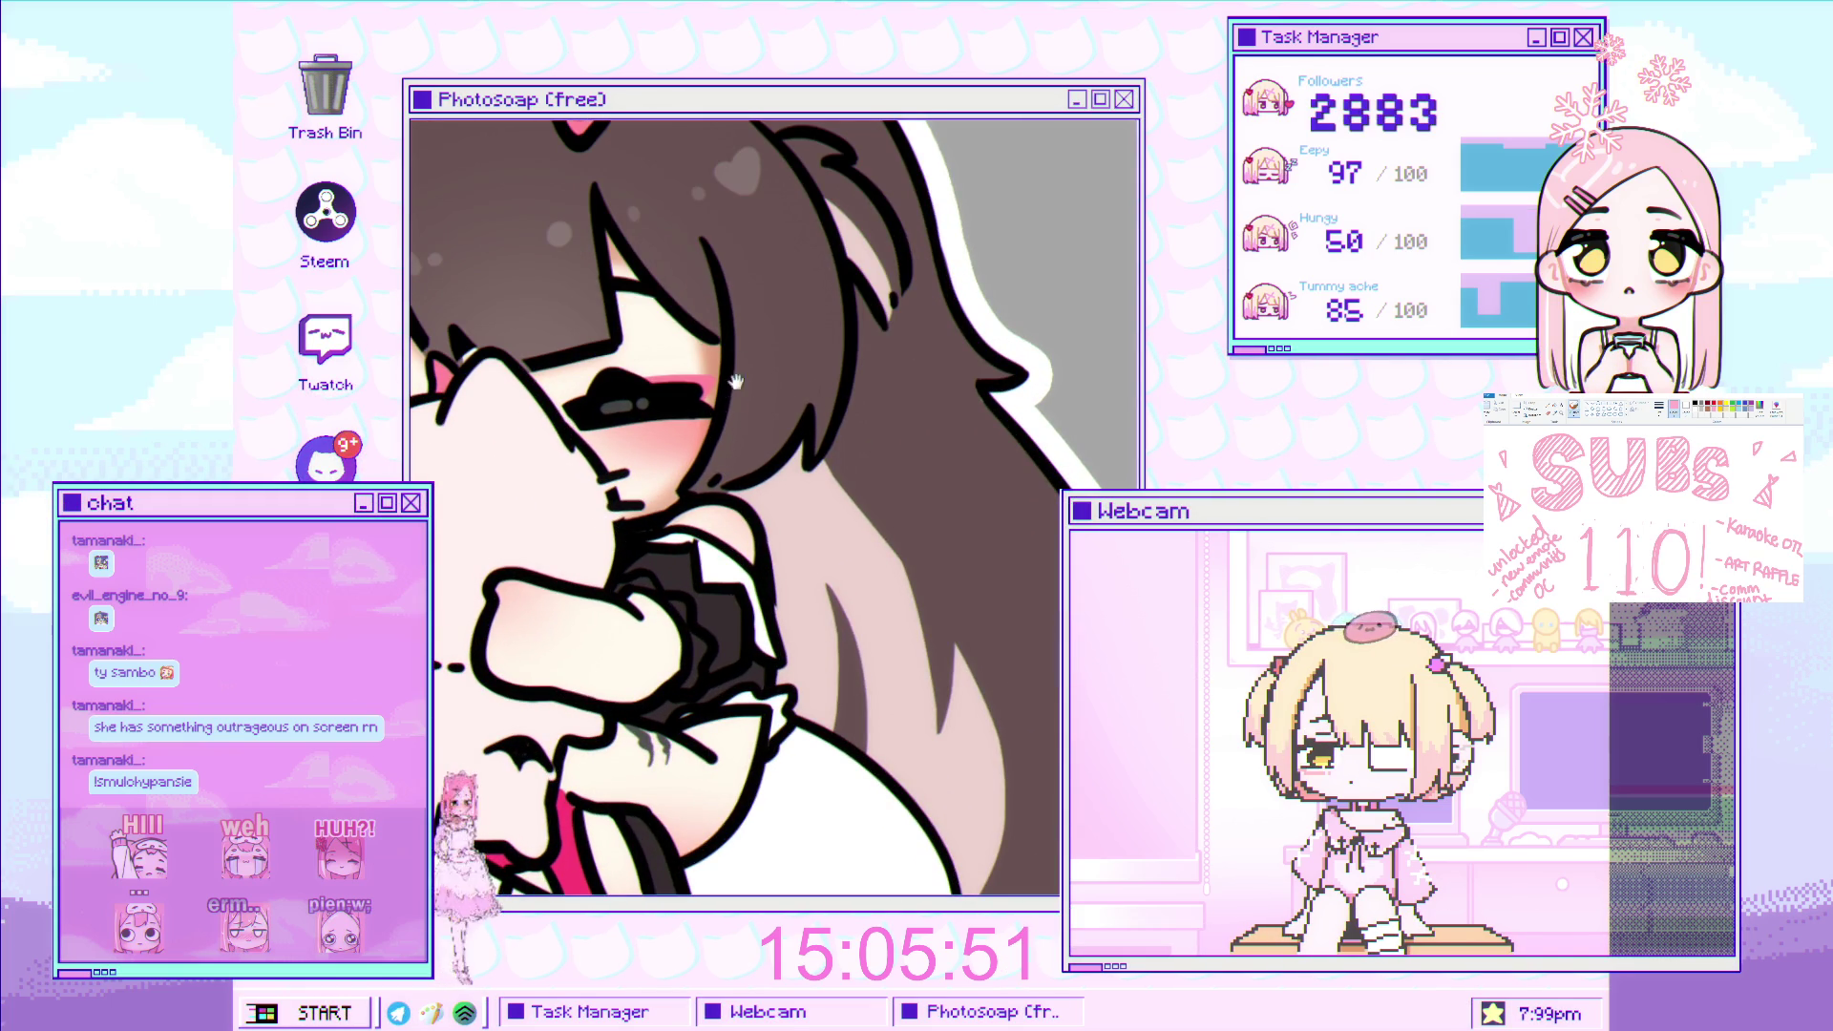
scroll(735, 382, down, 1)
drag(747, 567, 756, 458)
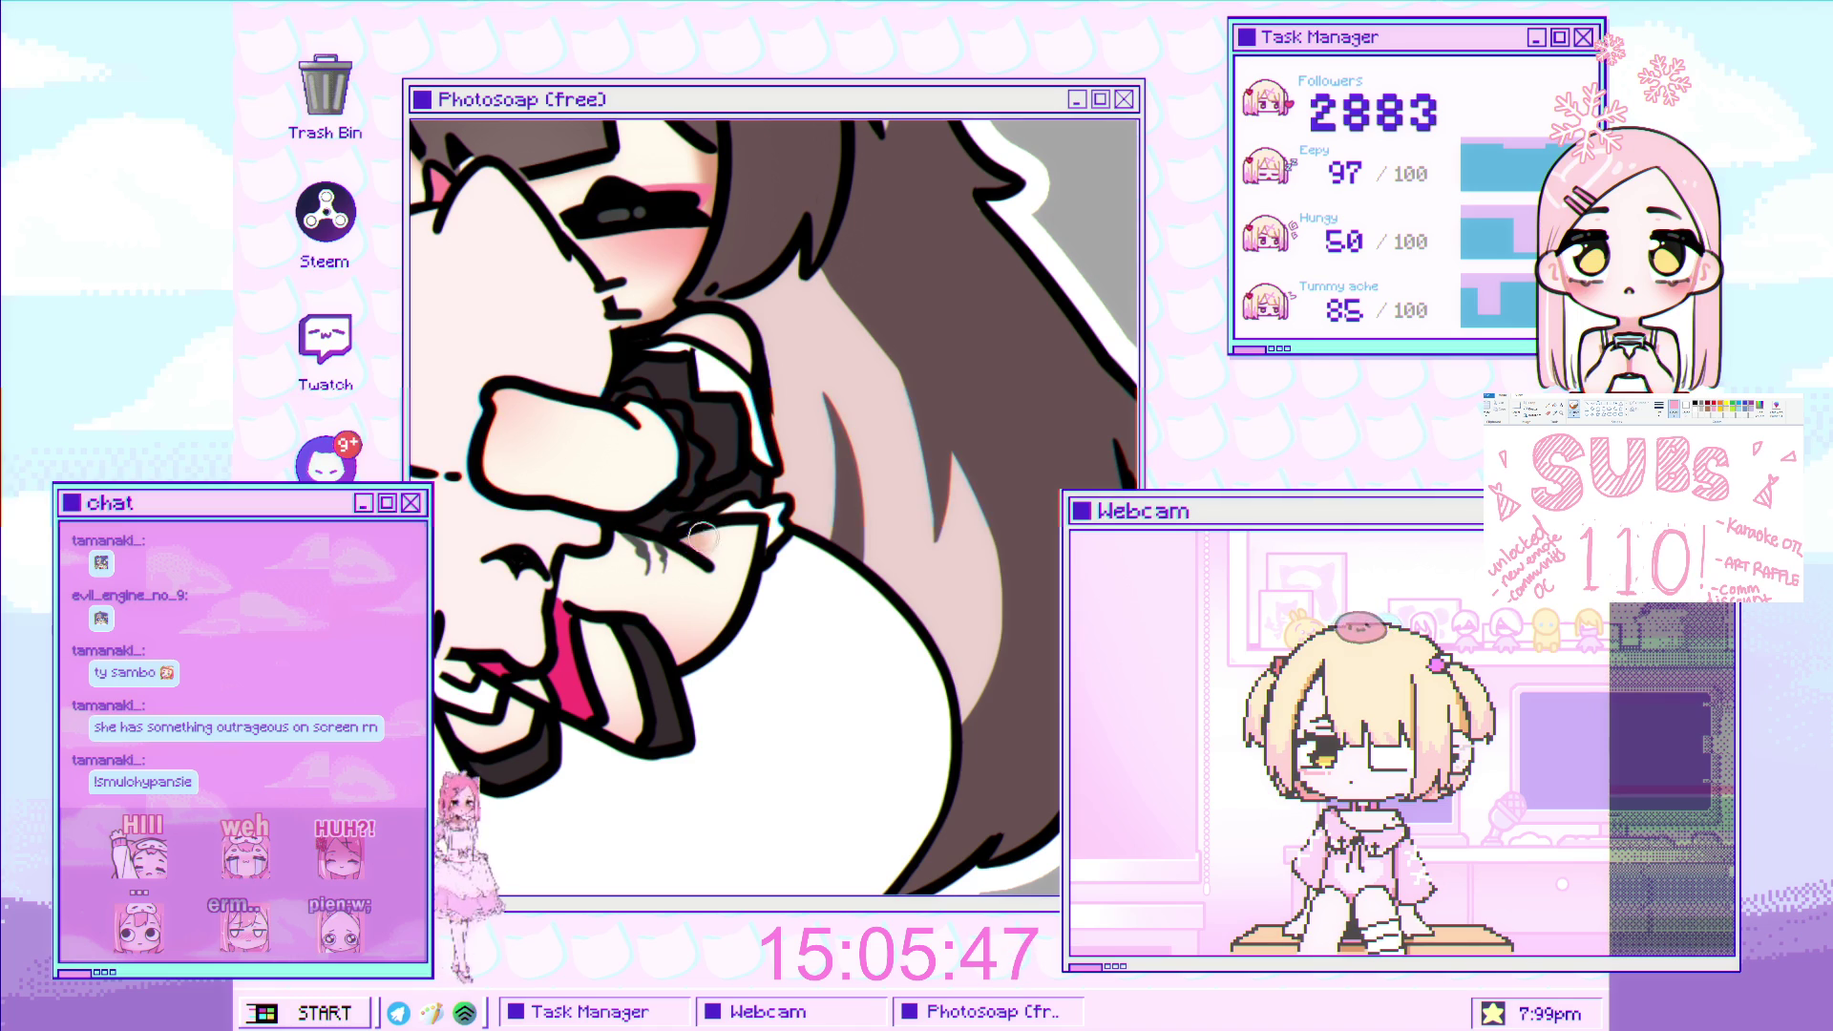
scroll(750, 491, down, 1)
scroll(630, 592, up, 2)
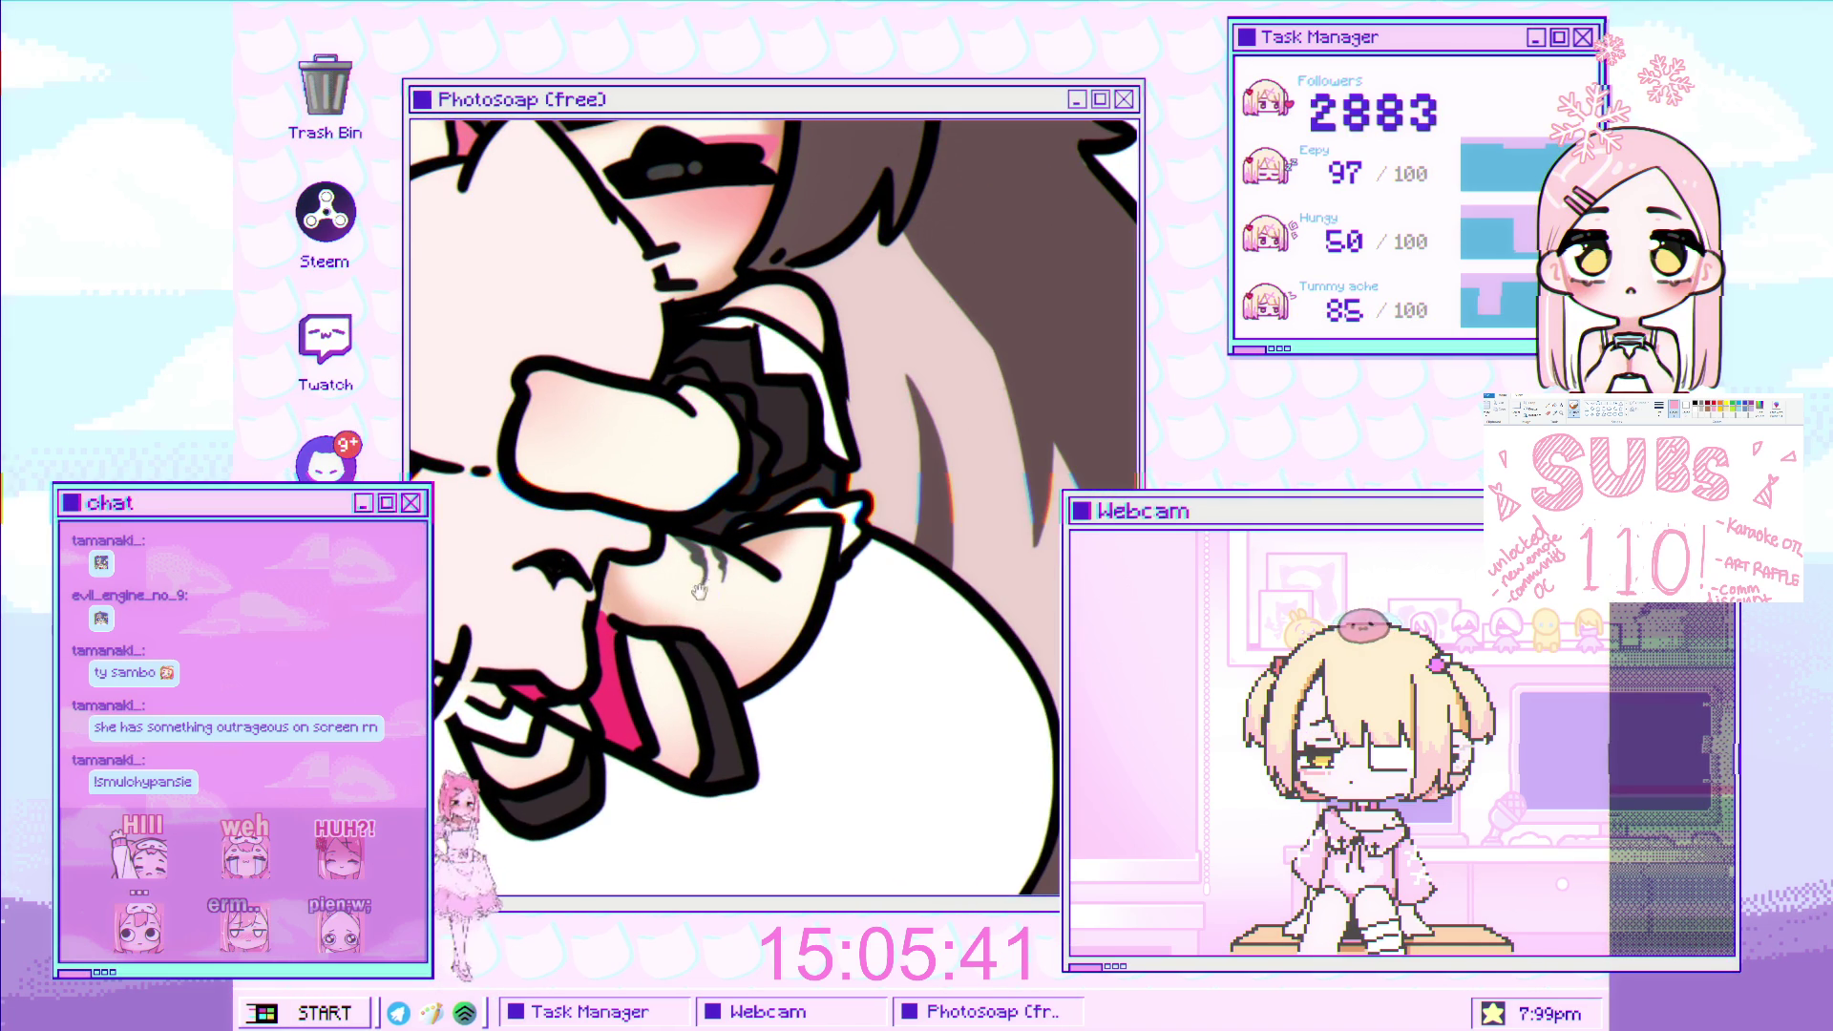
scroll(678, 659, down, 1)
scroll(693, 552, up, 1)
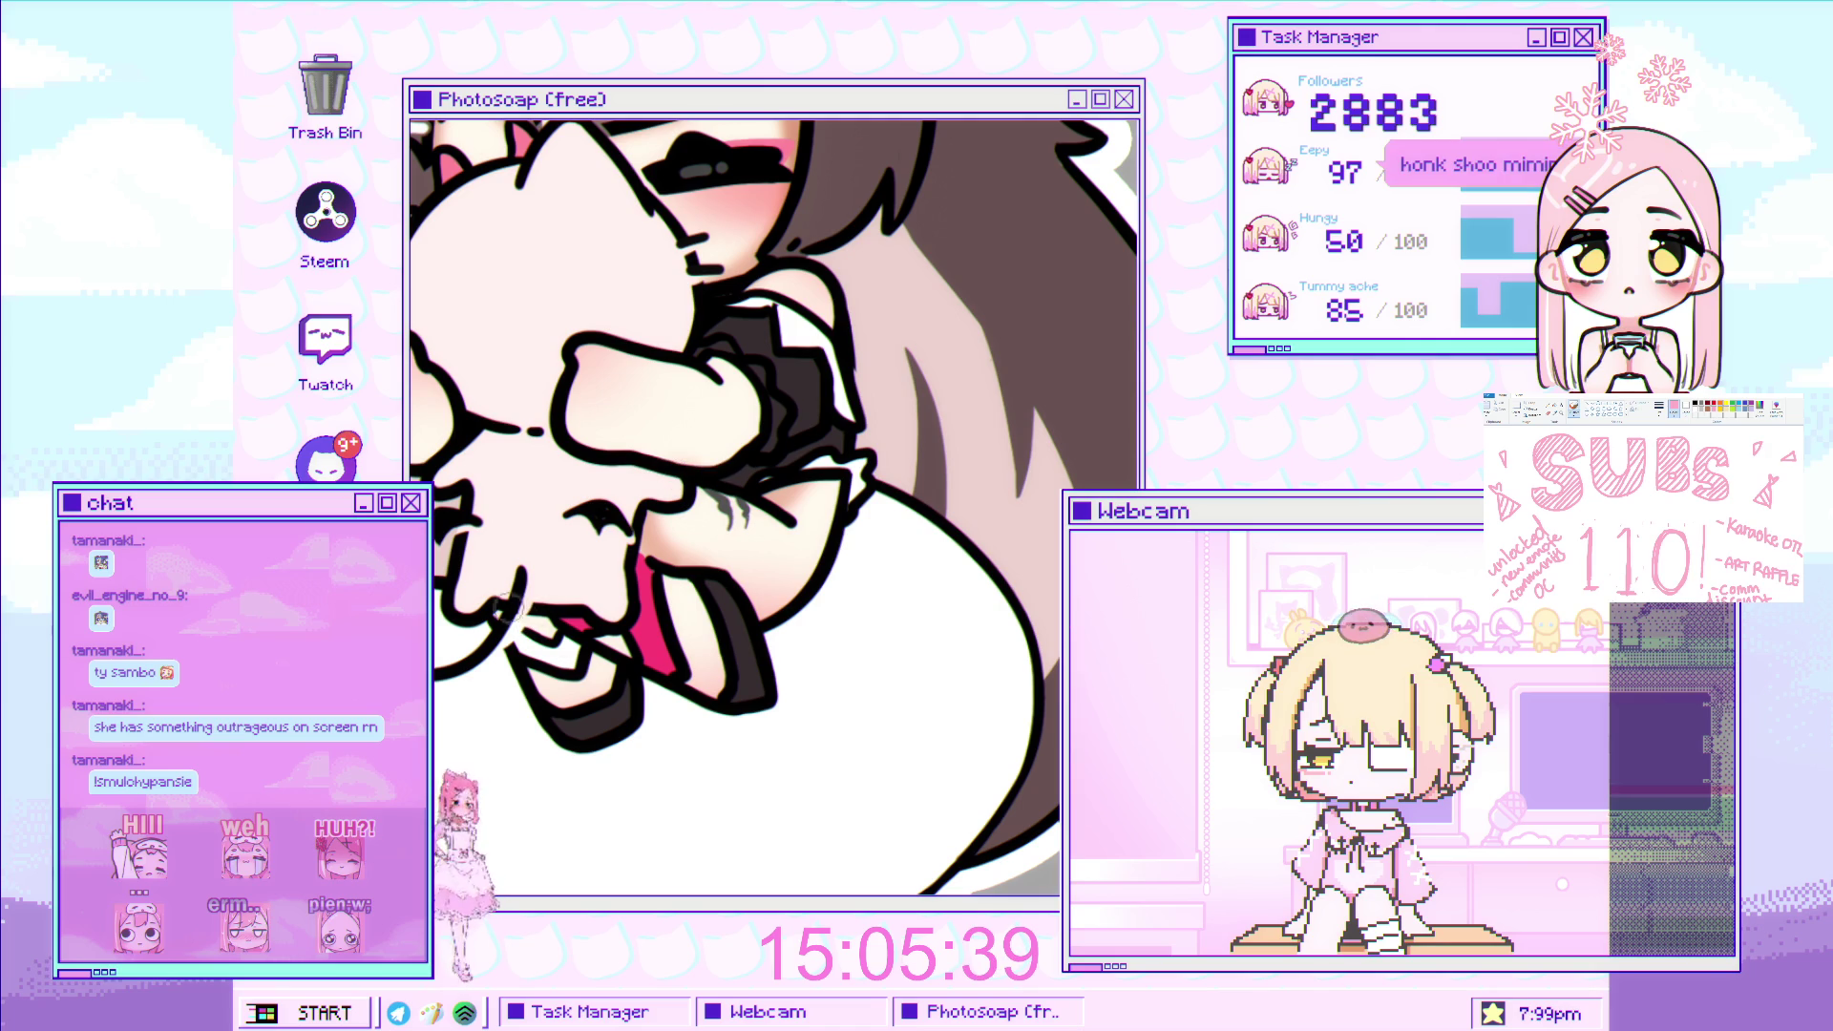
scroll(651, 662, down, 2)
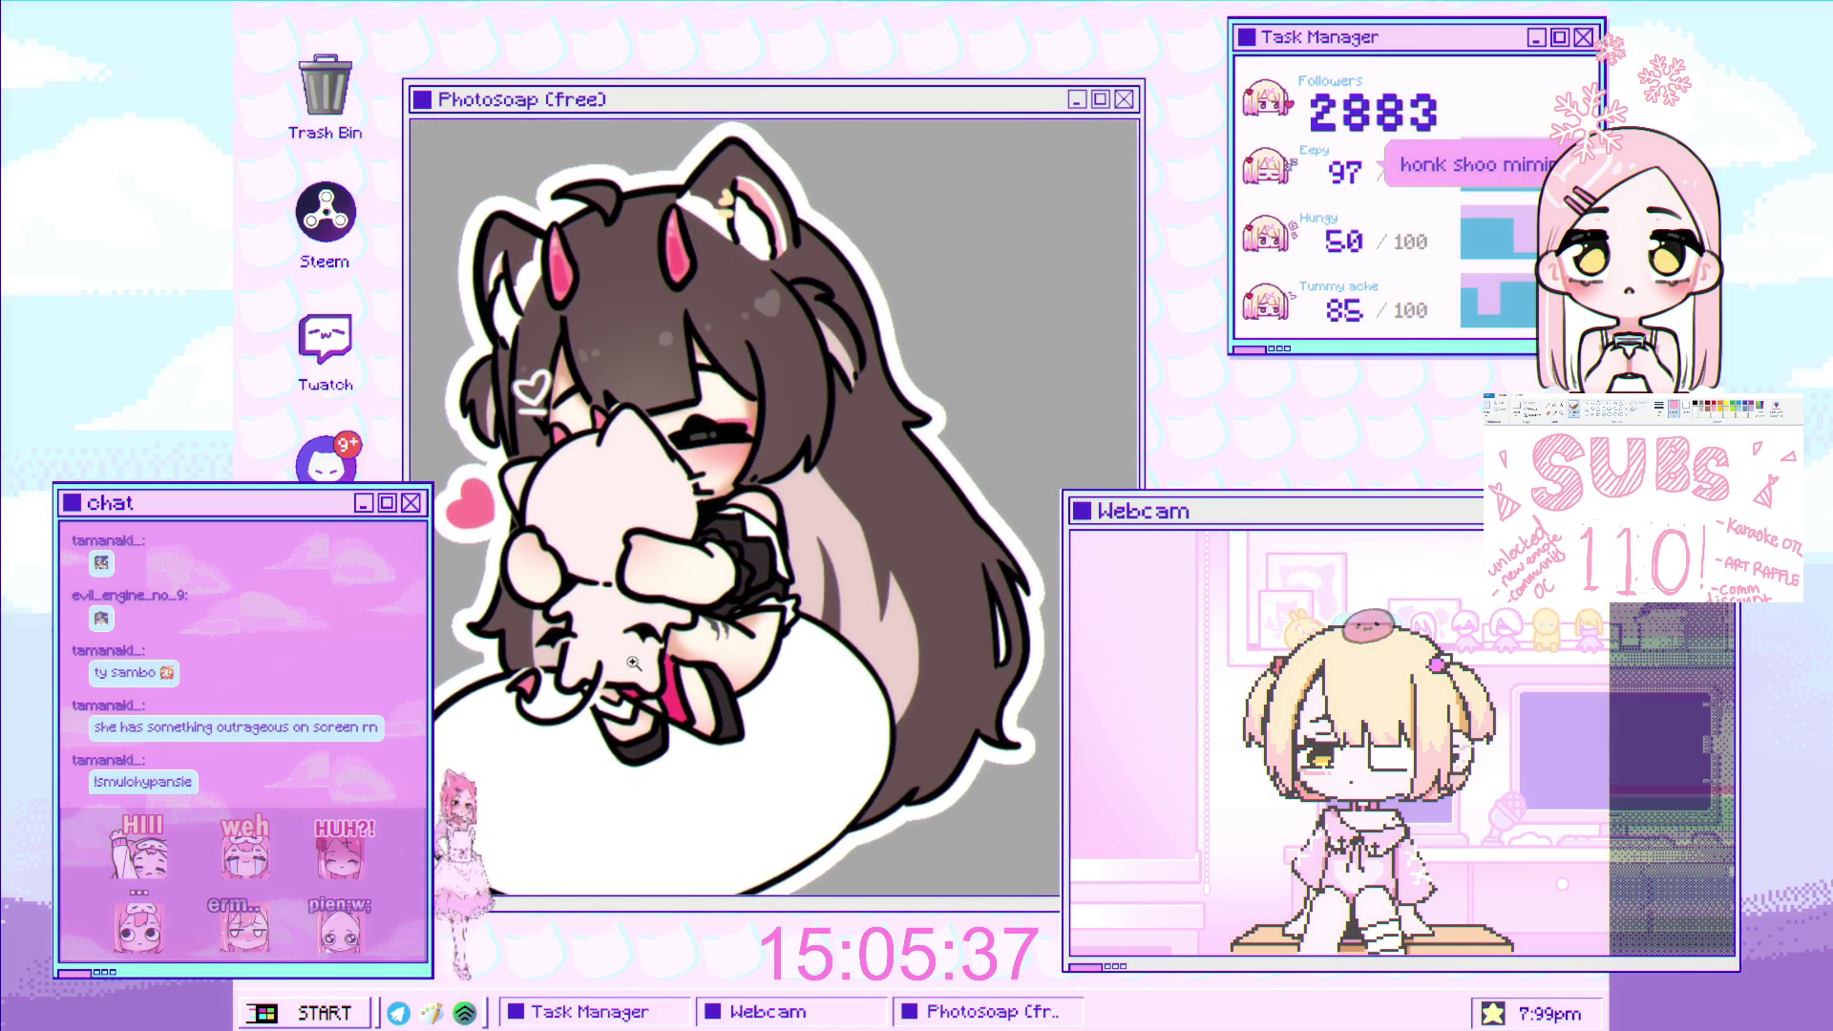
scroll(659, 602, up, 1)
scroll(666, 547, down, 2)
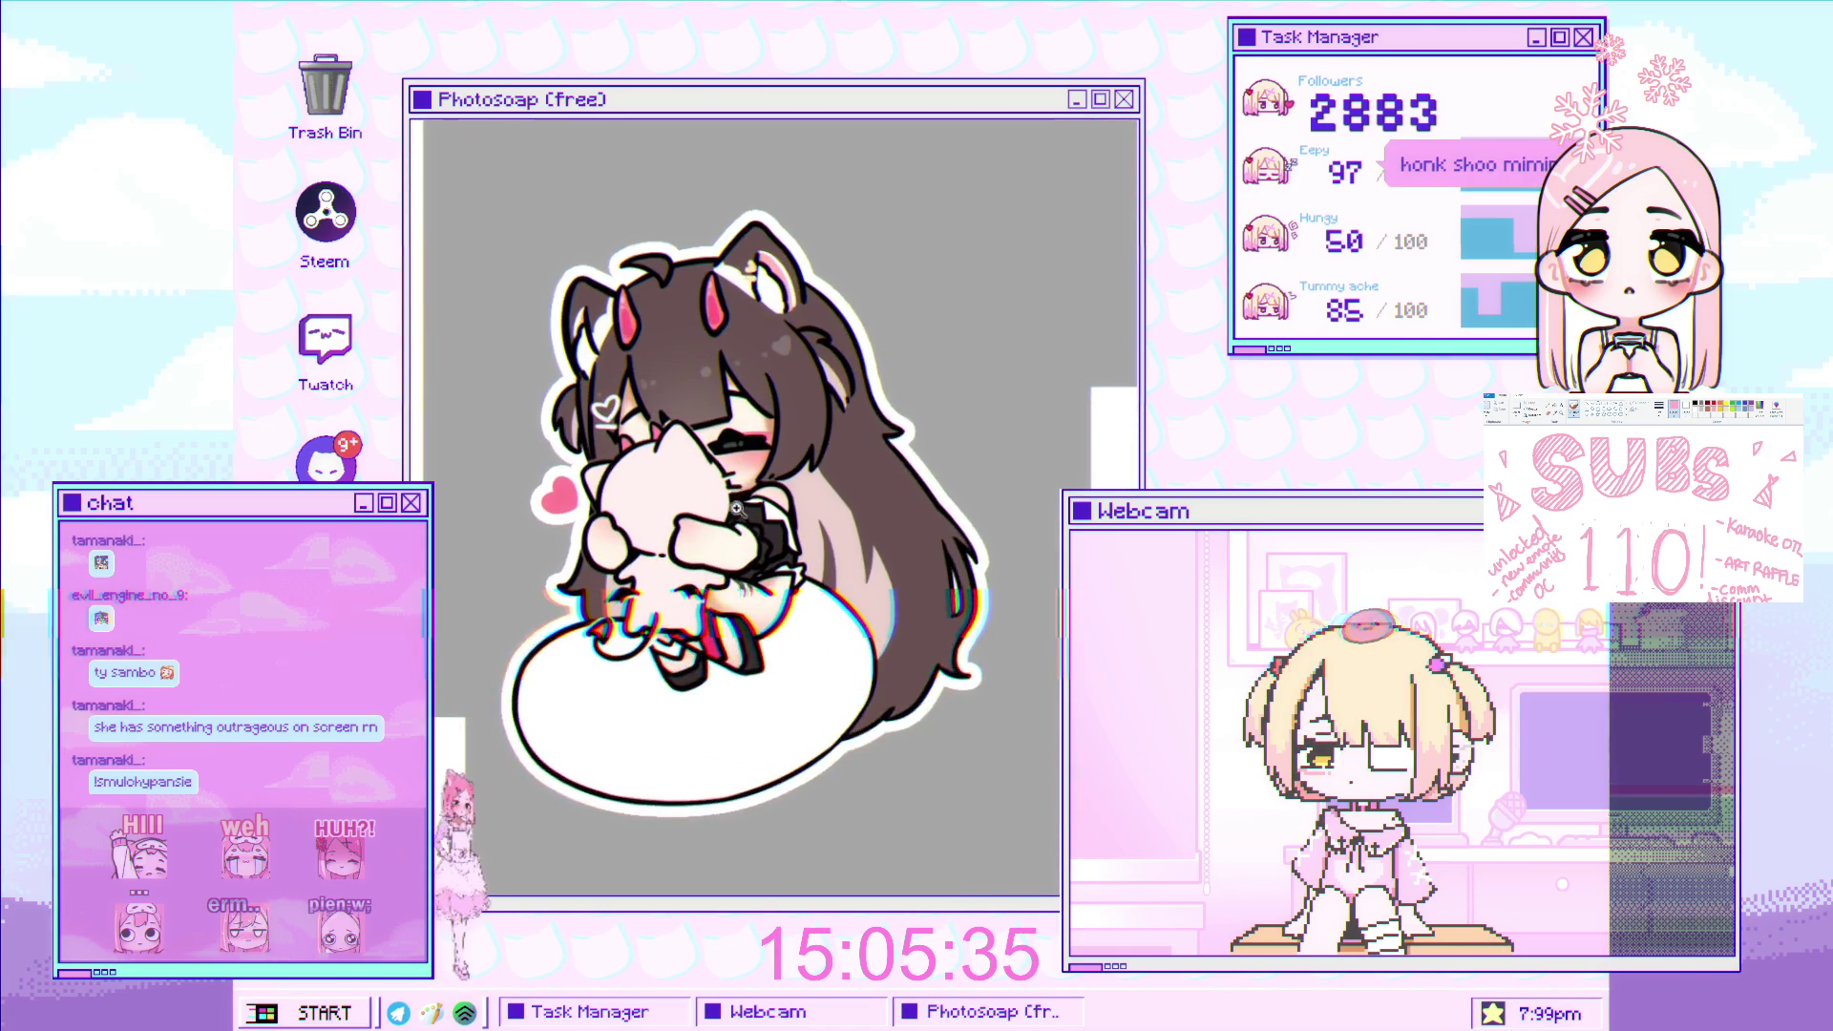
scroll(666, 540, up, 2)
scroll(663, 520, up, 1)
scroll(663, 520, down, 1)
scroll(661, 535, up, 1)
scroll(659, 554, up, 2)
scroll(656, 571, up, 1)
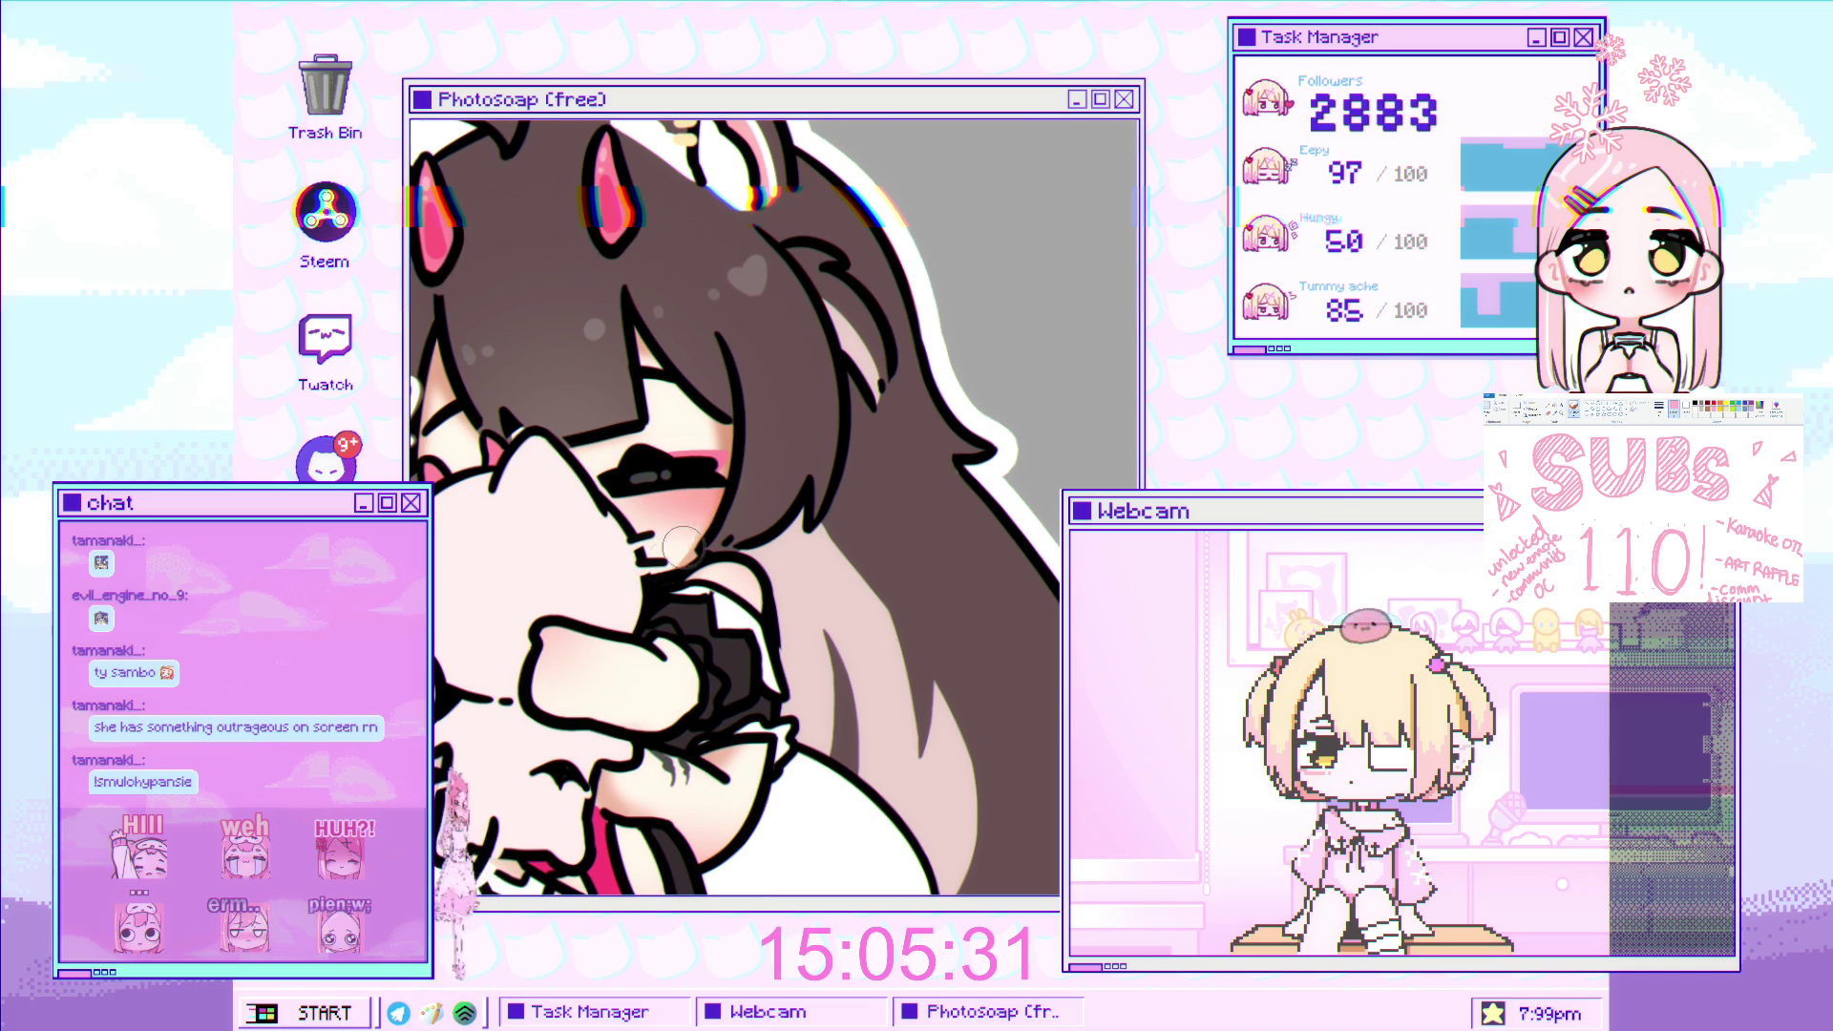
scroll(745, 521, down, 5)
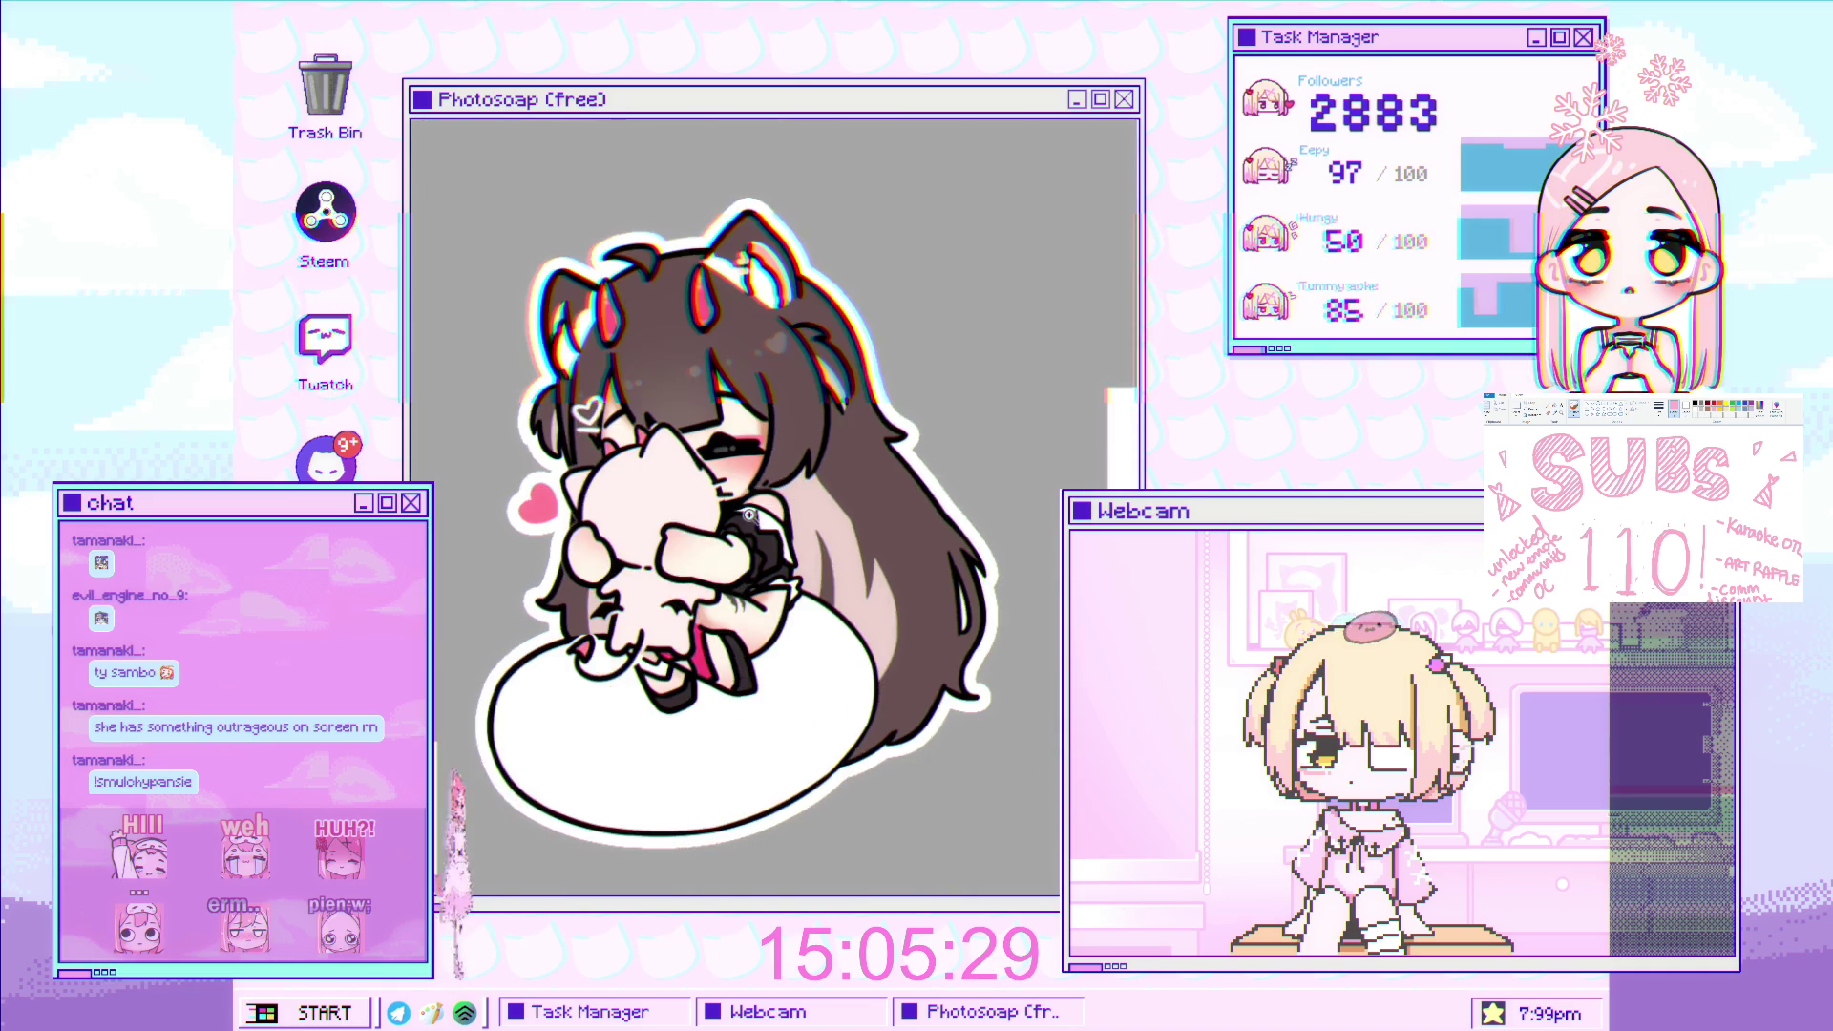
scroll(760, 509, up, 1)
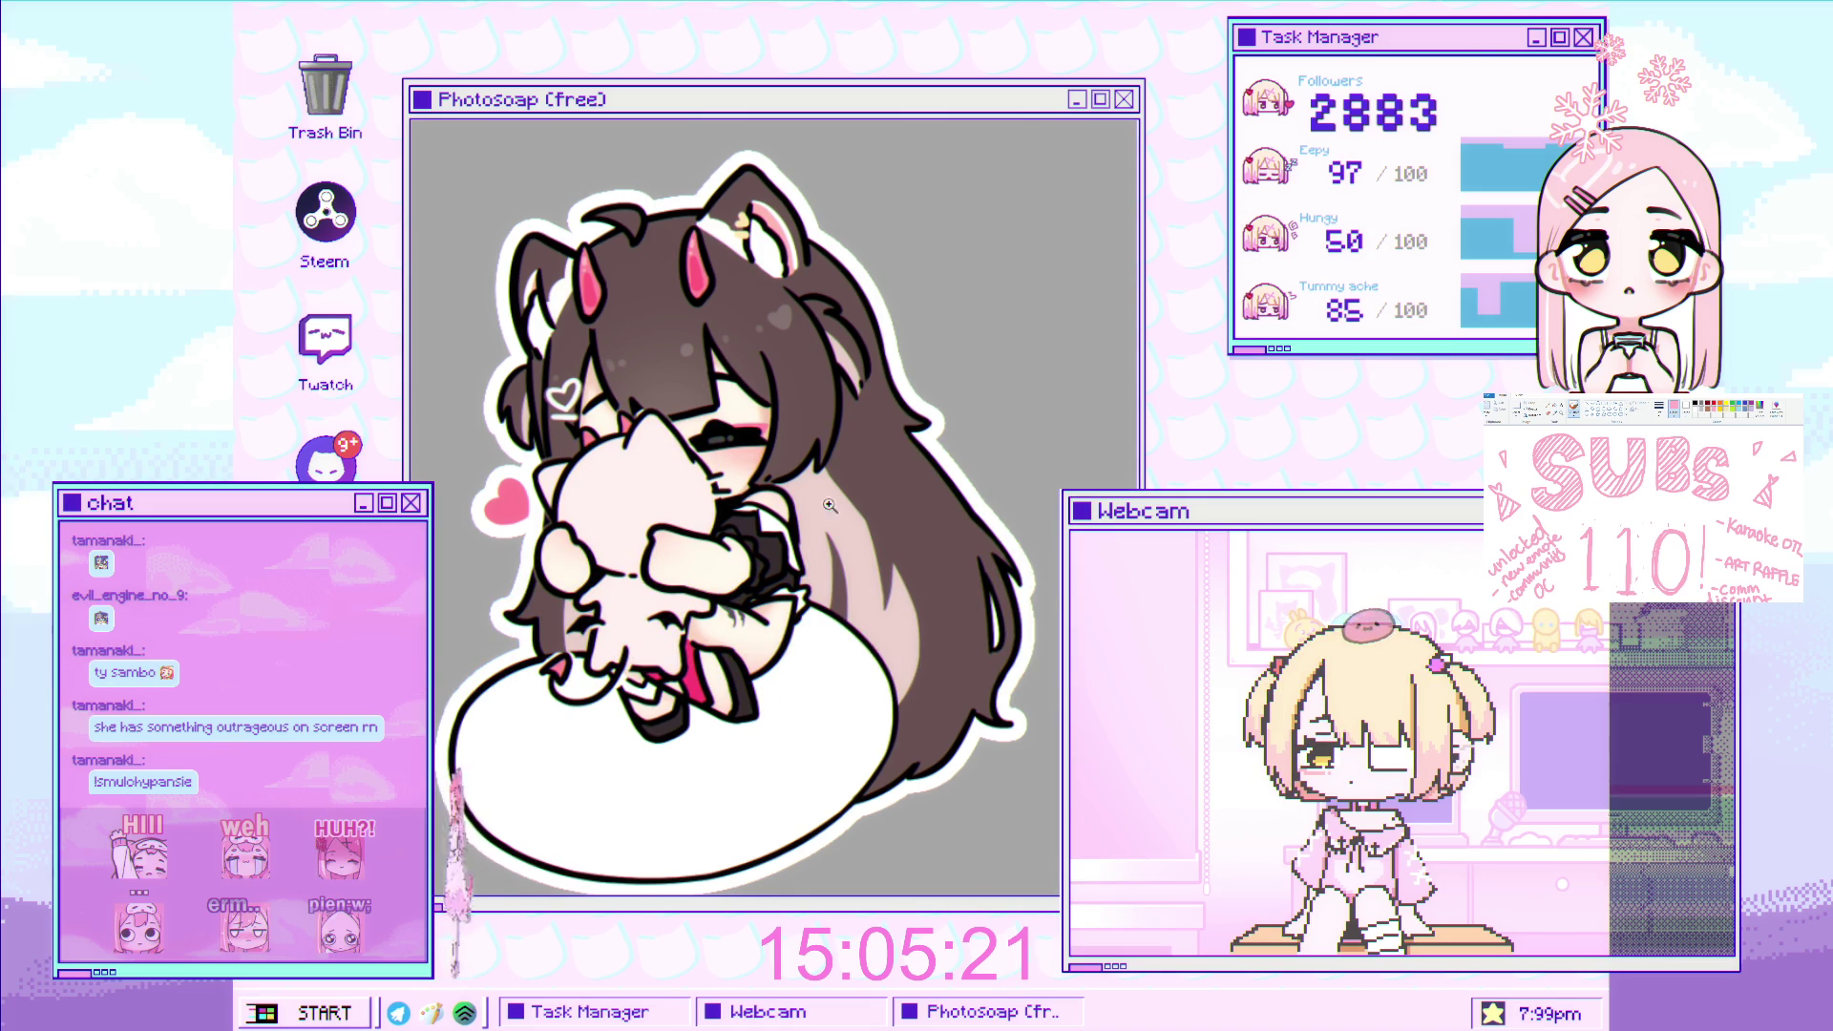
scroll(923, 433, down, 2)
scroll(924, 432, up, 4)
scroll(924, 432, up, 2)
scroll(924, 433, up, 2)
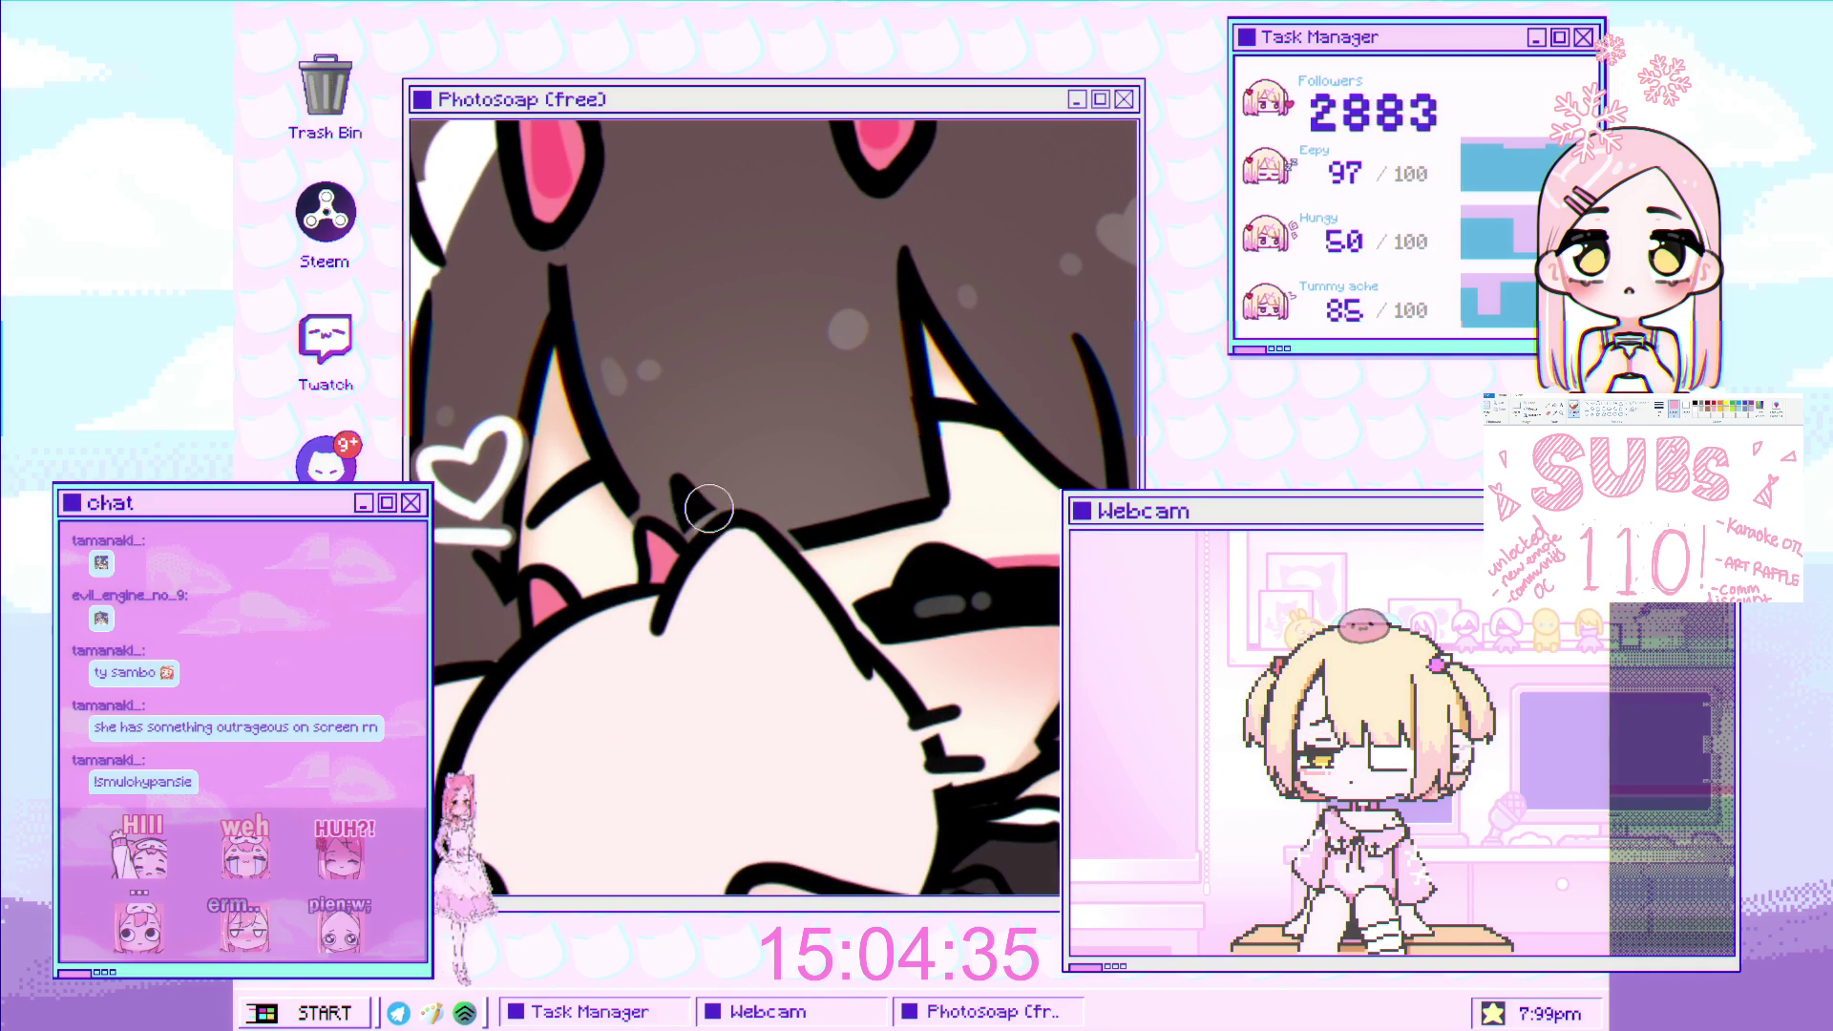
Fit the whole character in view, then pan down and zoom in on the pillow below the figure.
key(ctrl+0)
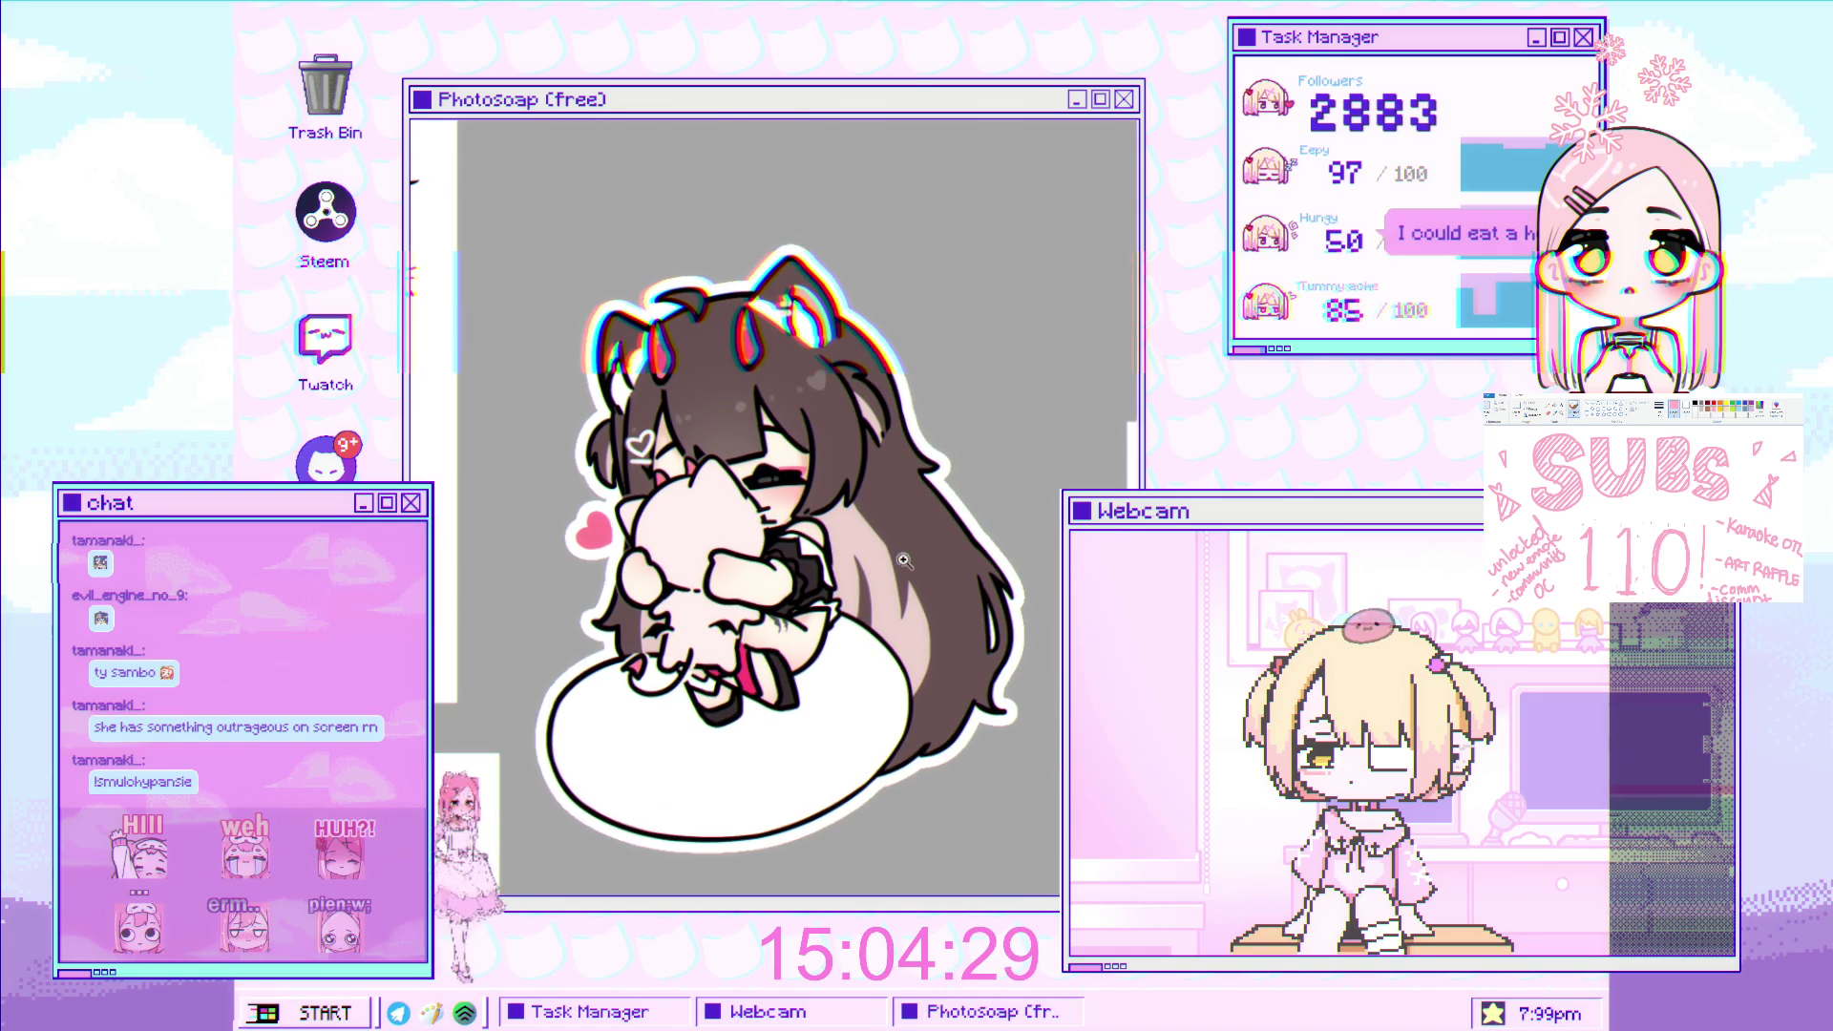
scroll(936, 543, down, 1)
scroll(923, 553, up, 1)
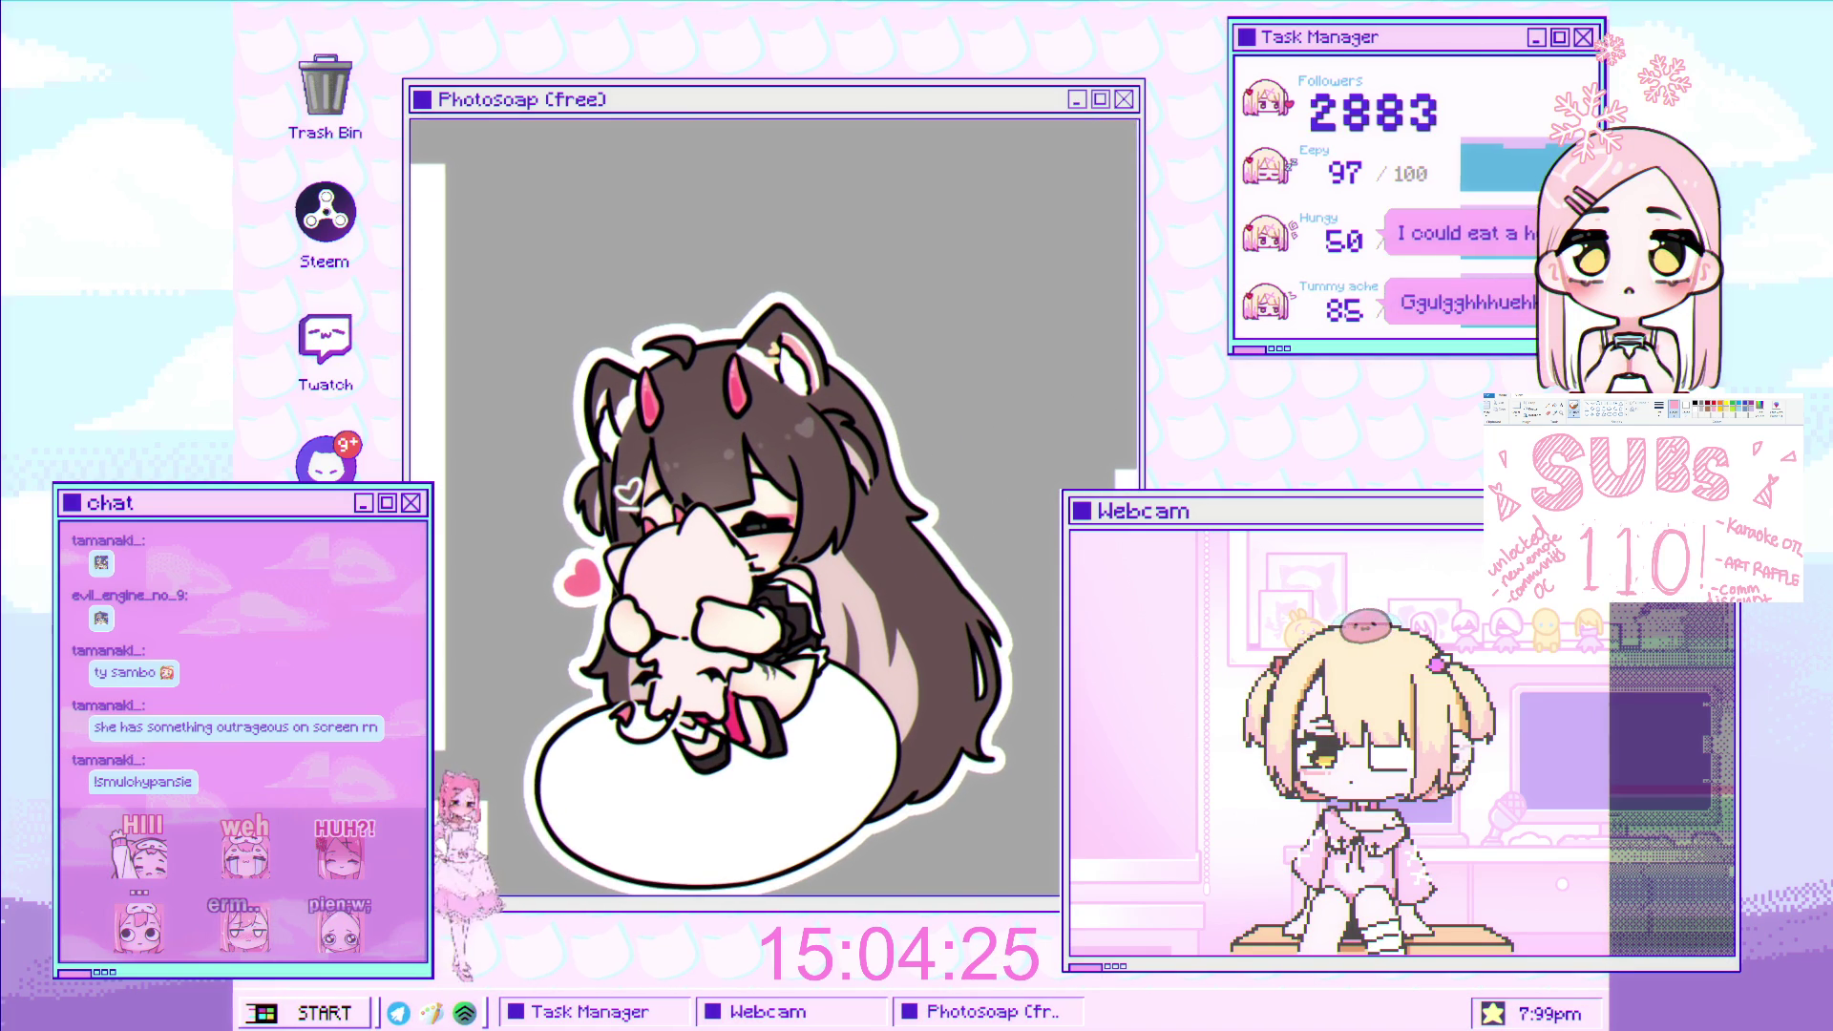
scroll(805, 382, up, 2)
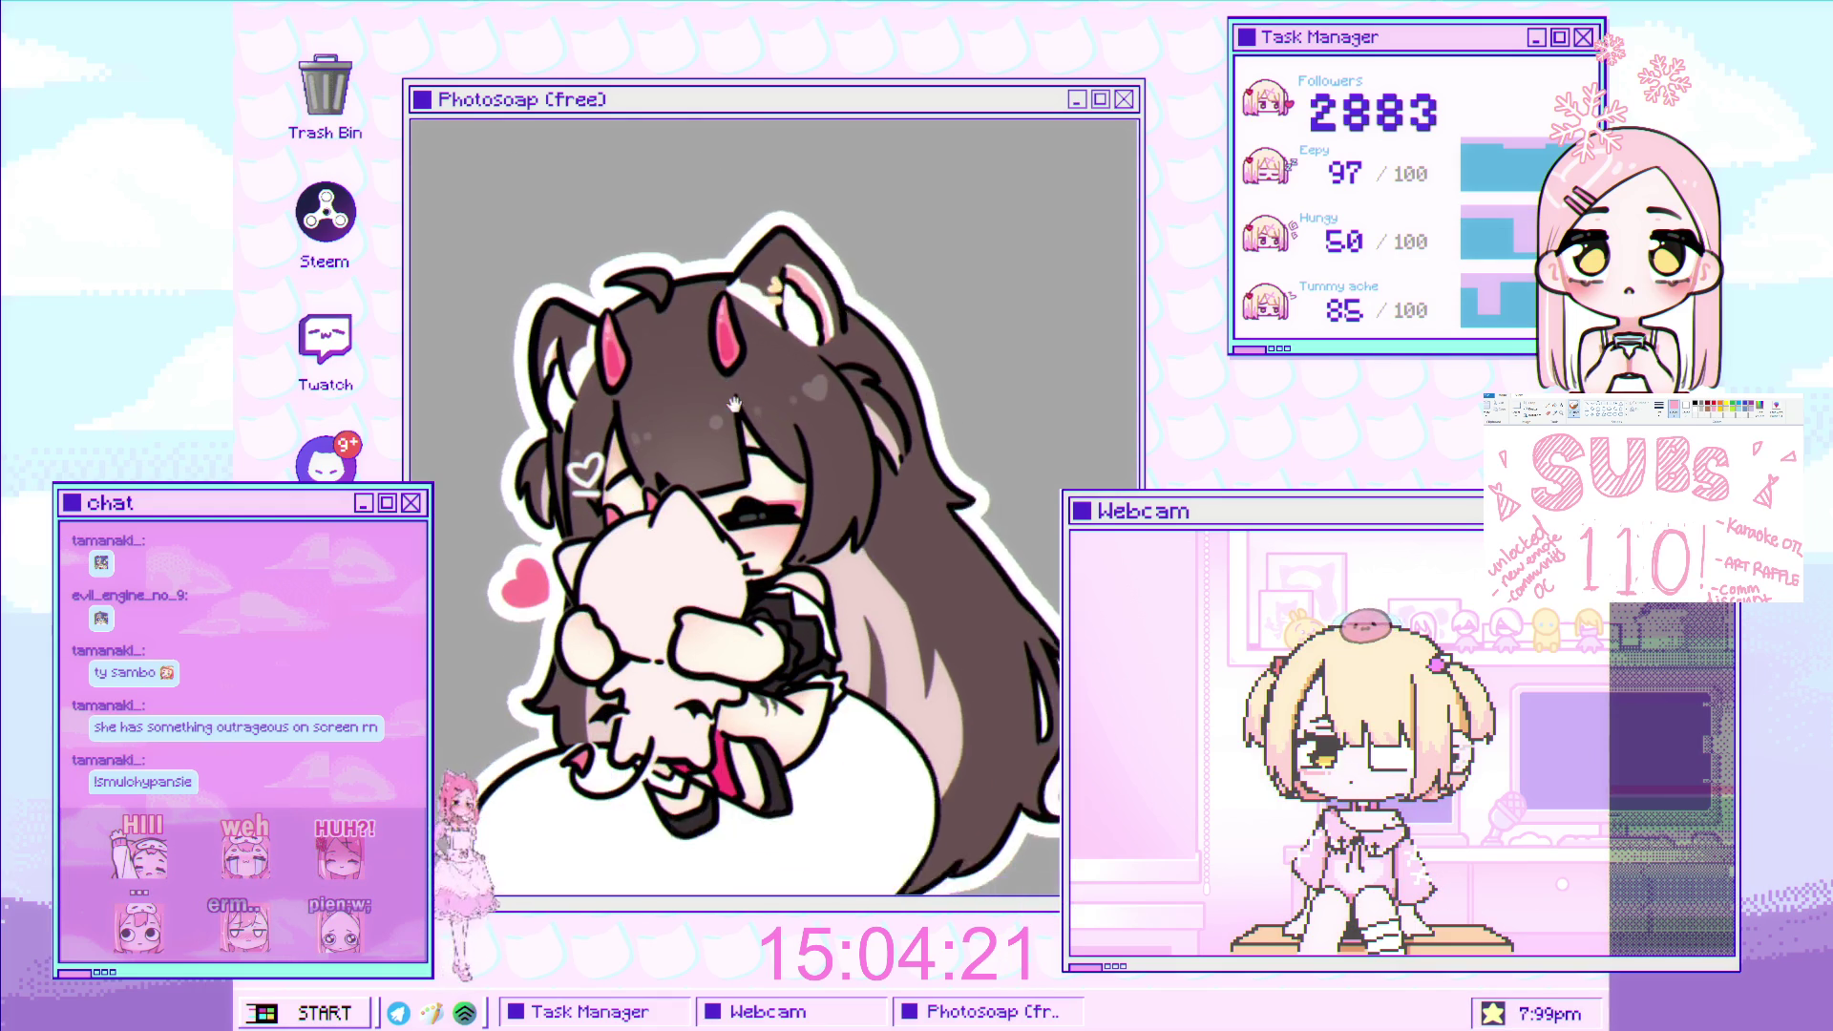
drag(802, 640, 779, 424)
scroll(778, 425, up, 3)
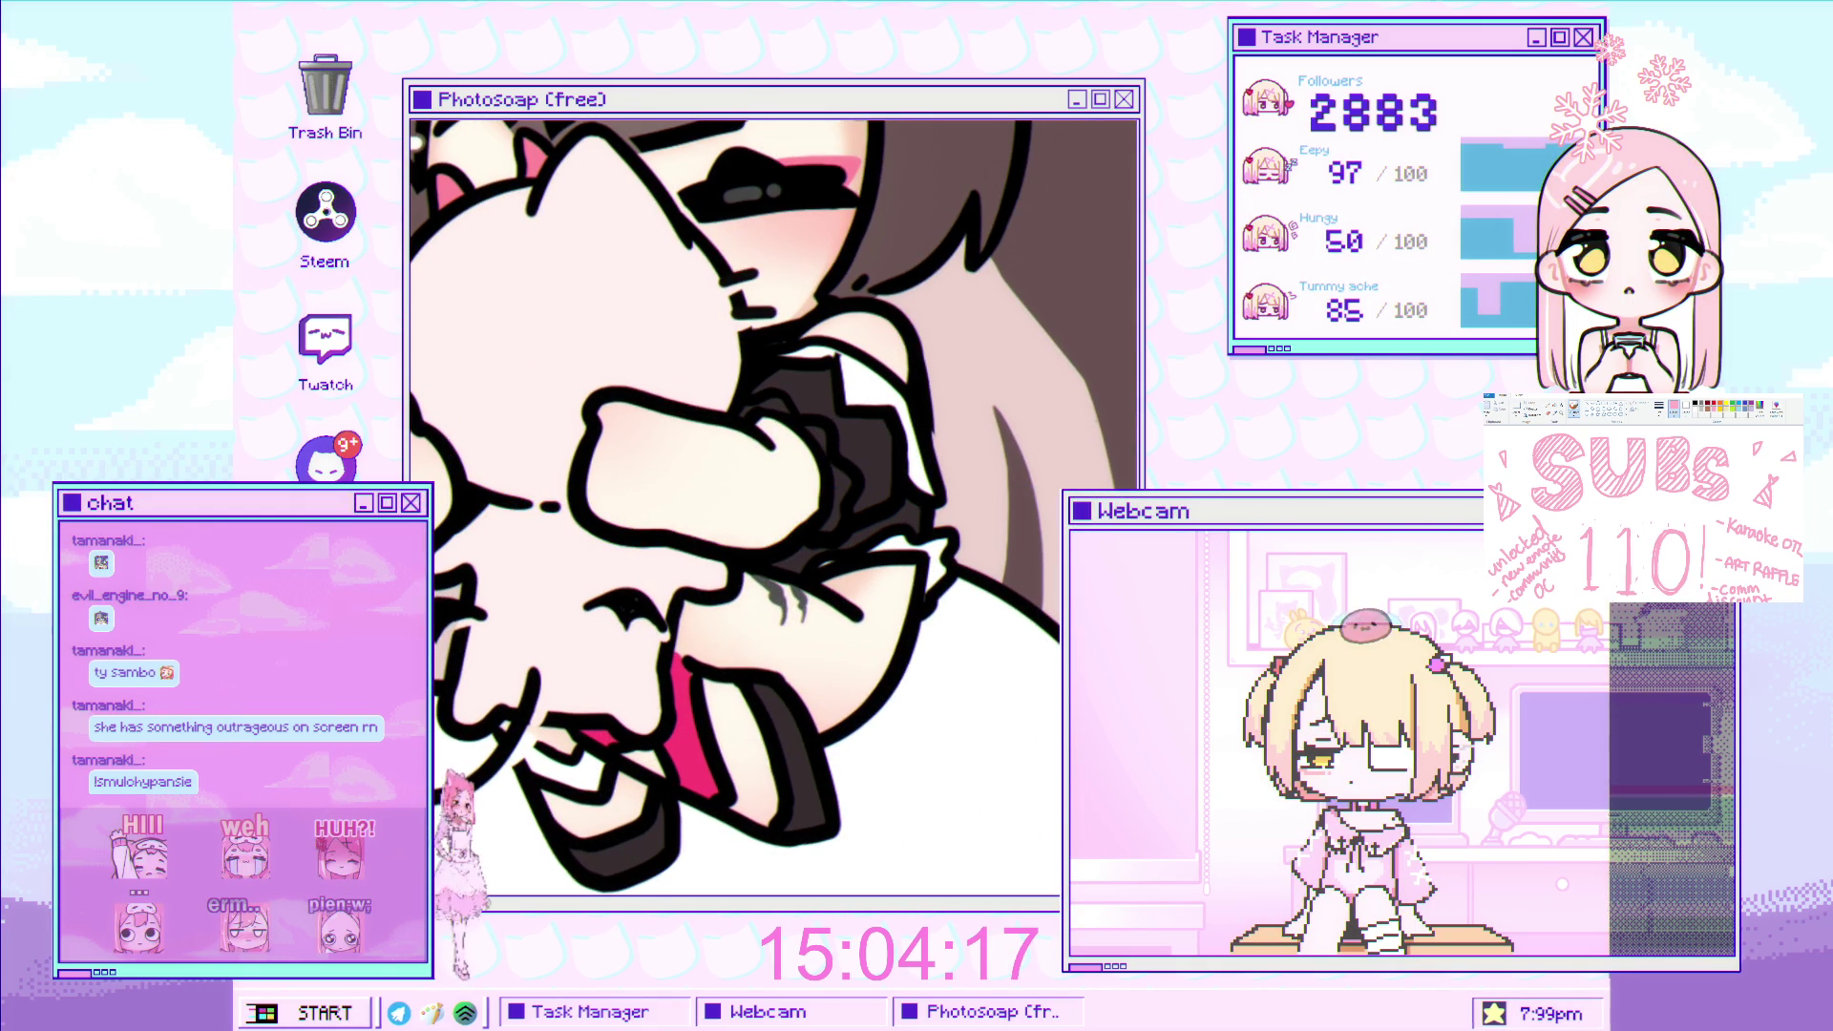
scroll(773, 450, up, 2)
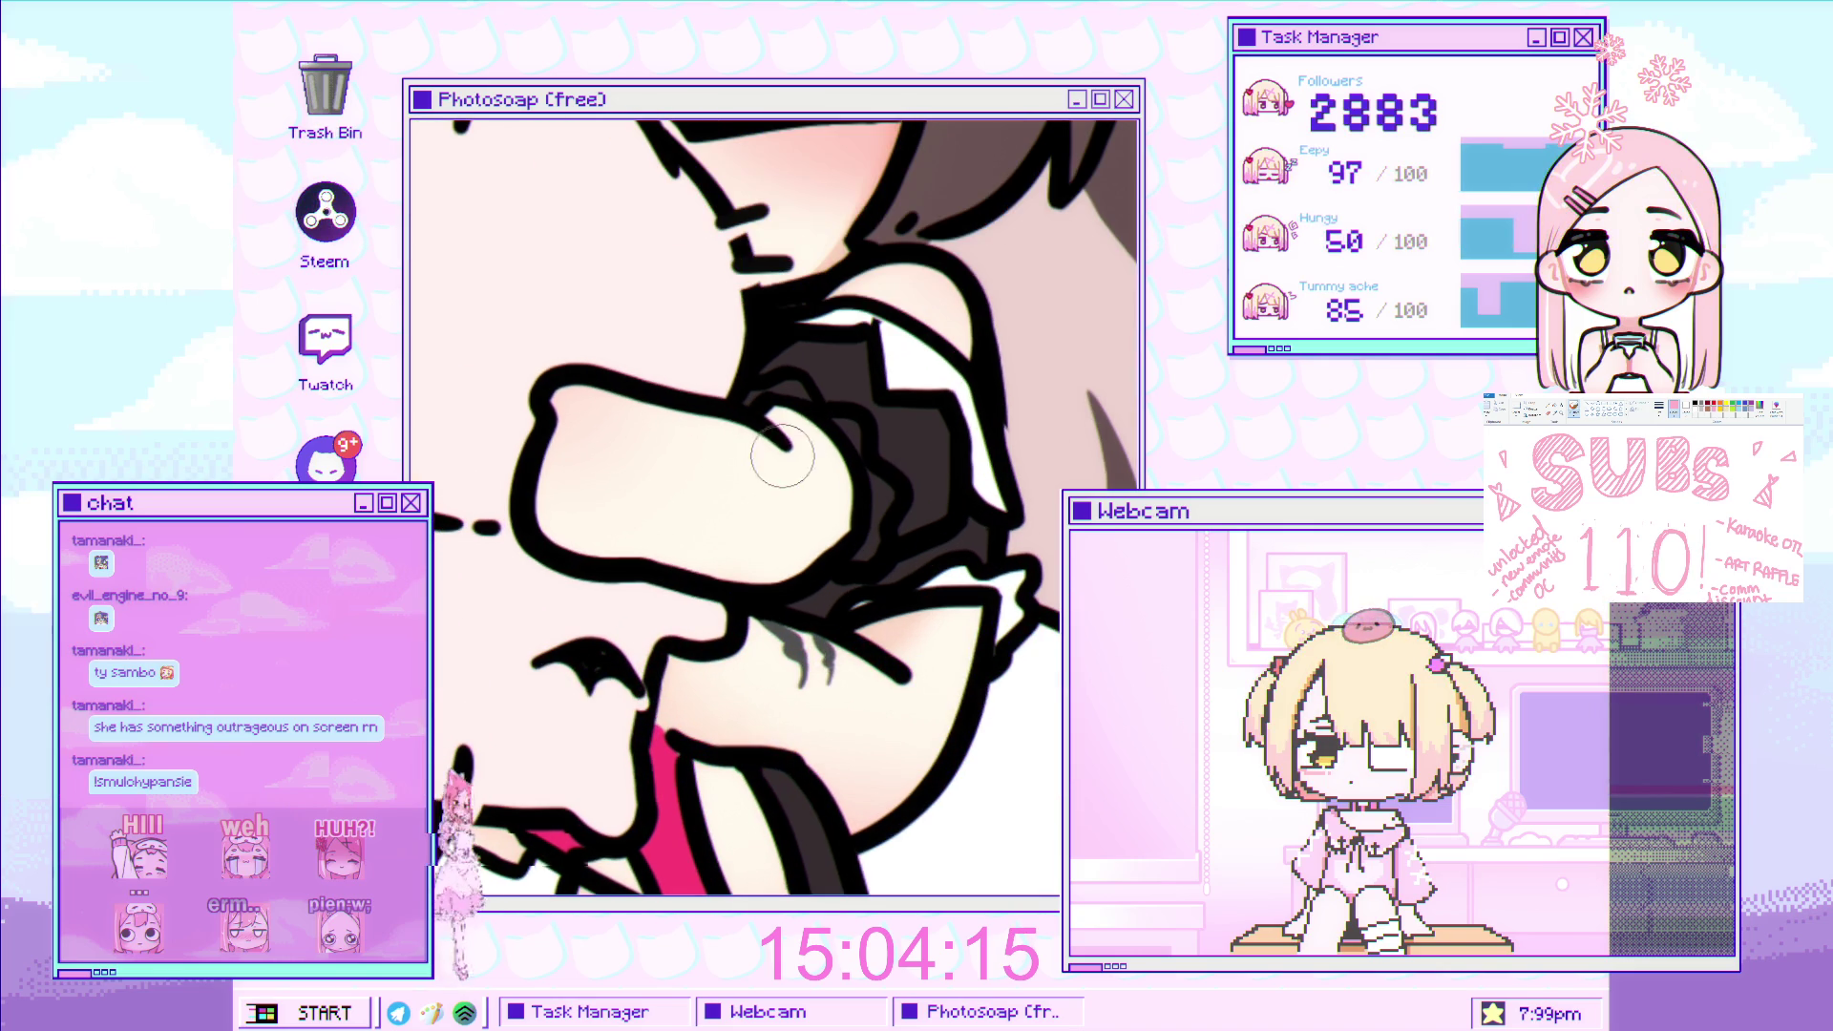
scroll(812, 526, down, 1)
Dab brown shading at the end of the claw lines on the hand and plush body.
click(855, 611)
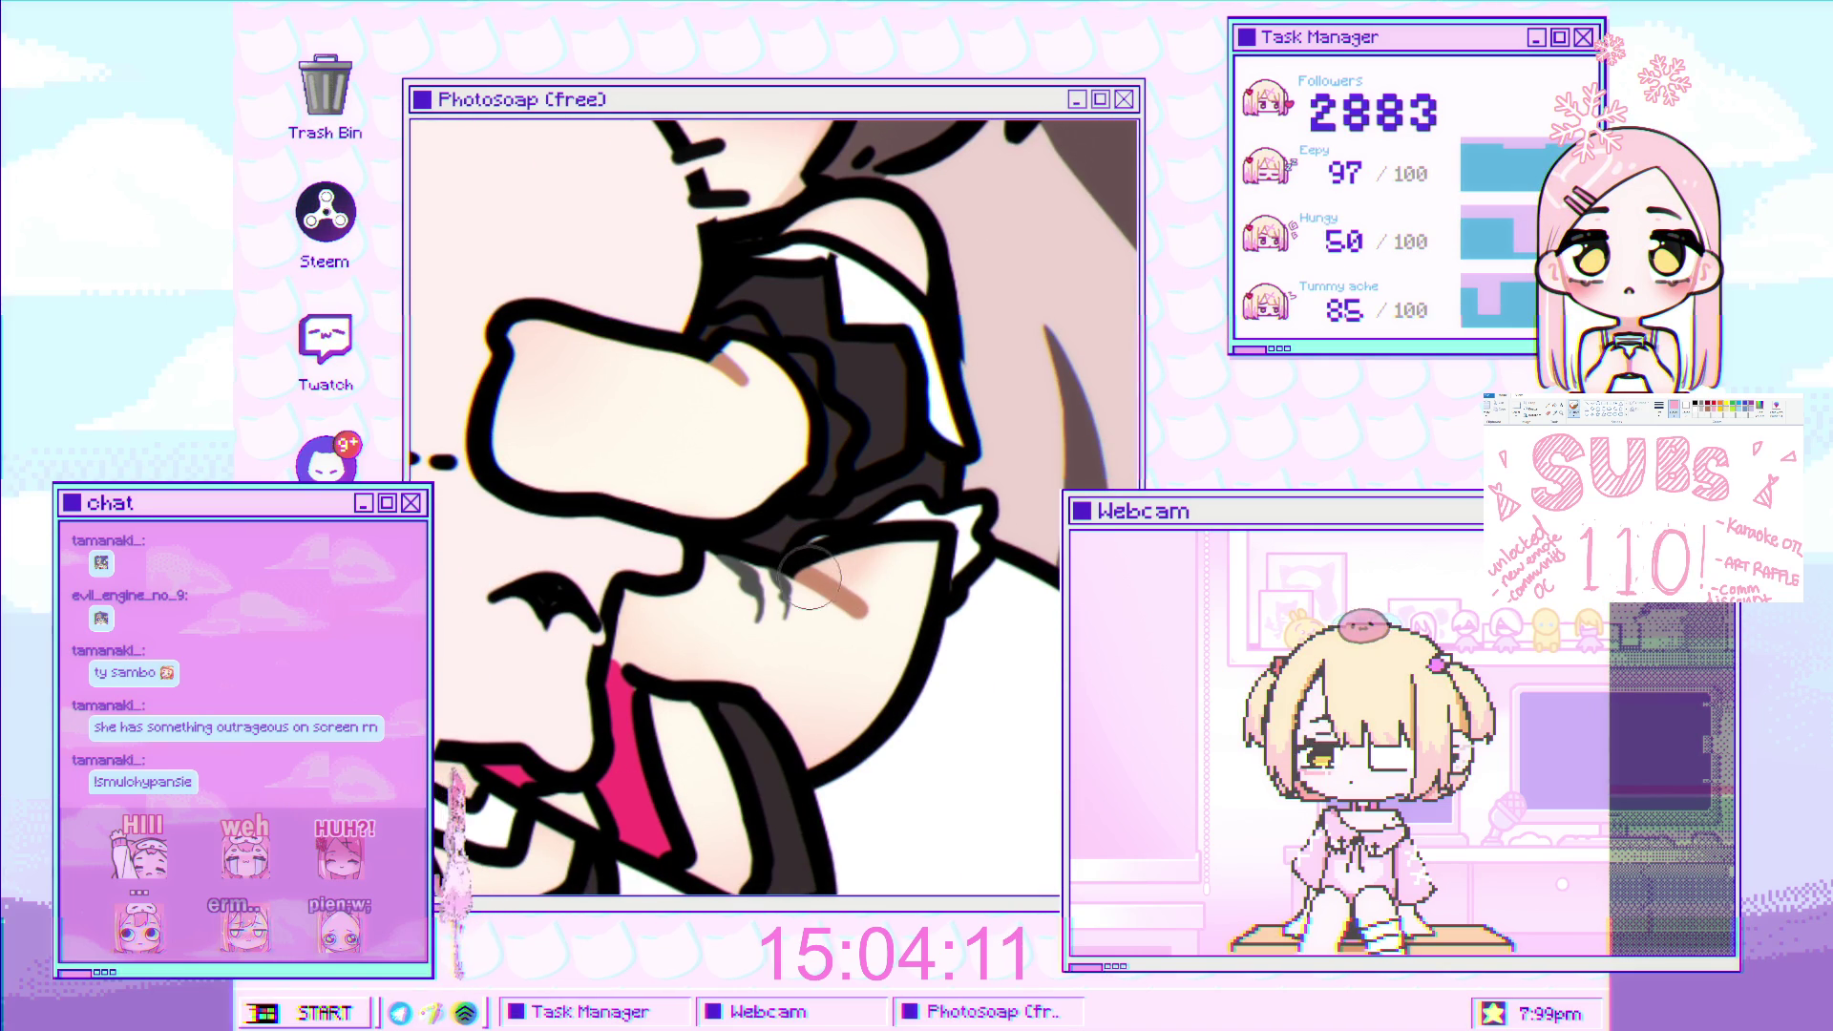
scroll(832, 514, up, 5)
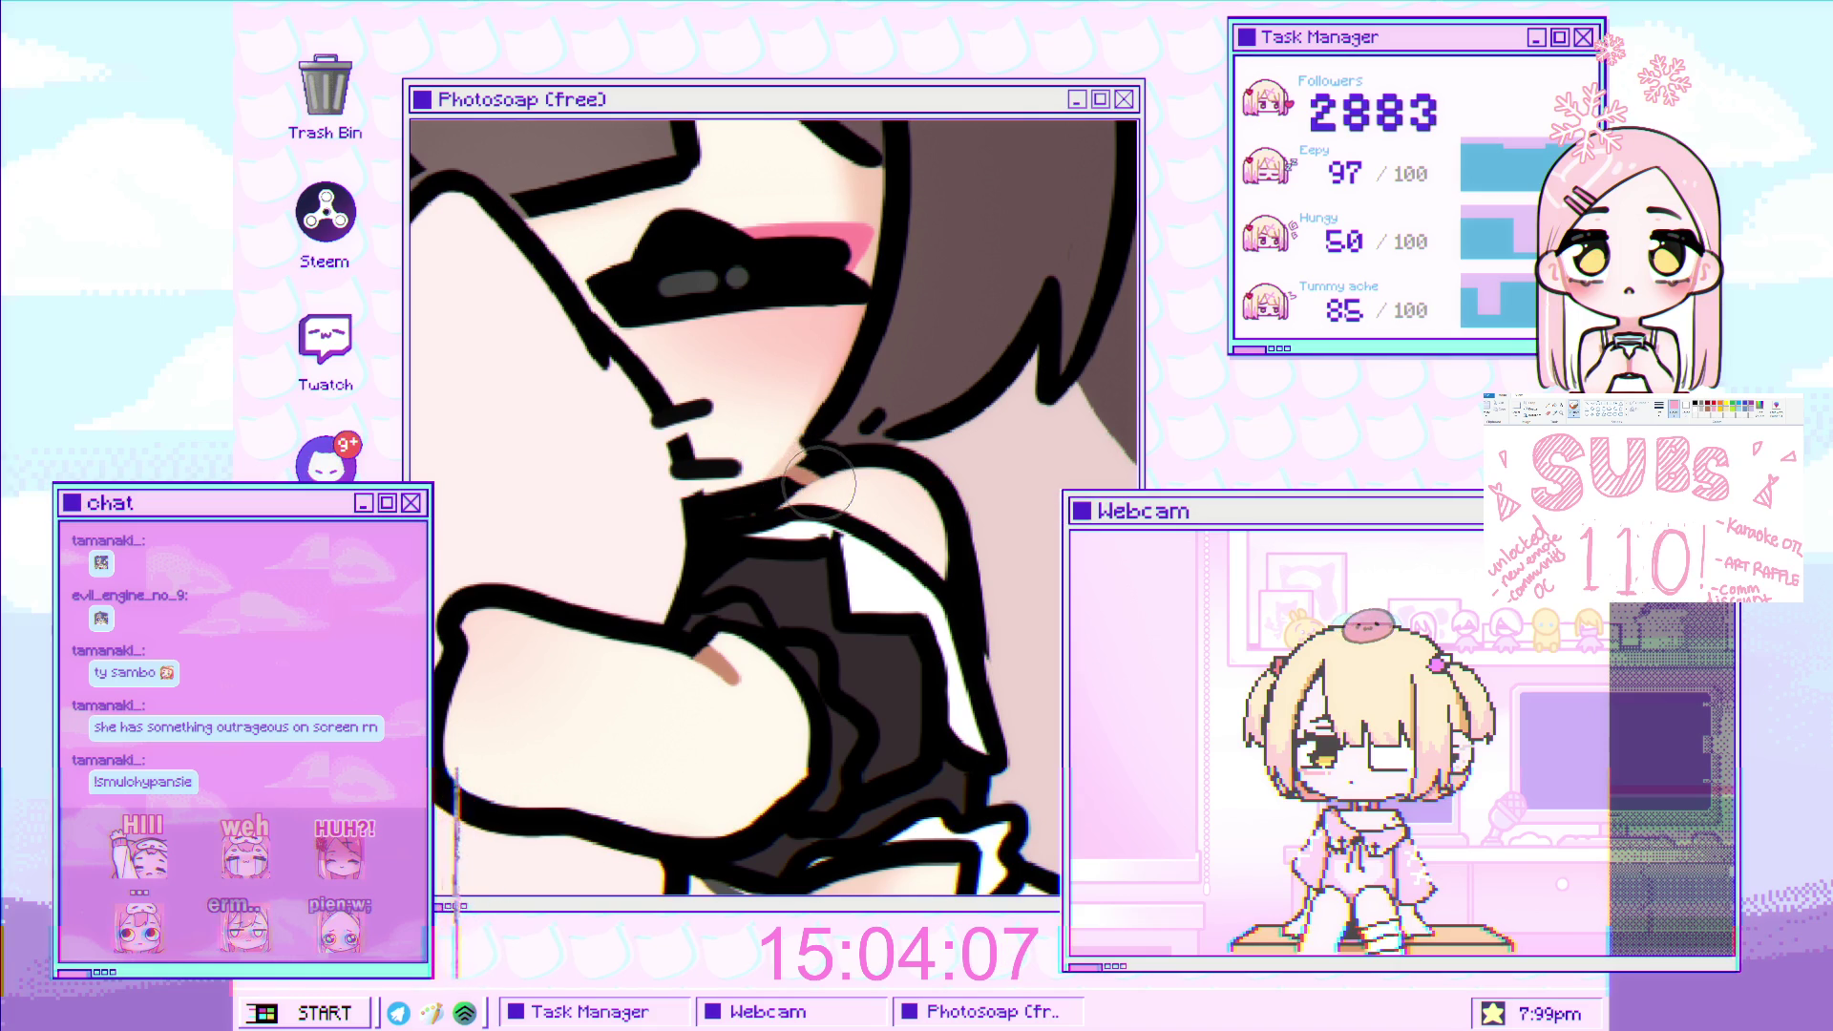
scroll(830, 480, down, 3)
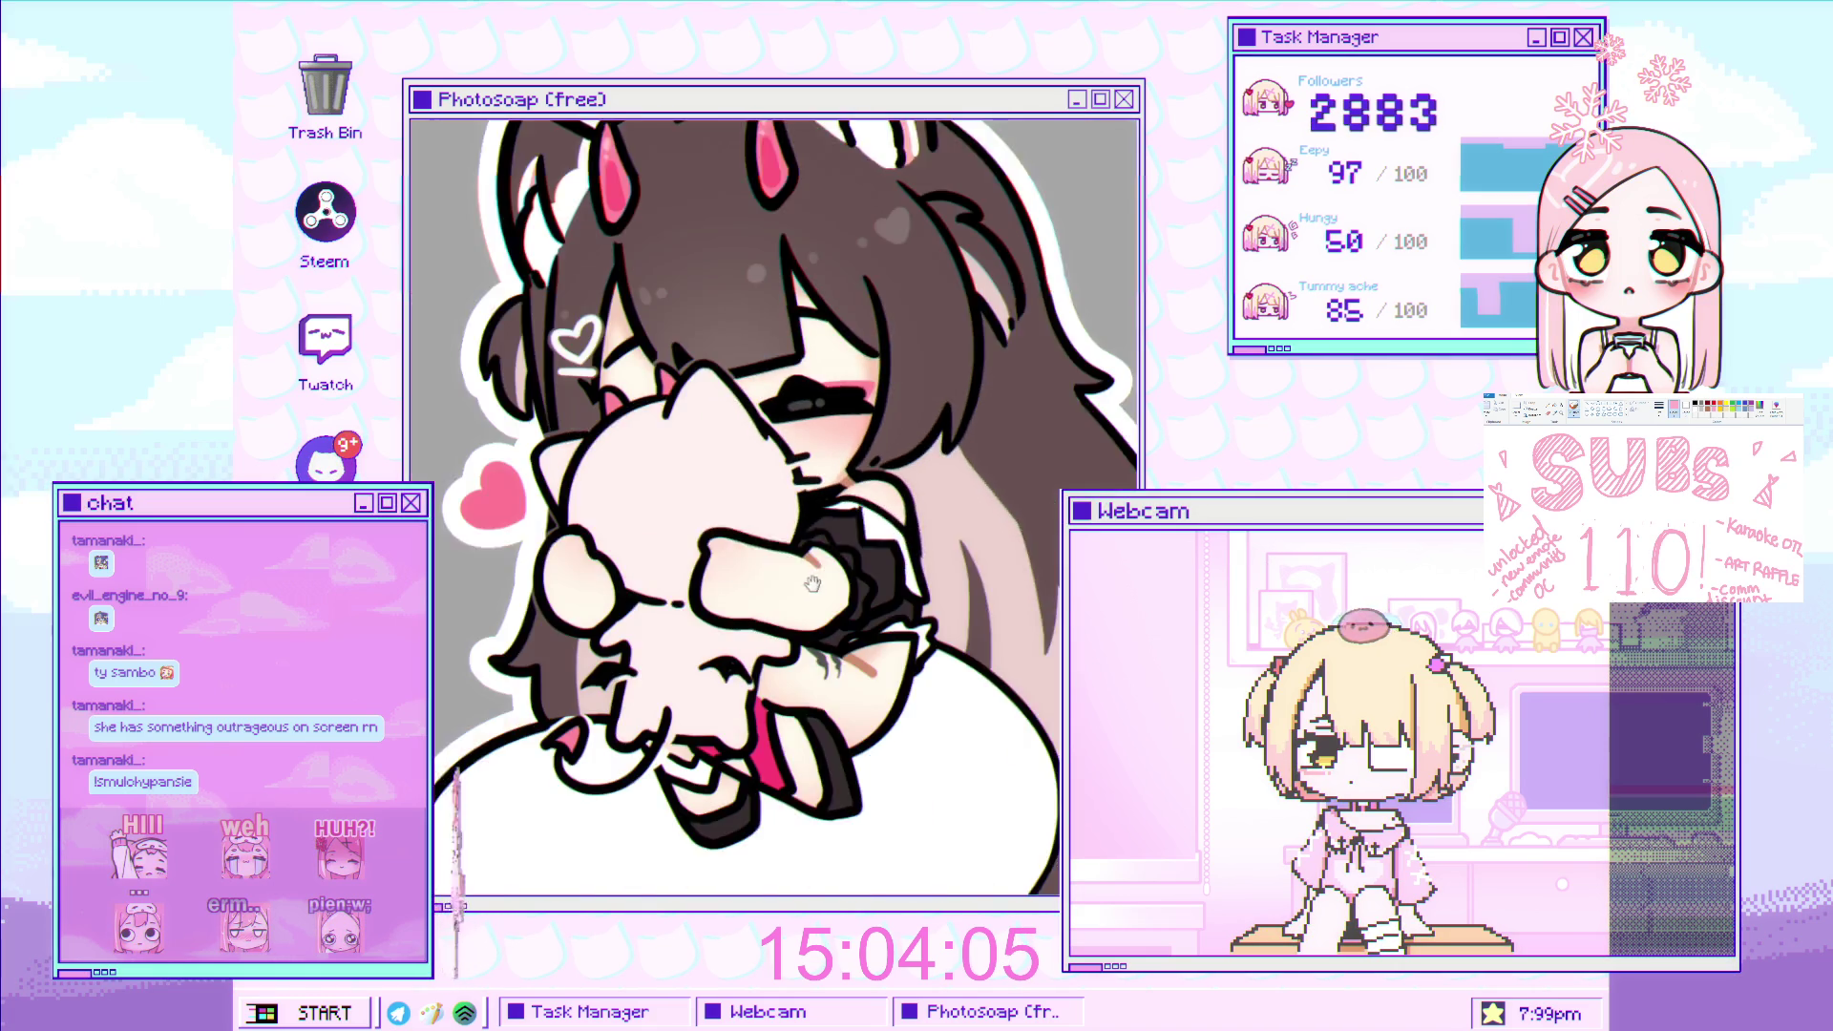
scroll(827, 504, up, 3)
scroll(827, 505, down, 3)
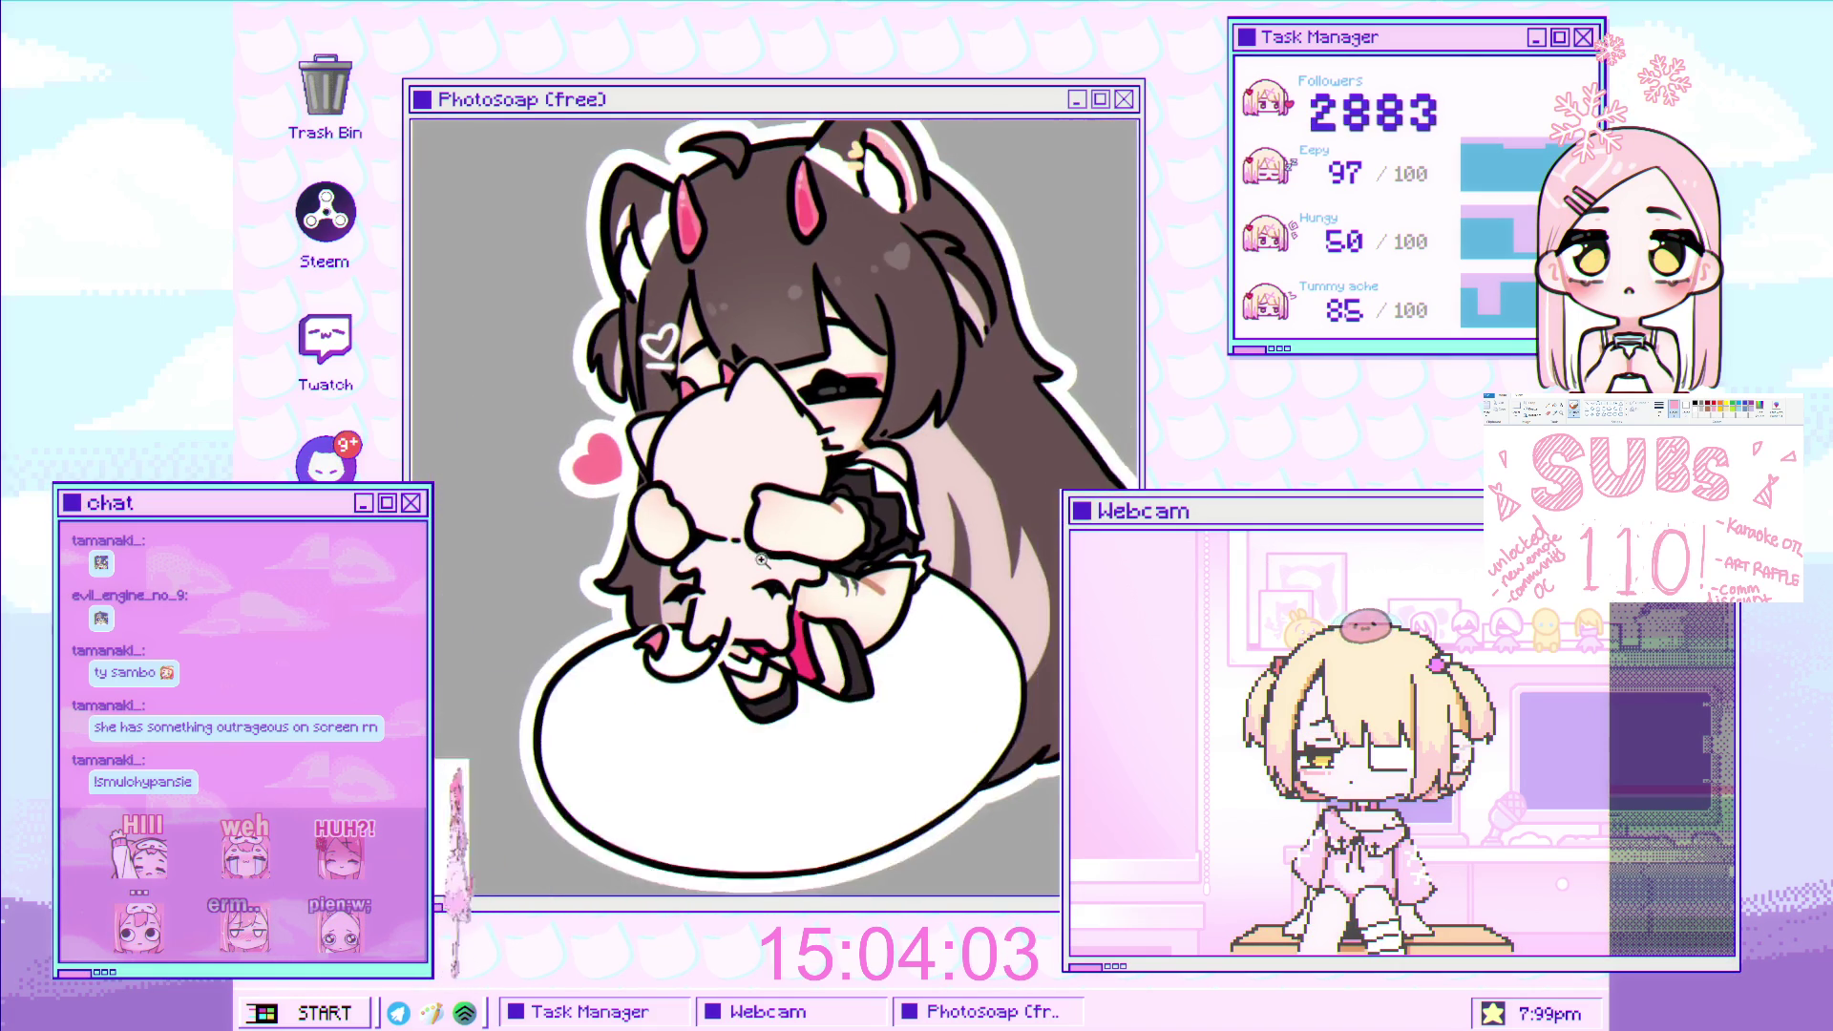
scroll(708, 698, up, 5)
scroll(709, 698, up, 2)
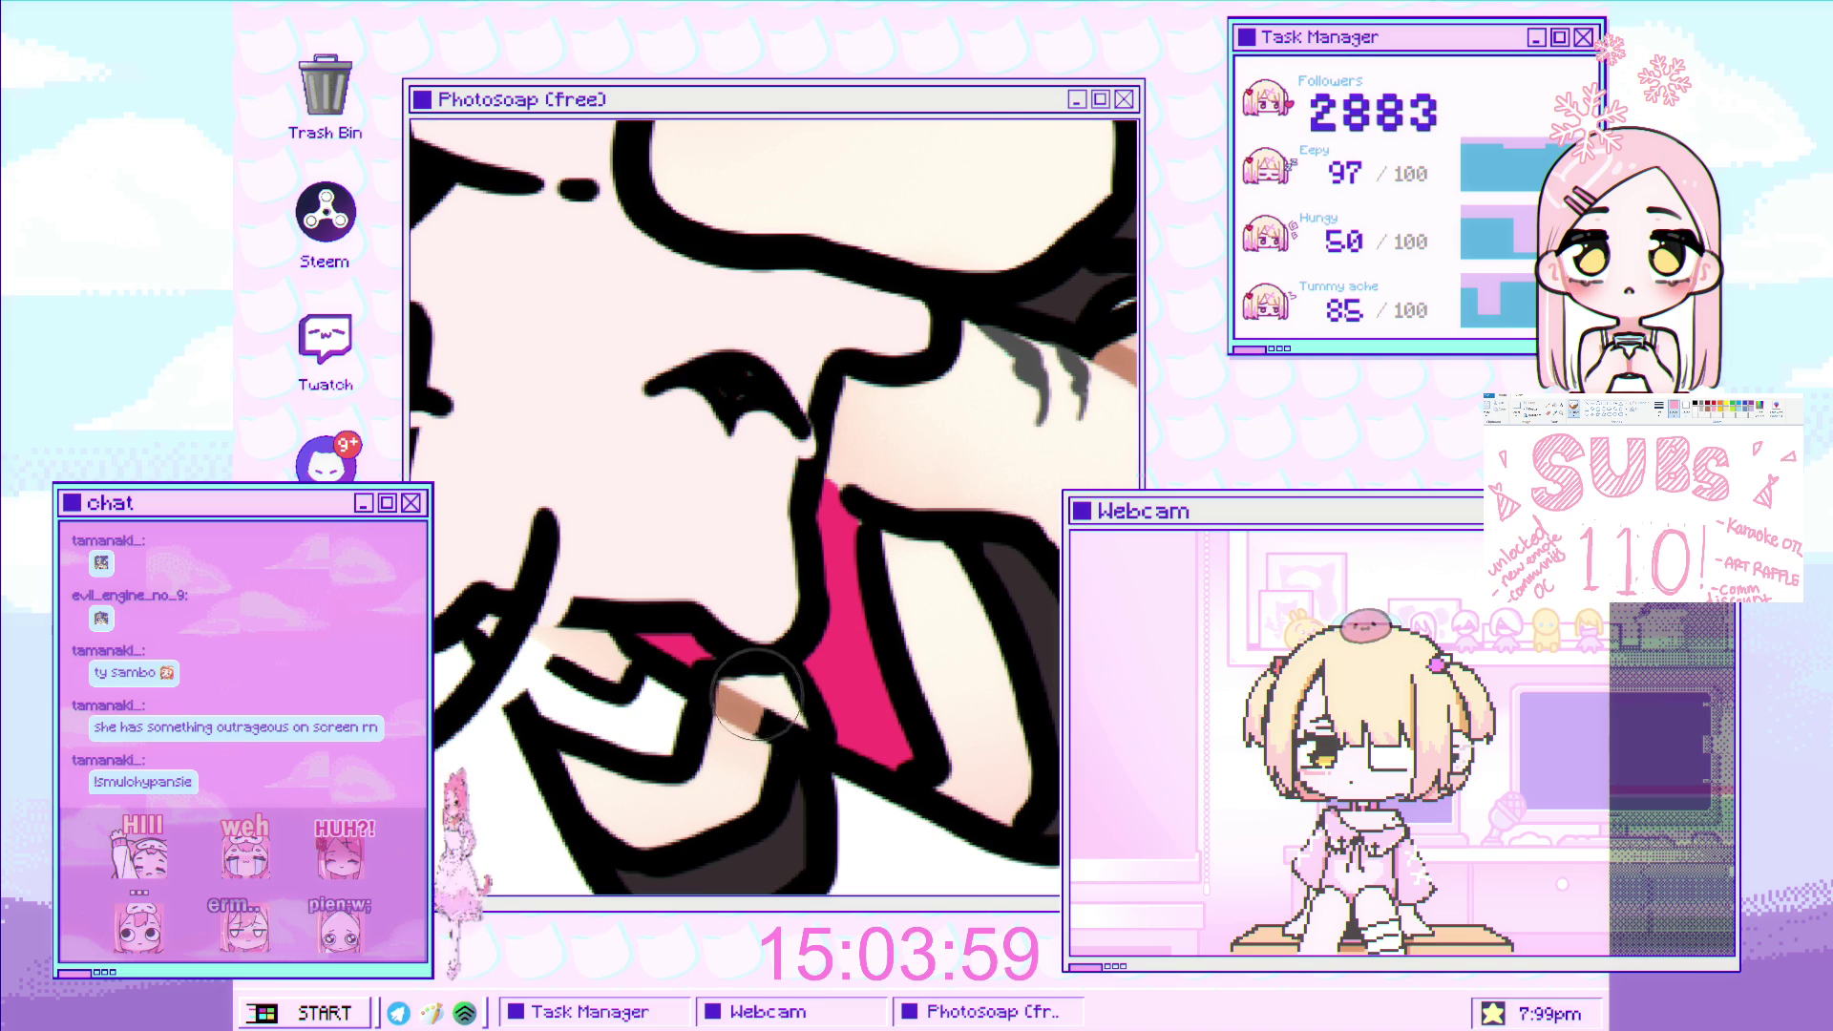
scroll(791, 686, down, 3)
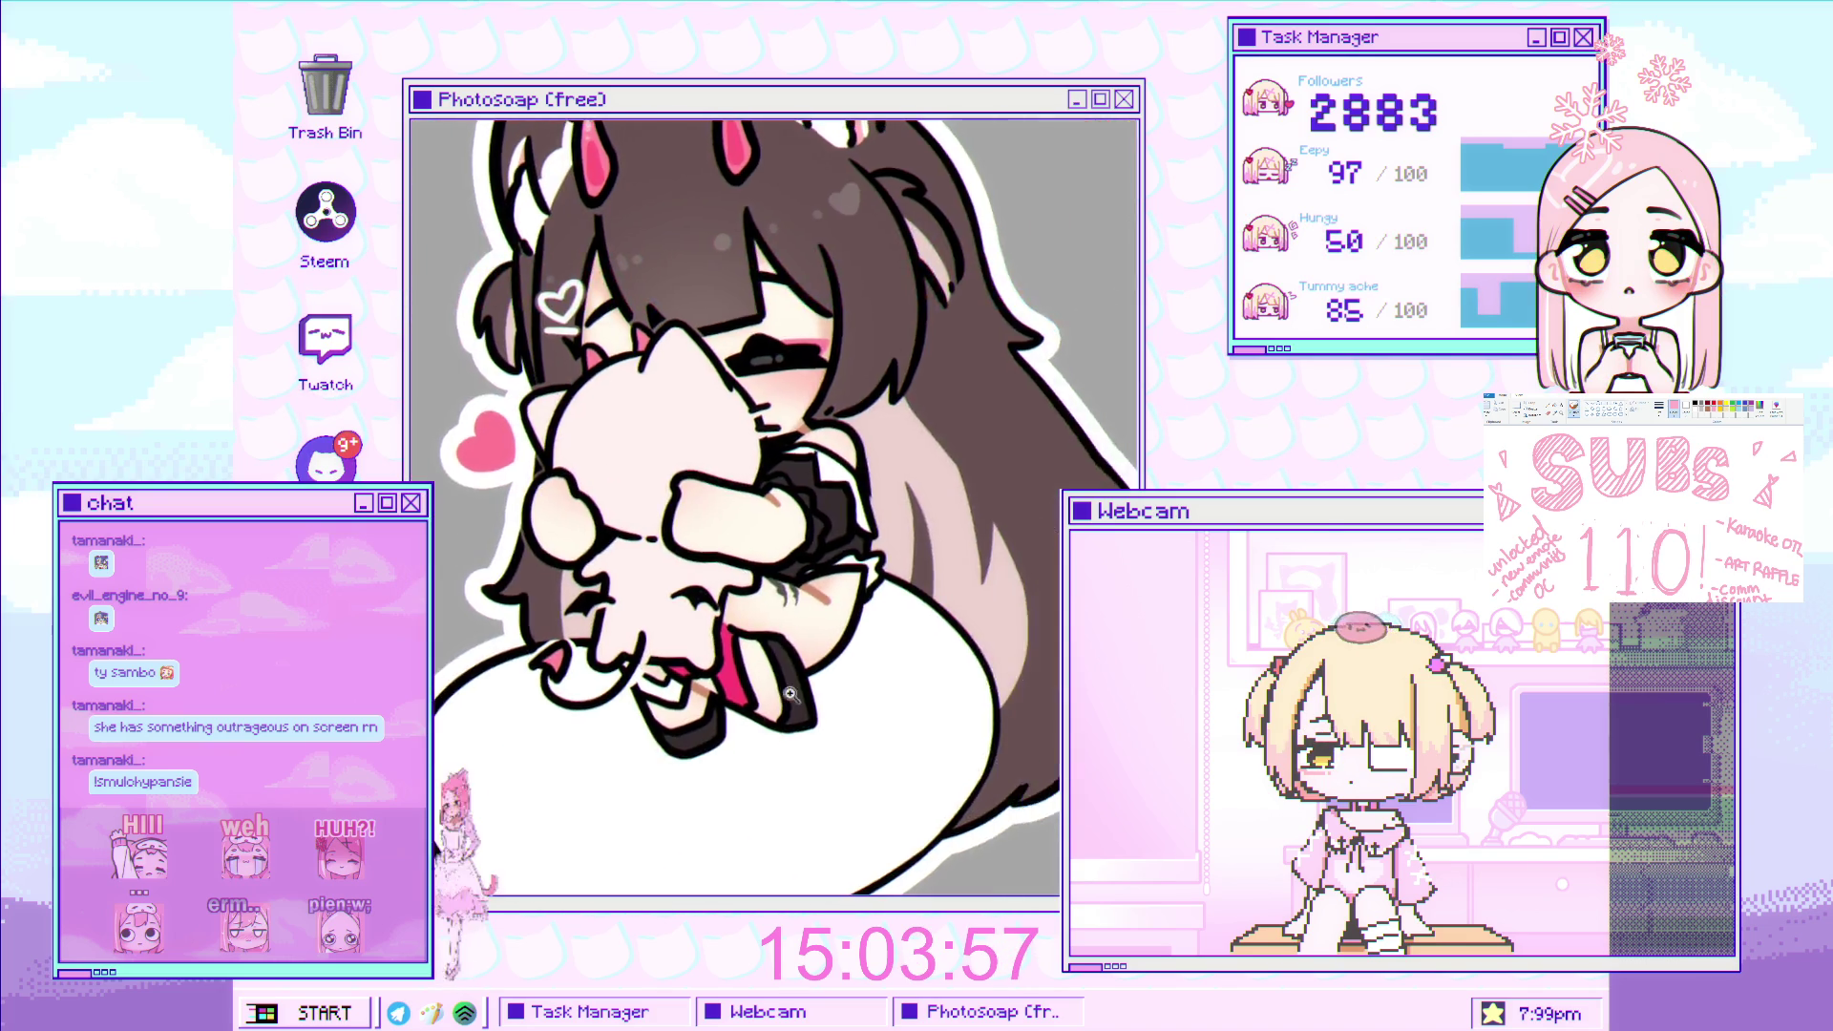
scroll(792, 668, up, 1)
scroll(793, 654, up, 1)
scroll(794, 637, up, 1)
scroll(800, 544, up, 1)
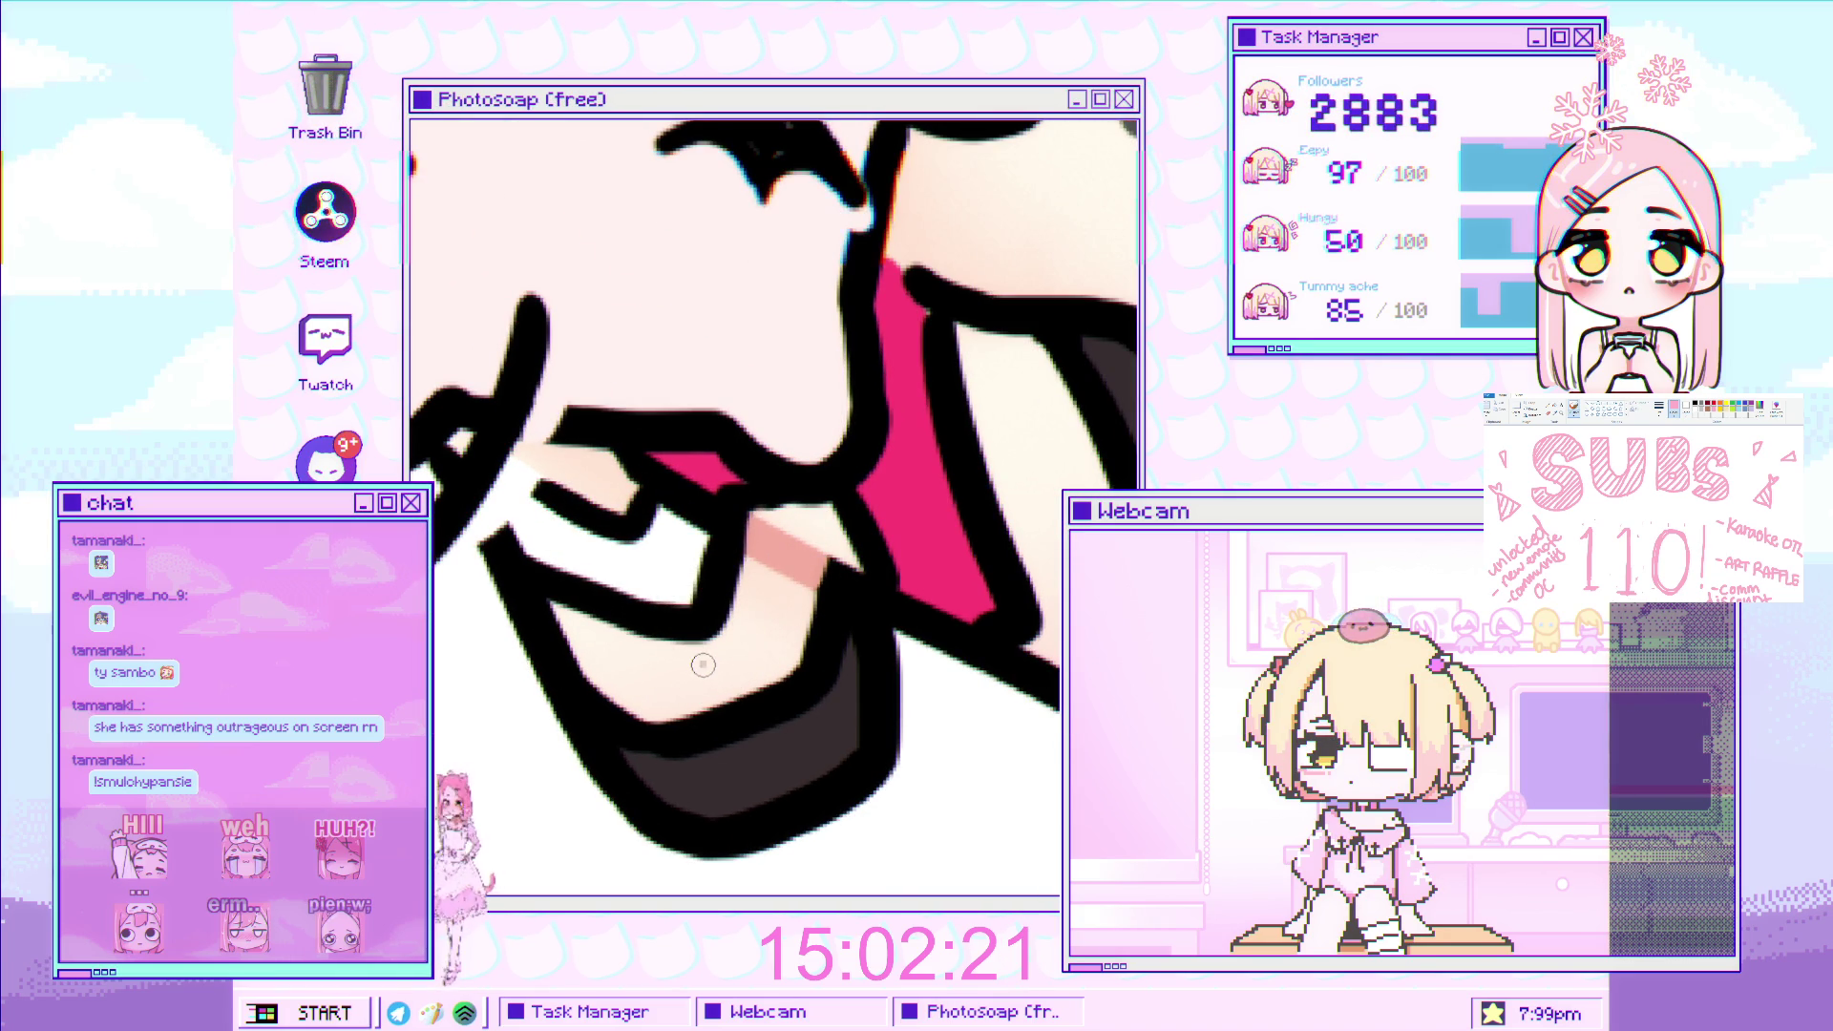
With a thin black brush, draw a tiny clover on the first shoe, then one on the second.
mouse_move(702, 665)
mouse_down()
mouse_move(670, 662)
mouse_move(767, 648)
mouse_up()
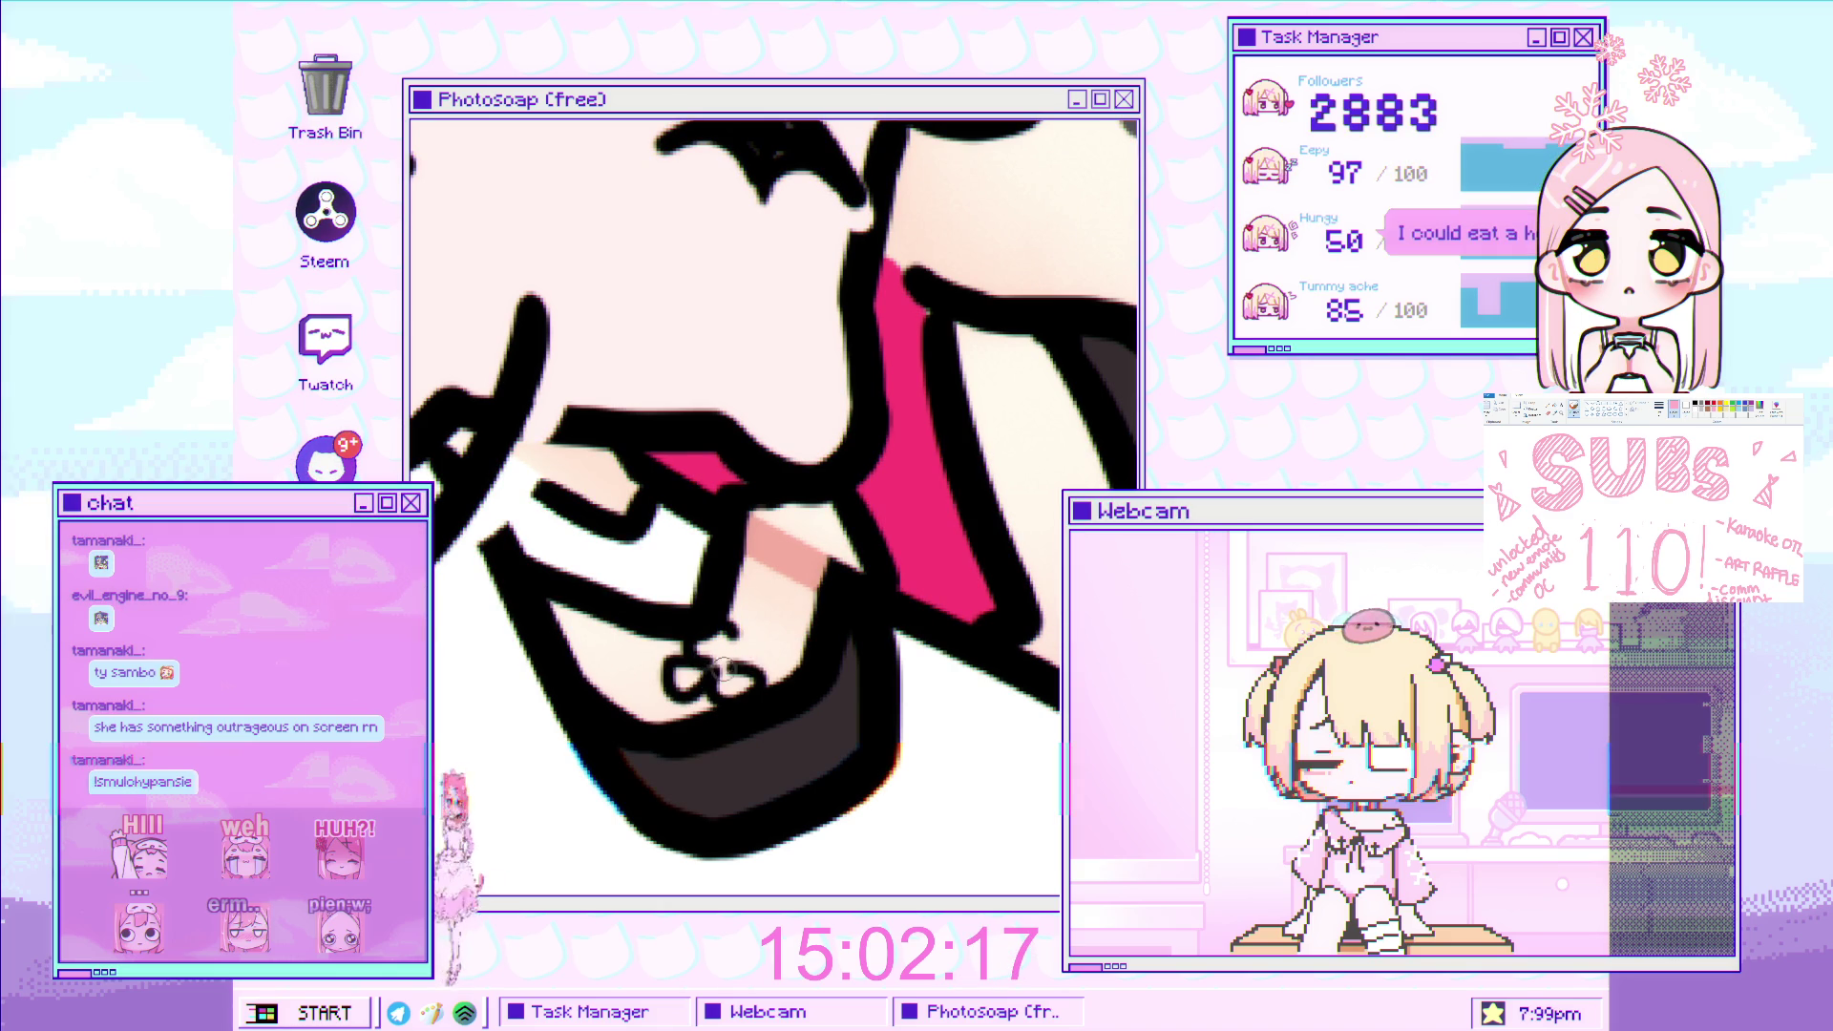
scroll(787, 659, down, 5)
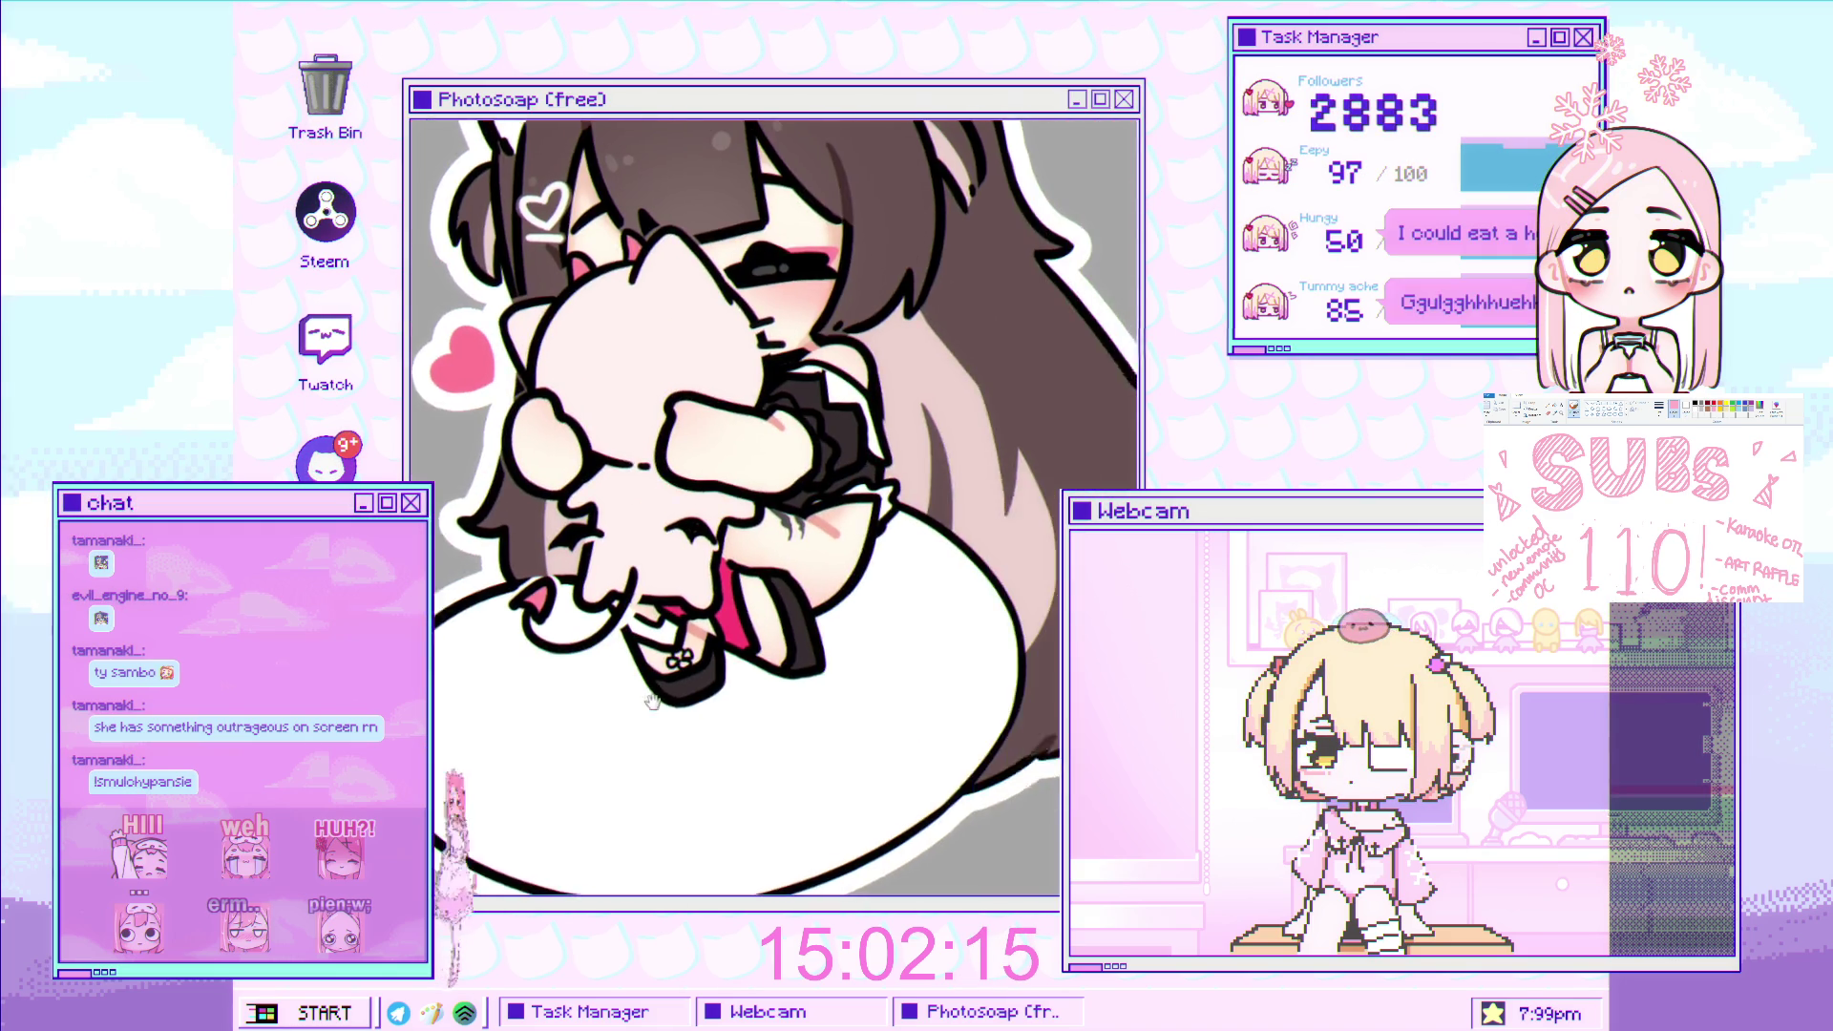
scroll(791, 632, up, 4)
scroll(791, 632, up, 2)
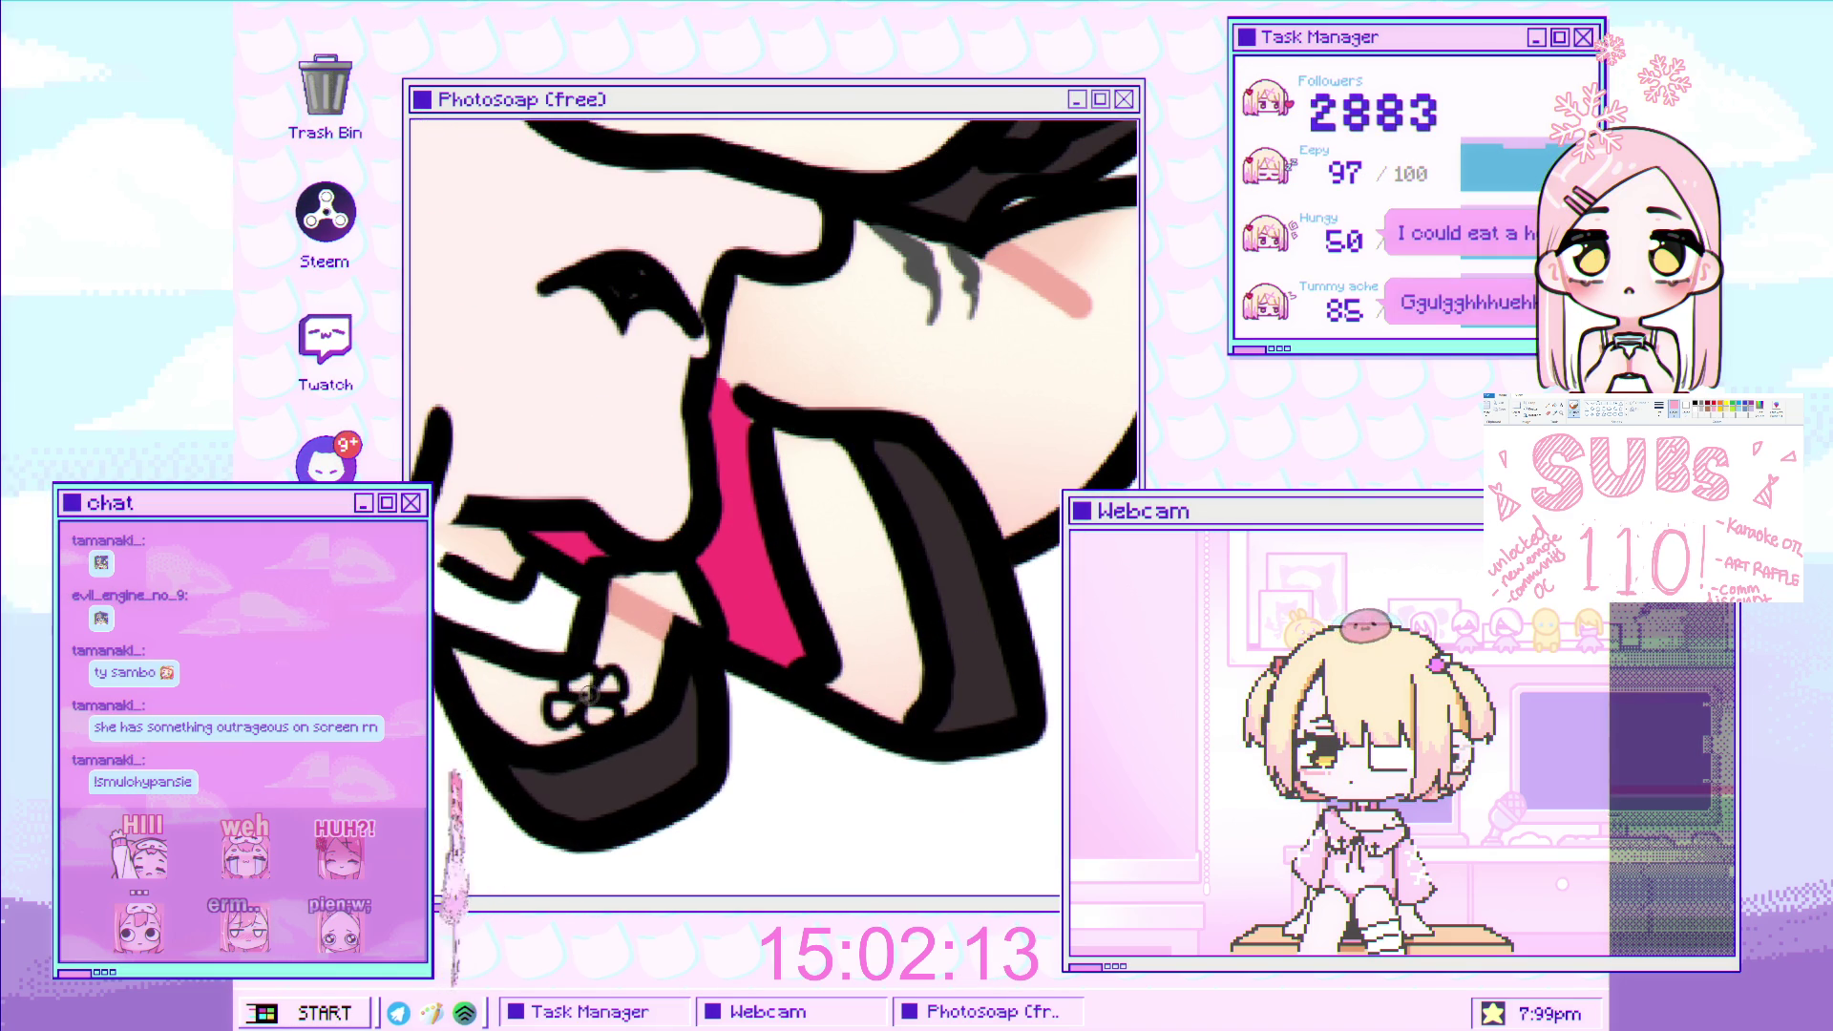
scroll(764, 645, up, 2)
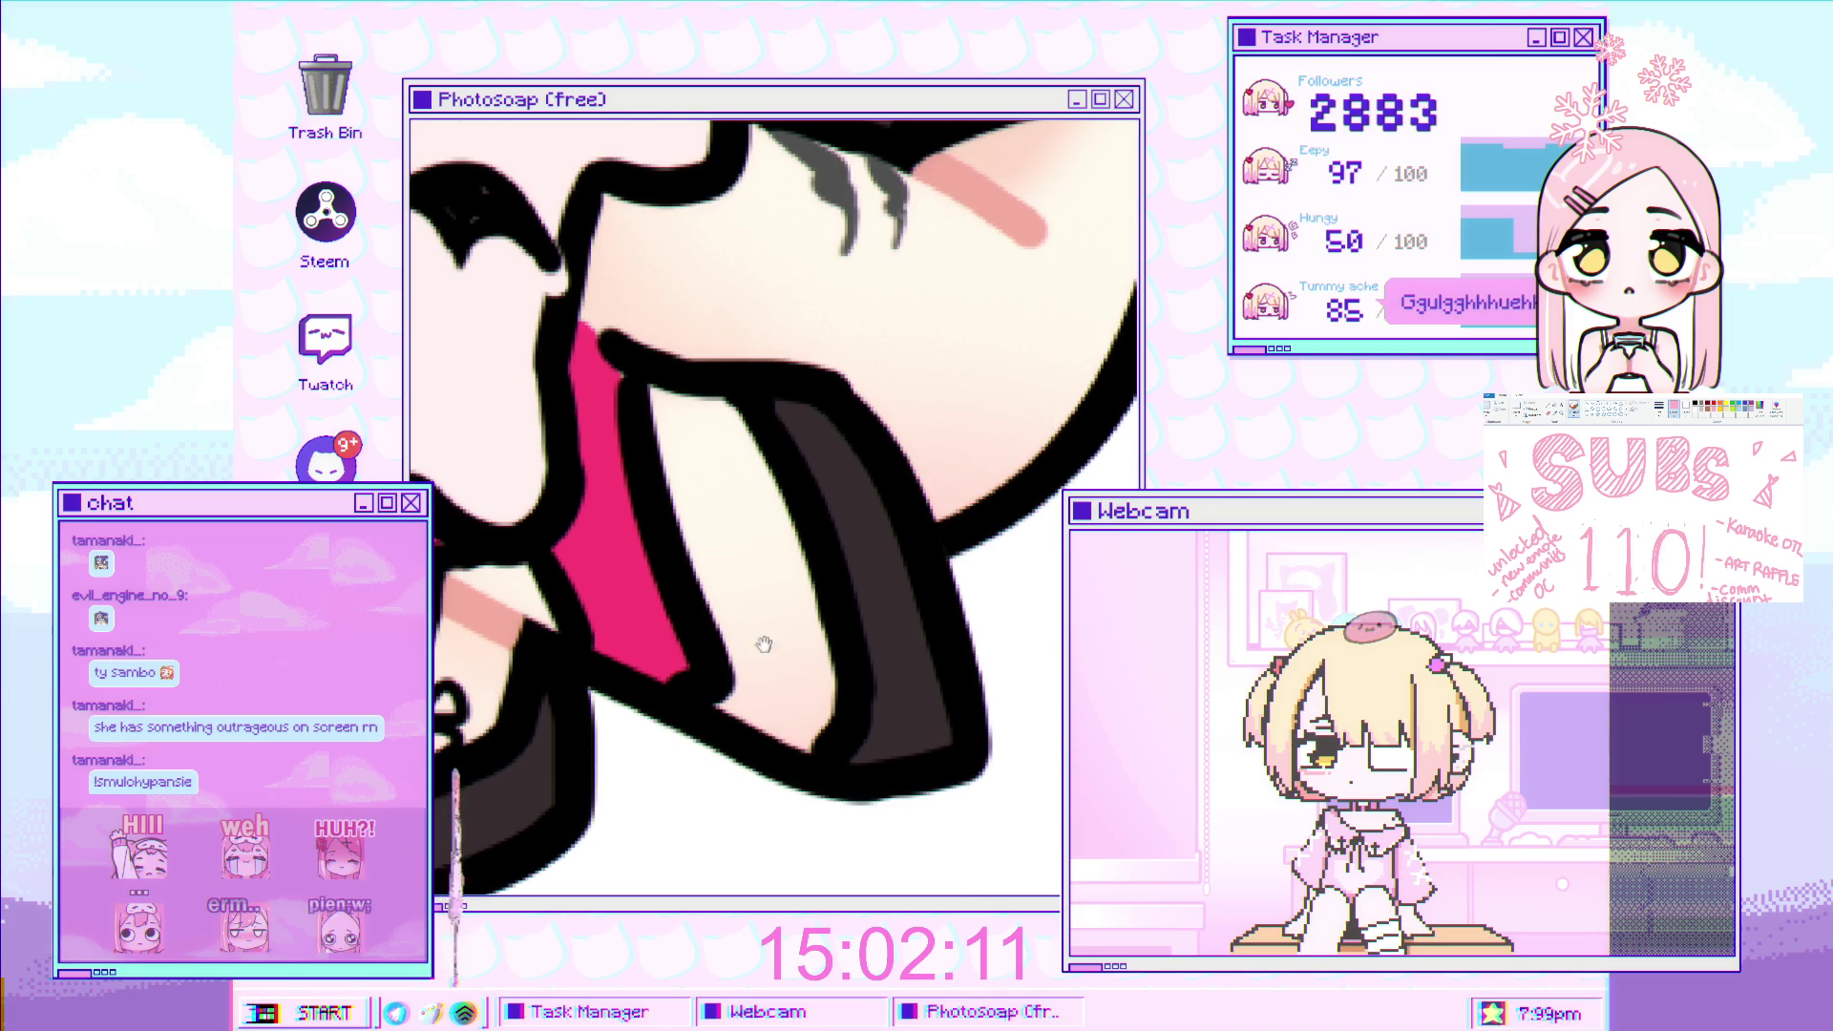
mouse_move(749, 681)
mouse_down()
mouse_move(764, 697)
mouse_move(807, 676)
mouse_up()
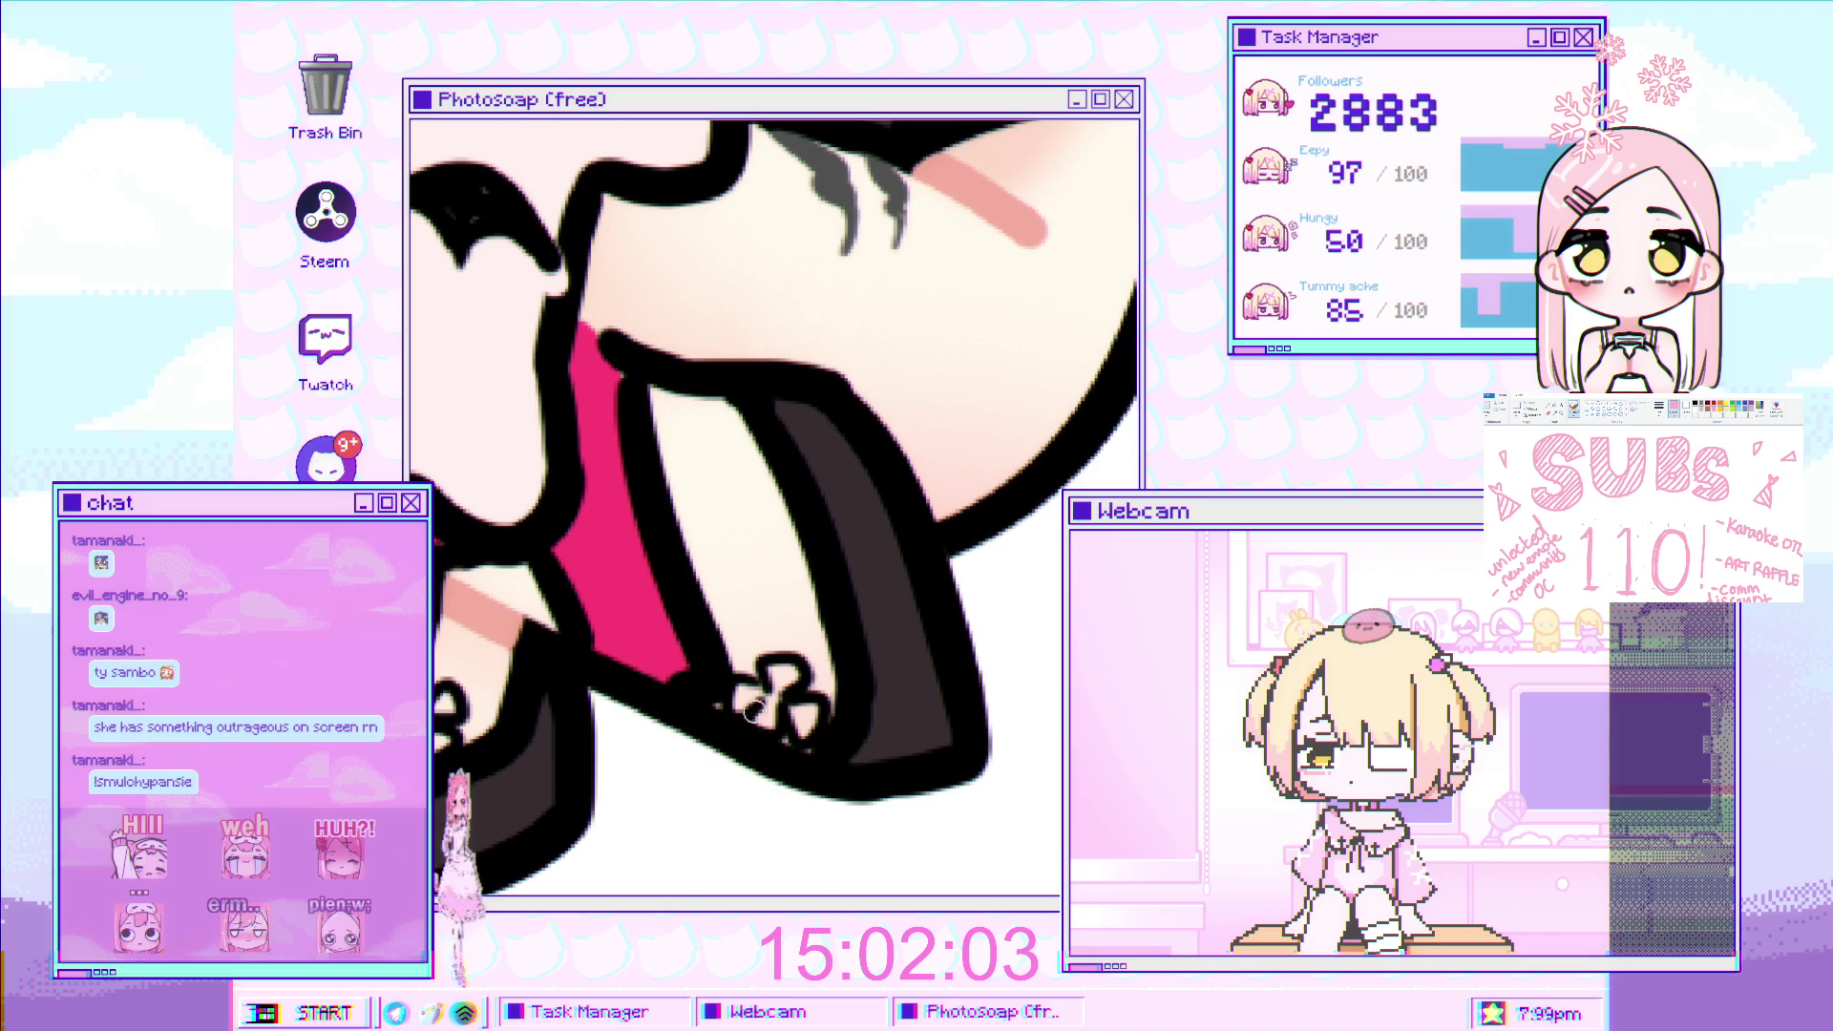
scroll(769, 704, up, 3)
scroll(703, 641, up, 3)
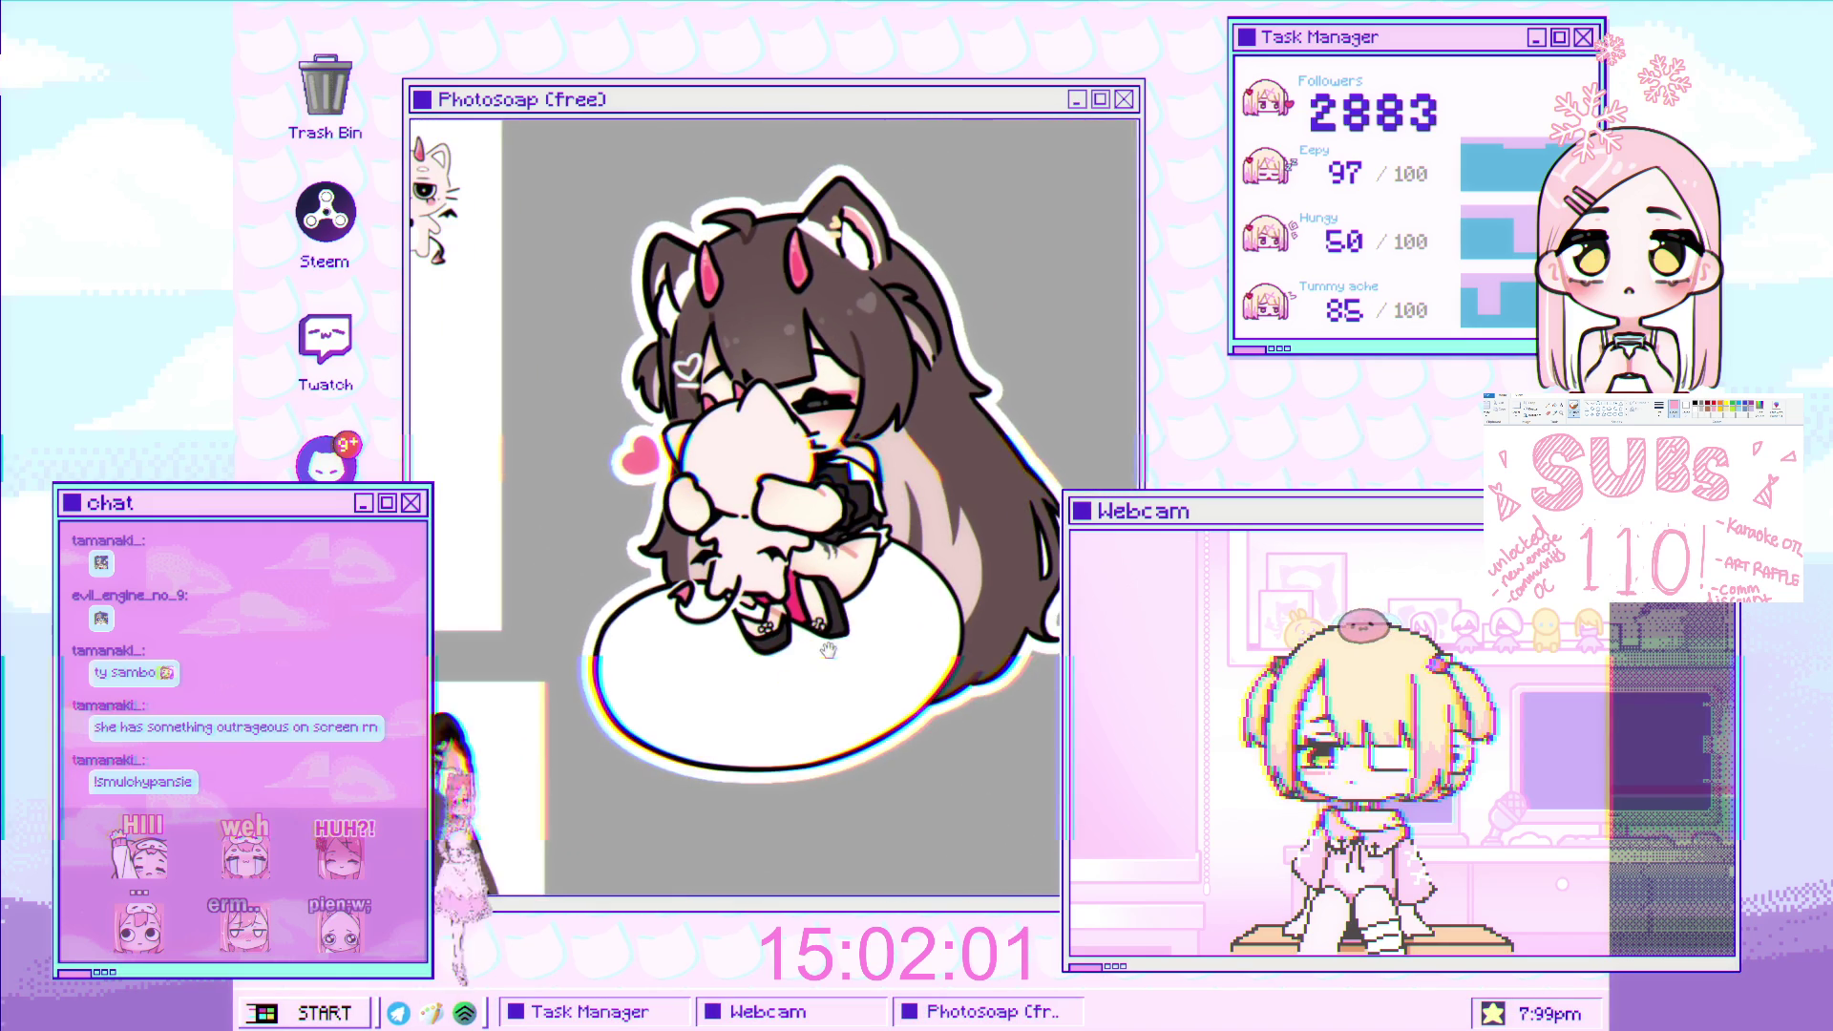
scroll(703, 641, up, 2)
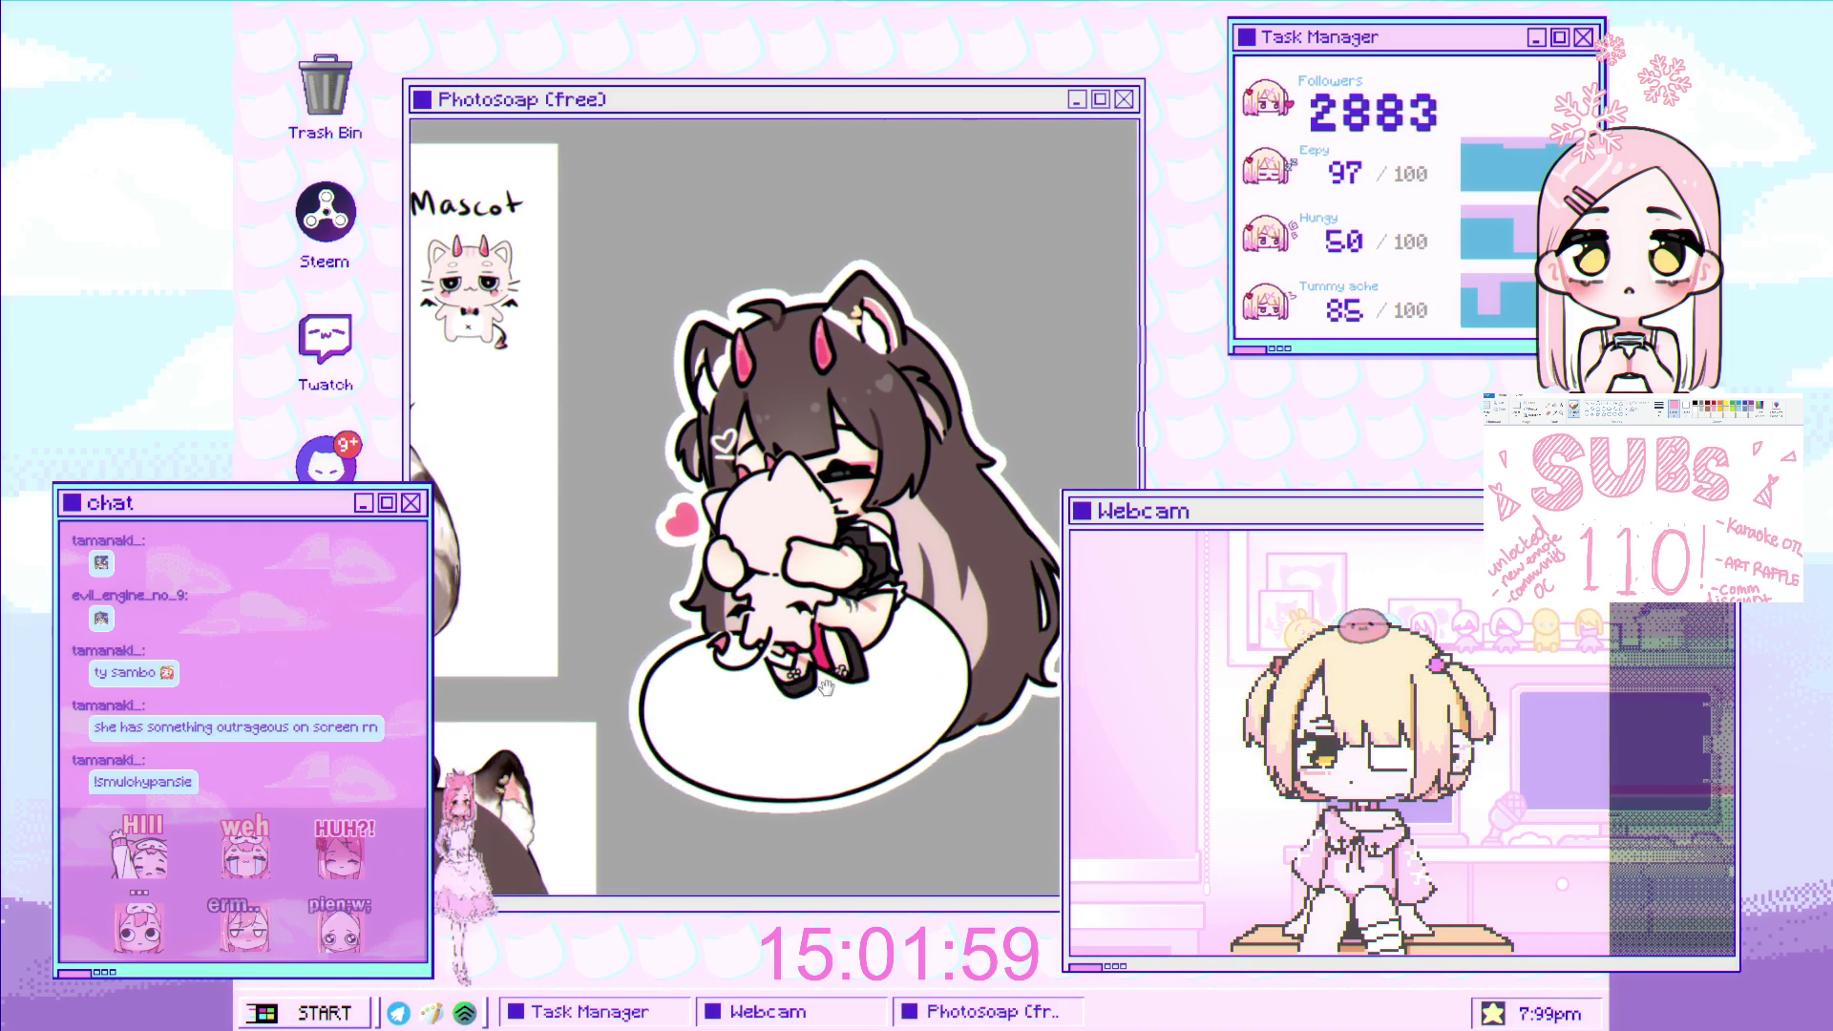
scroll(765, 699, up, 2)
scroll(765, 699, down, 1)
scroll(812, 668, down, 1)
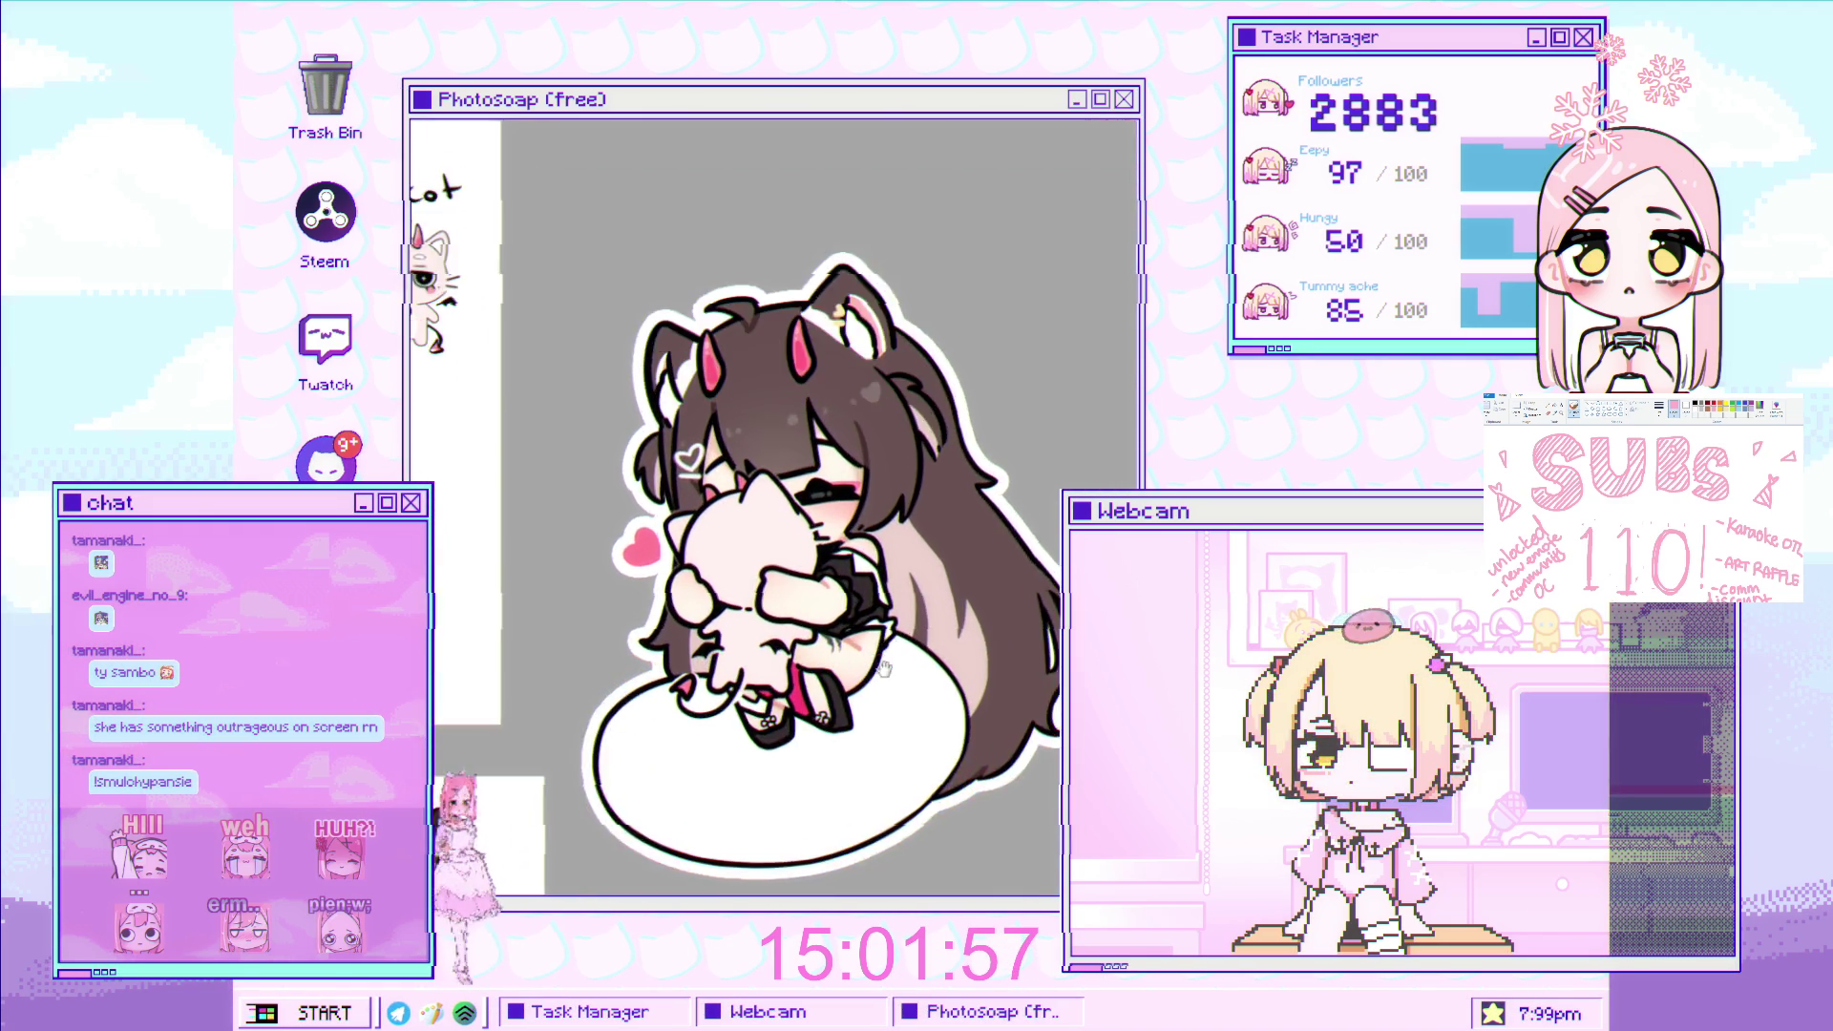
scroll(871, 623, down, 3)
scroll(871, 623, up, 3)
scroll(821, 659, up, 1)
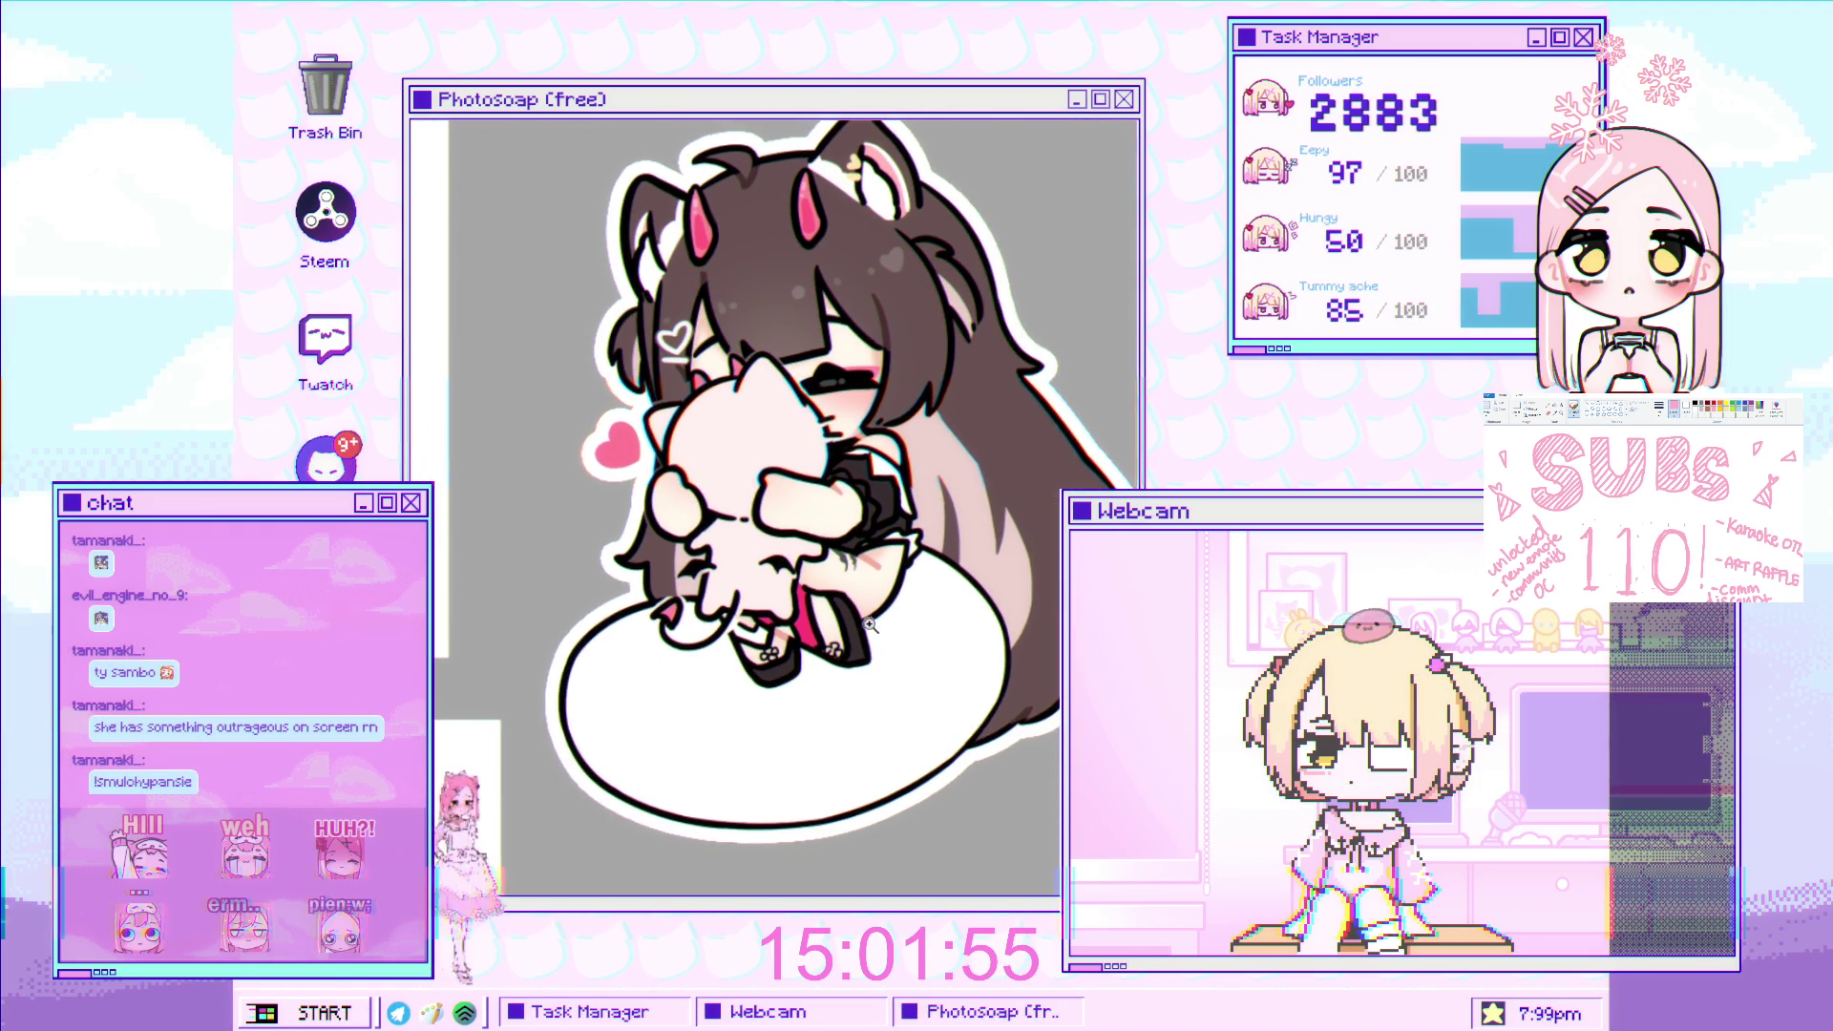
scroll(781, 679, up, 1)
scroll(678, 687, down, 1)
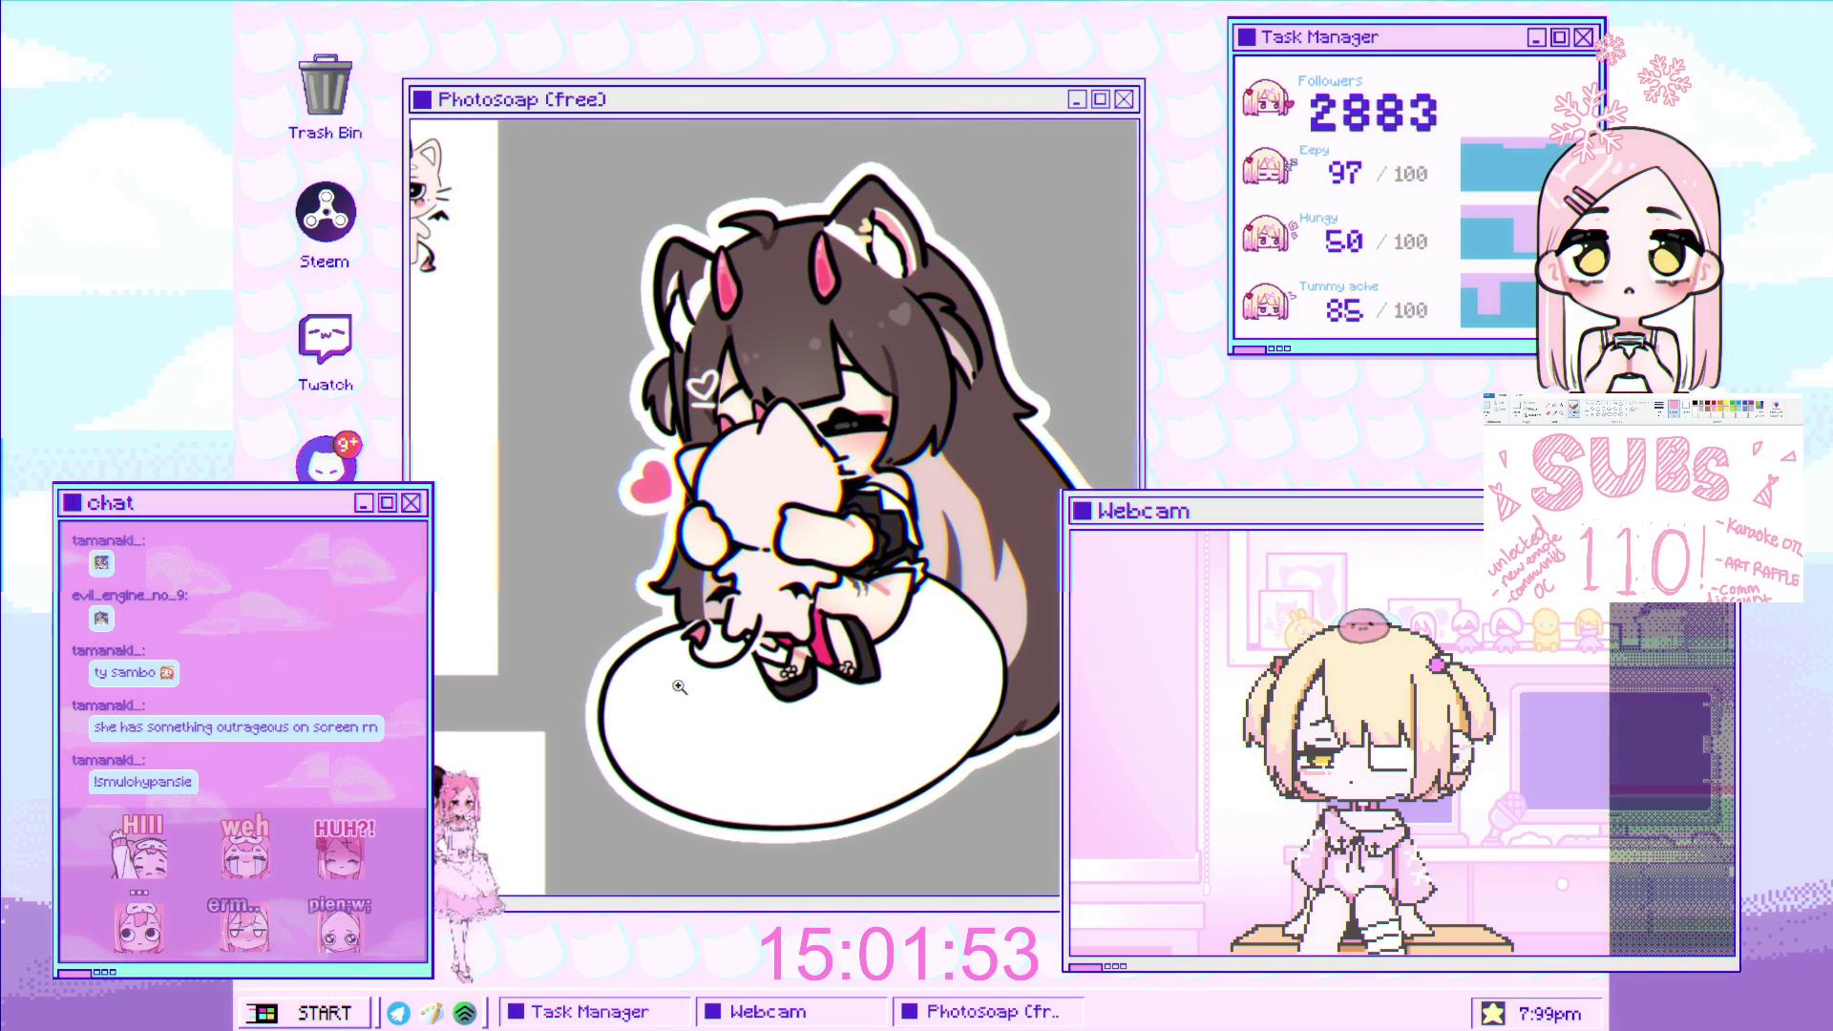
scroll(692, 677, down, 1)
scroll(687, 659, down, 2)
scroll(678, 592, down, 1)
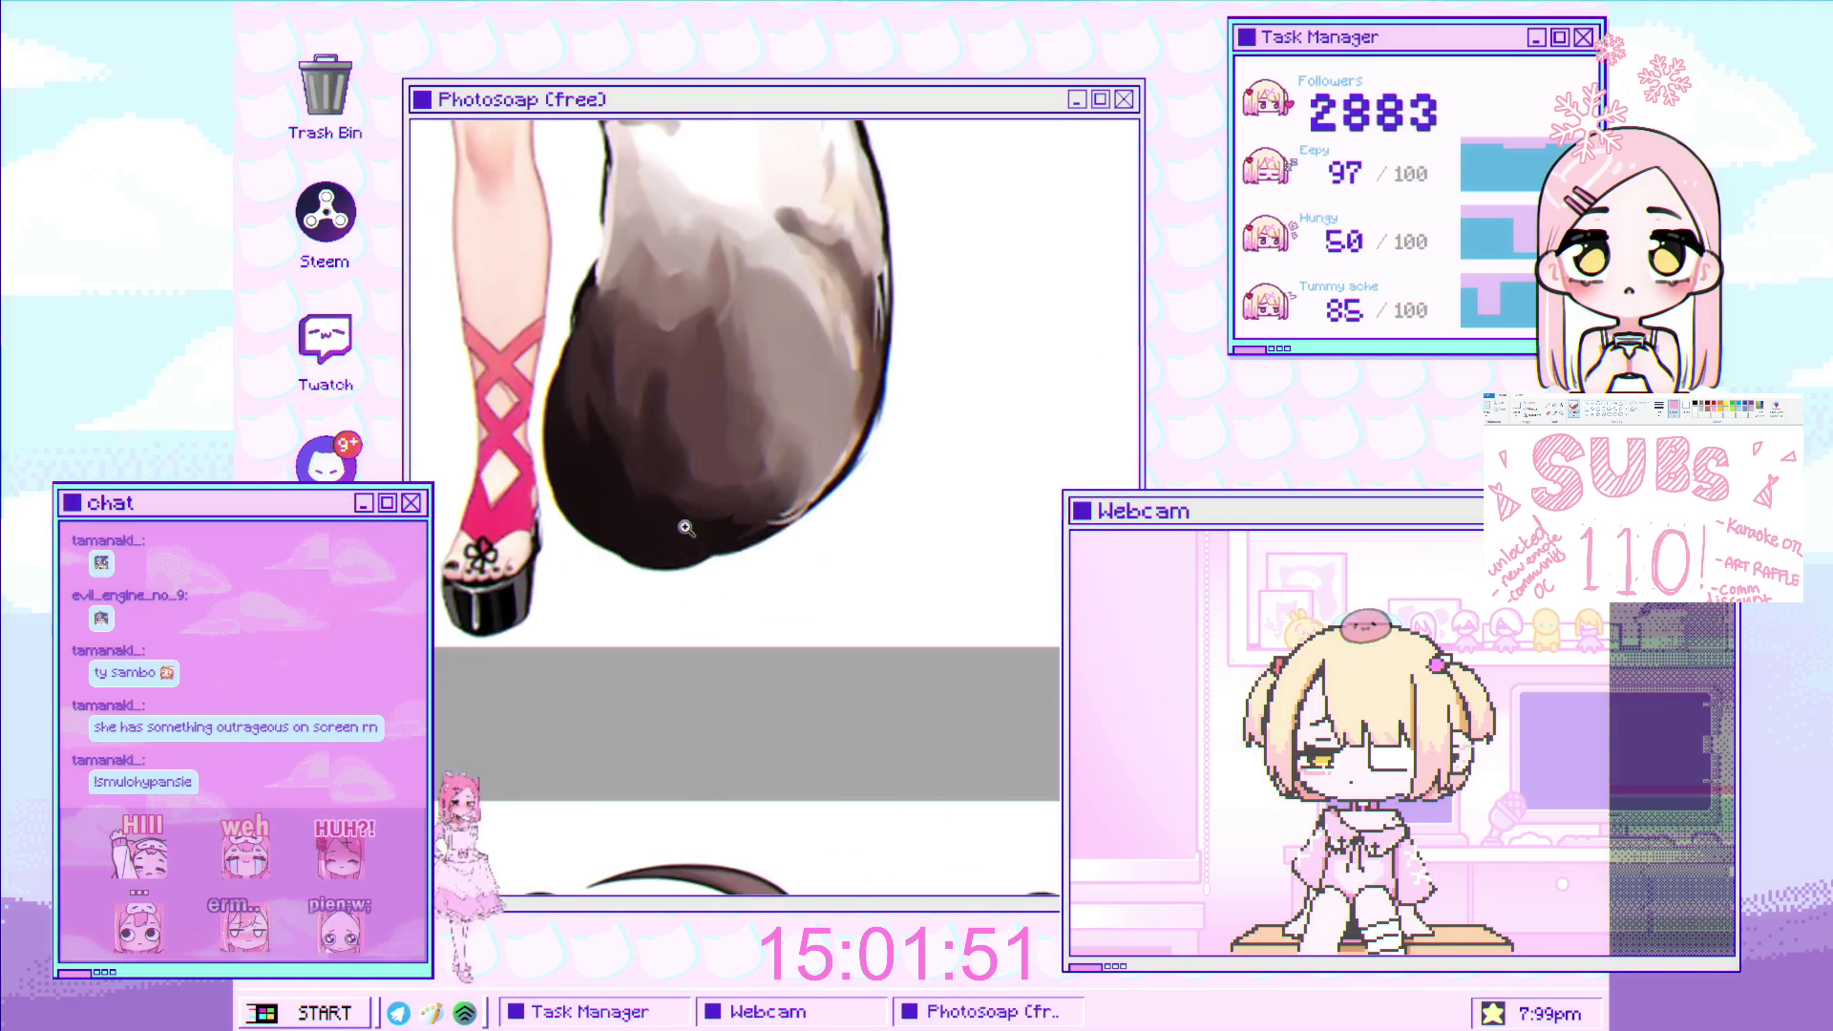
scroll(675, 553, up, 3)
scroll(697, 601, down, 1)
scroll(712, 630, down, 1)
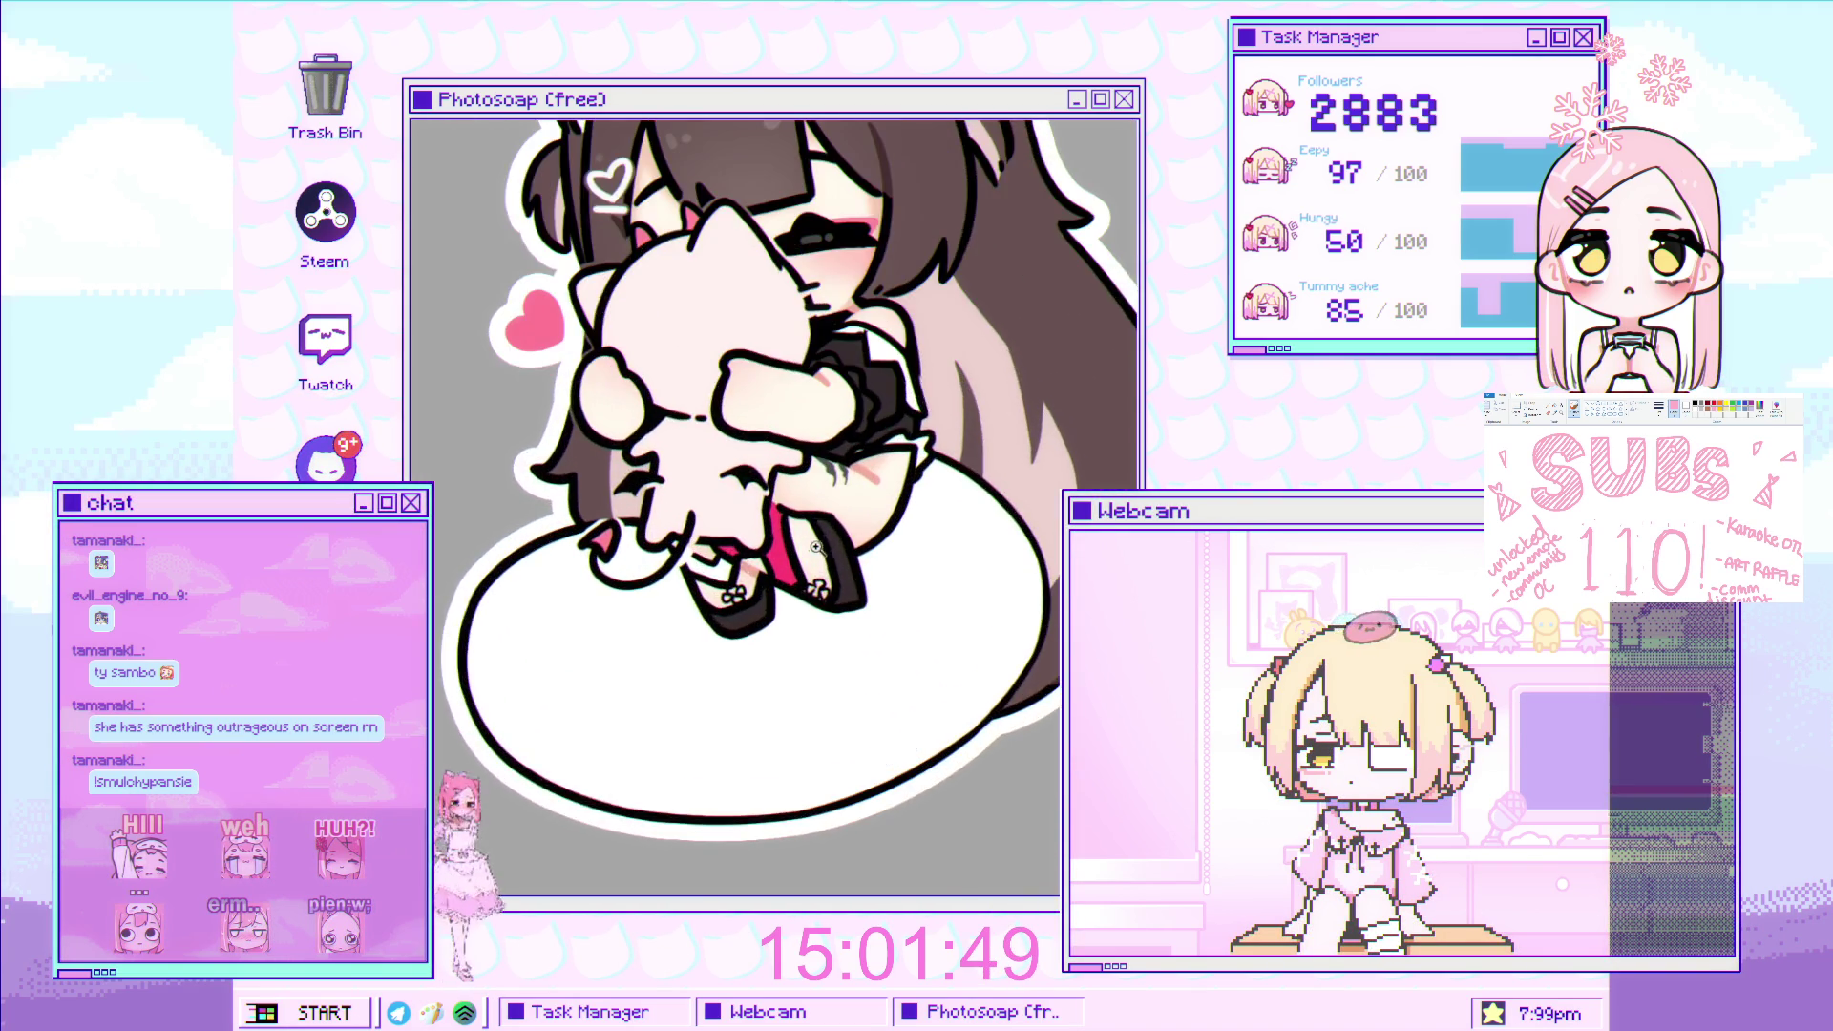
scroll(722, 655, up, 1)
scroll(848, 630, down, 1)
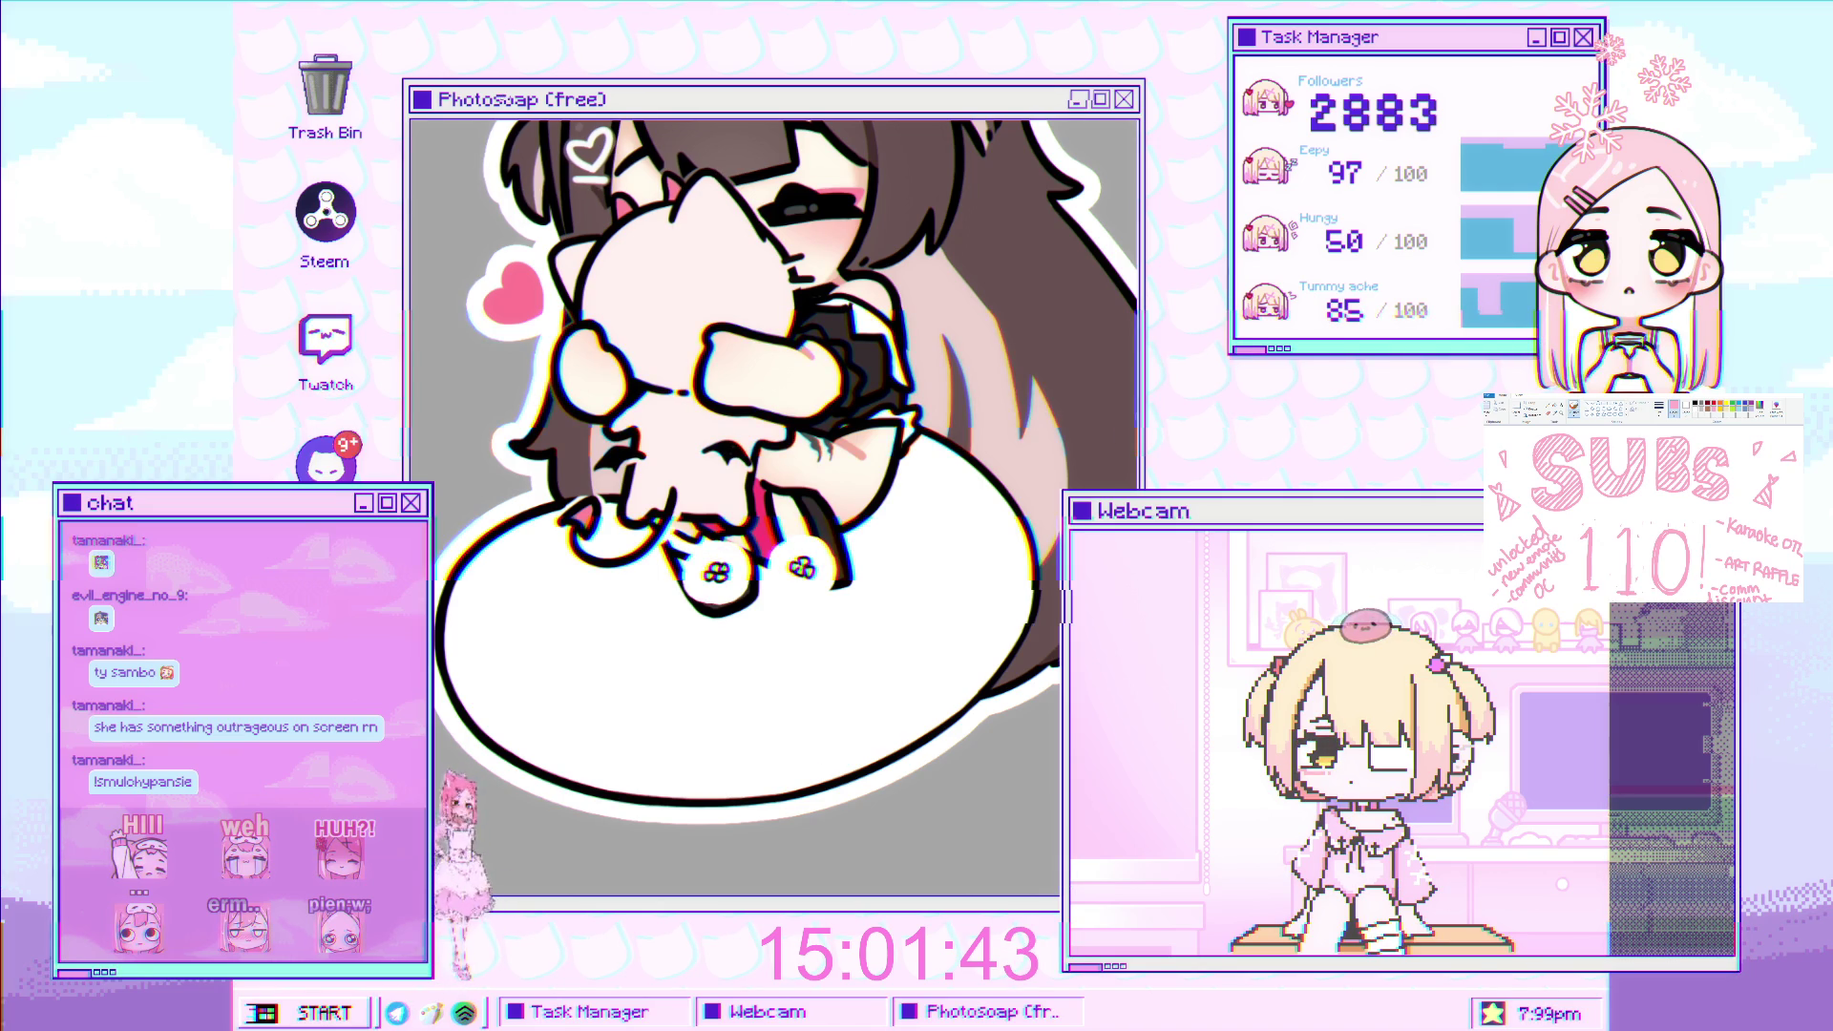
key(ctrl+z)
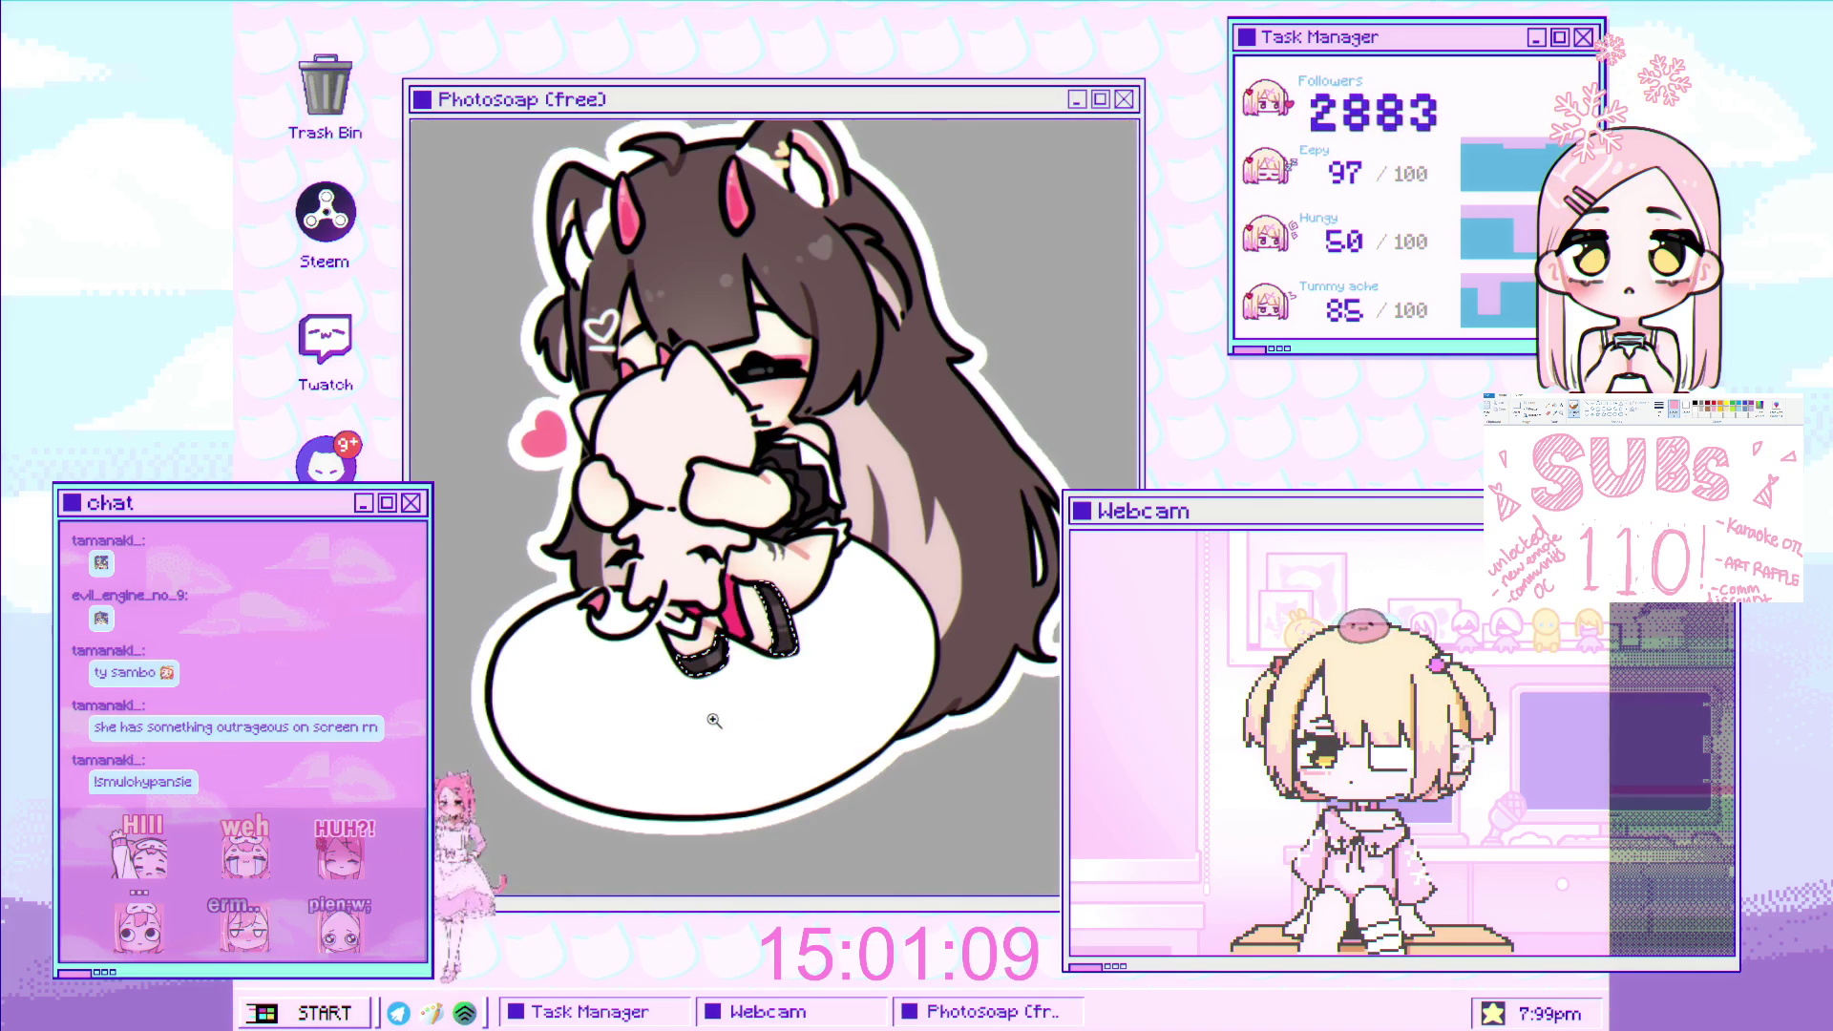
scroll(789, 625, up, 2)
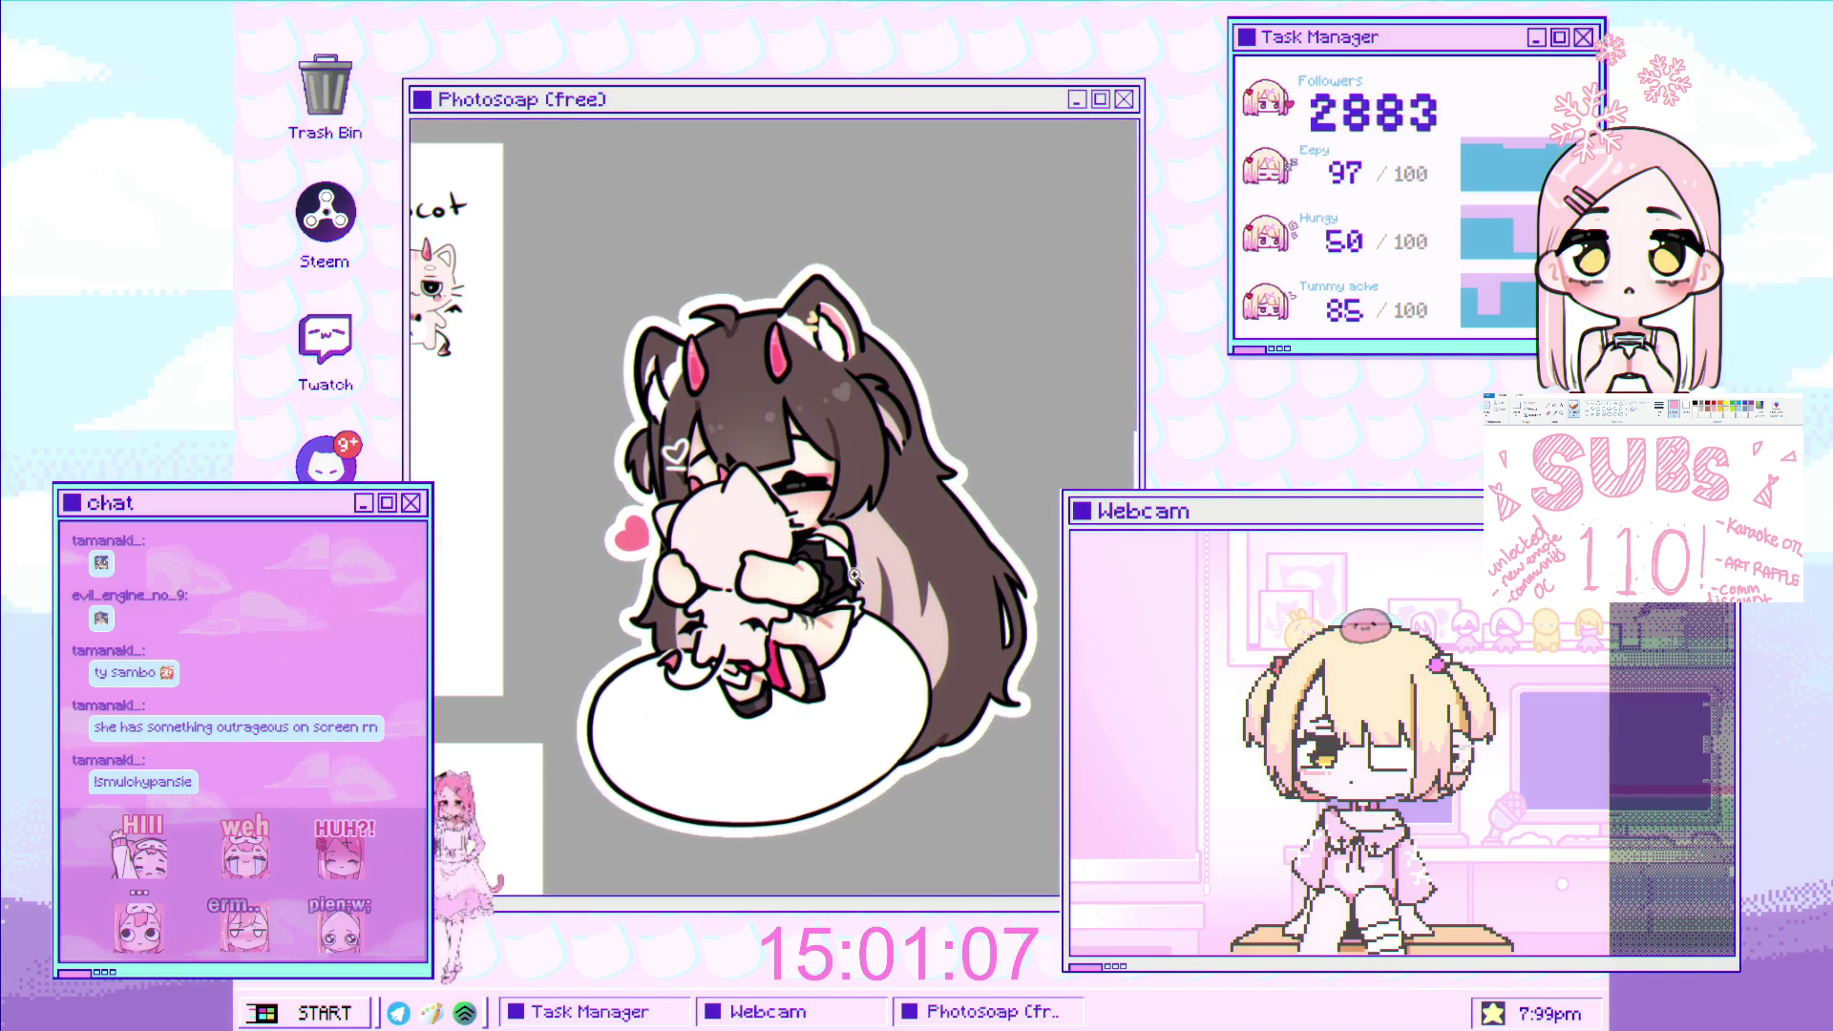
mouse_move(808, 512)
mouse_down()
mouse_move(798, 464)
mouse_move(793, 546)
mouse_move(831, 510)
mouse_up()
scroll(782, 477, up, 1)
scroll(782, 478, up, 1)
scroll(791, 537, down, 1)
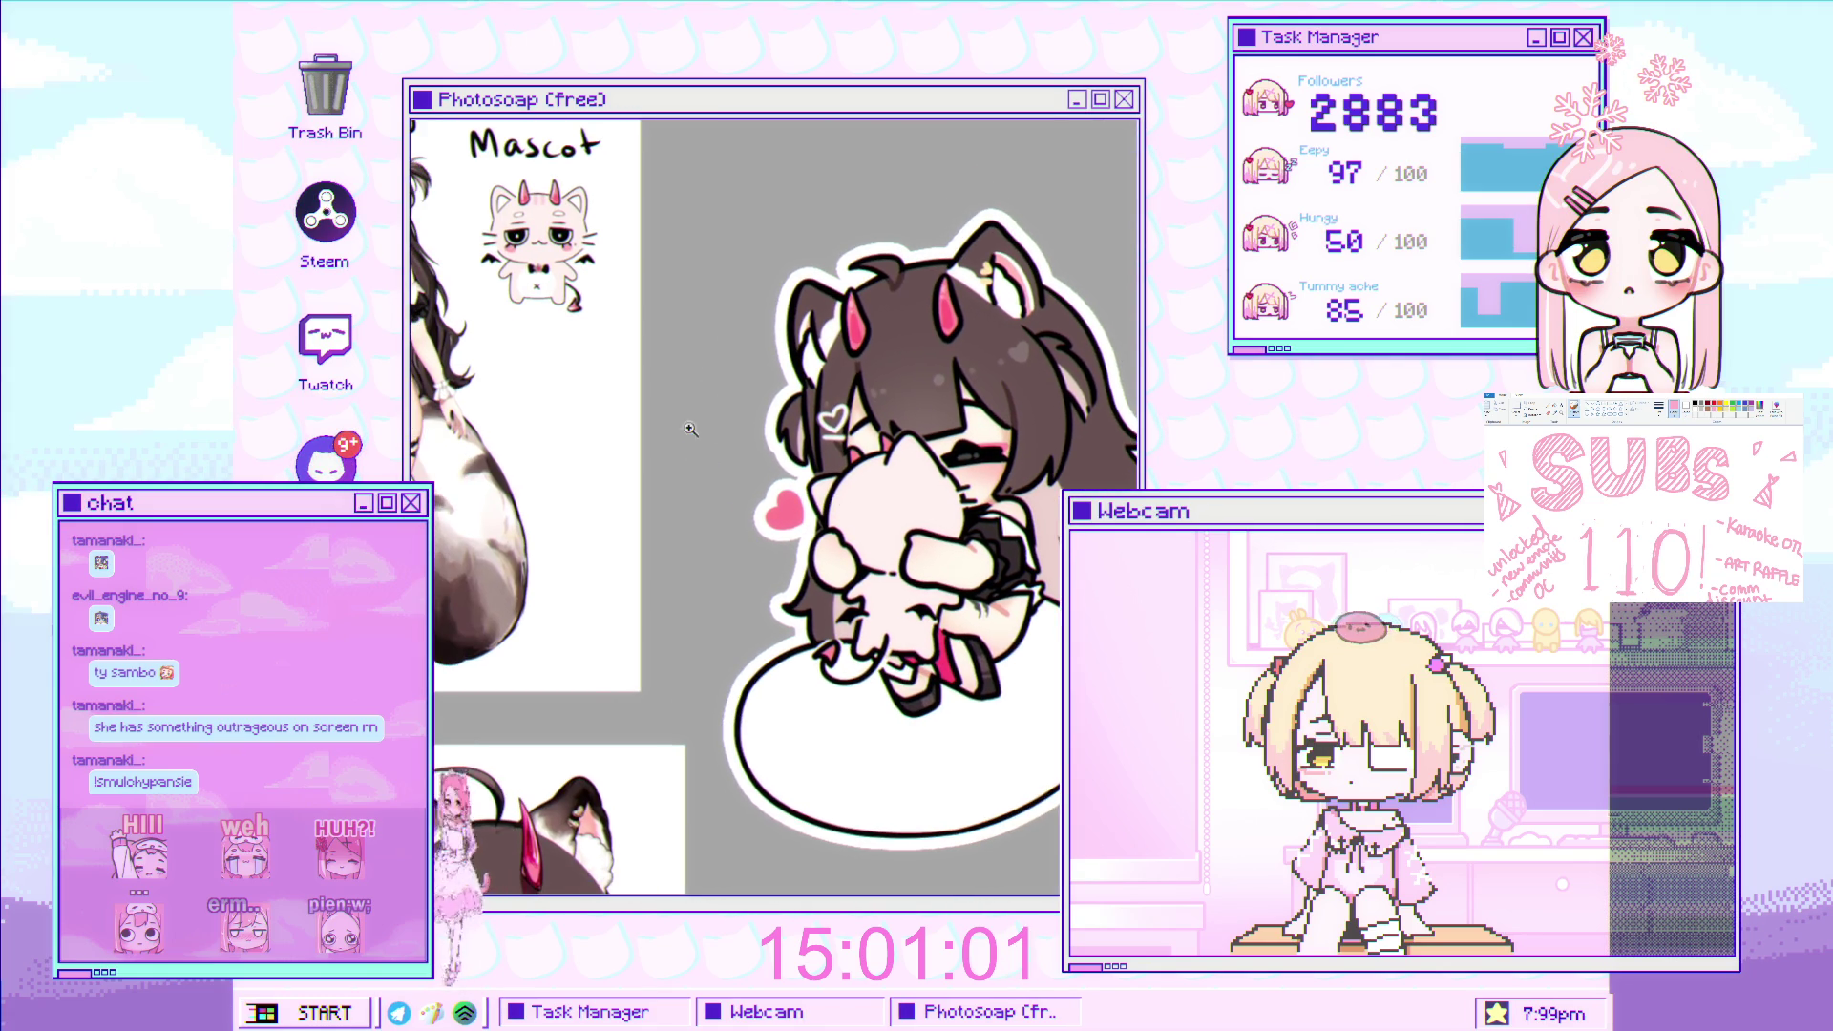
scroll(691, 429, down, 1)
scroll(726, 468, down, 1)
scroll(774, 525, down, 1)
scroll(819, 581, down, 1)
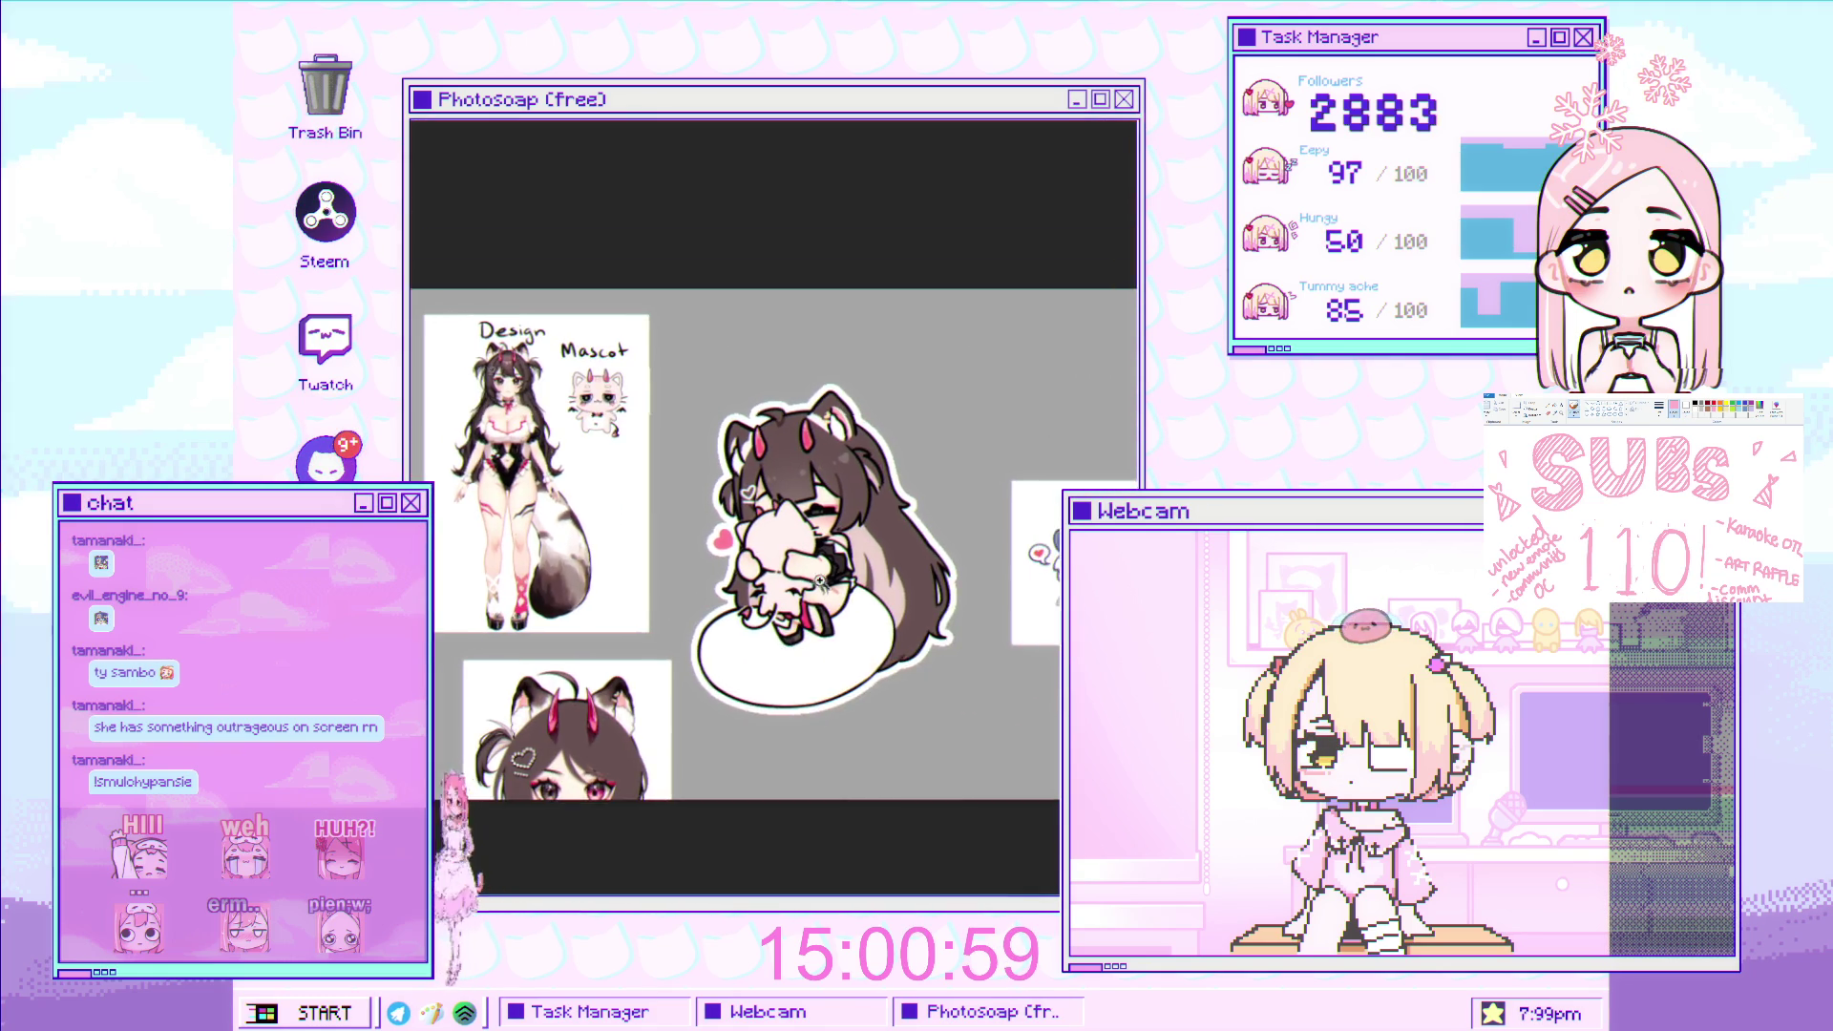
scroll(819, 580, up, 2)
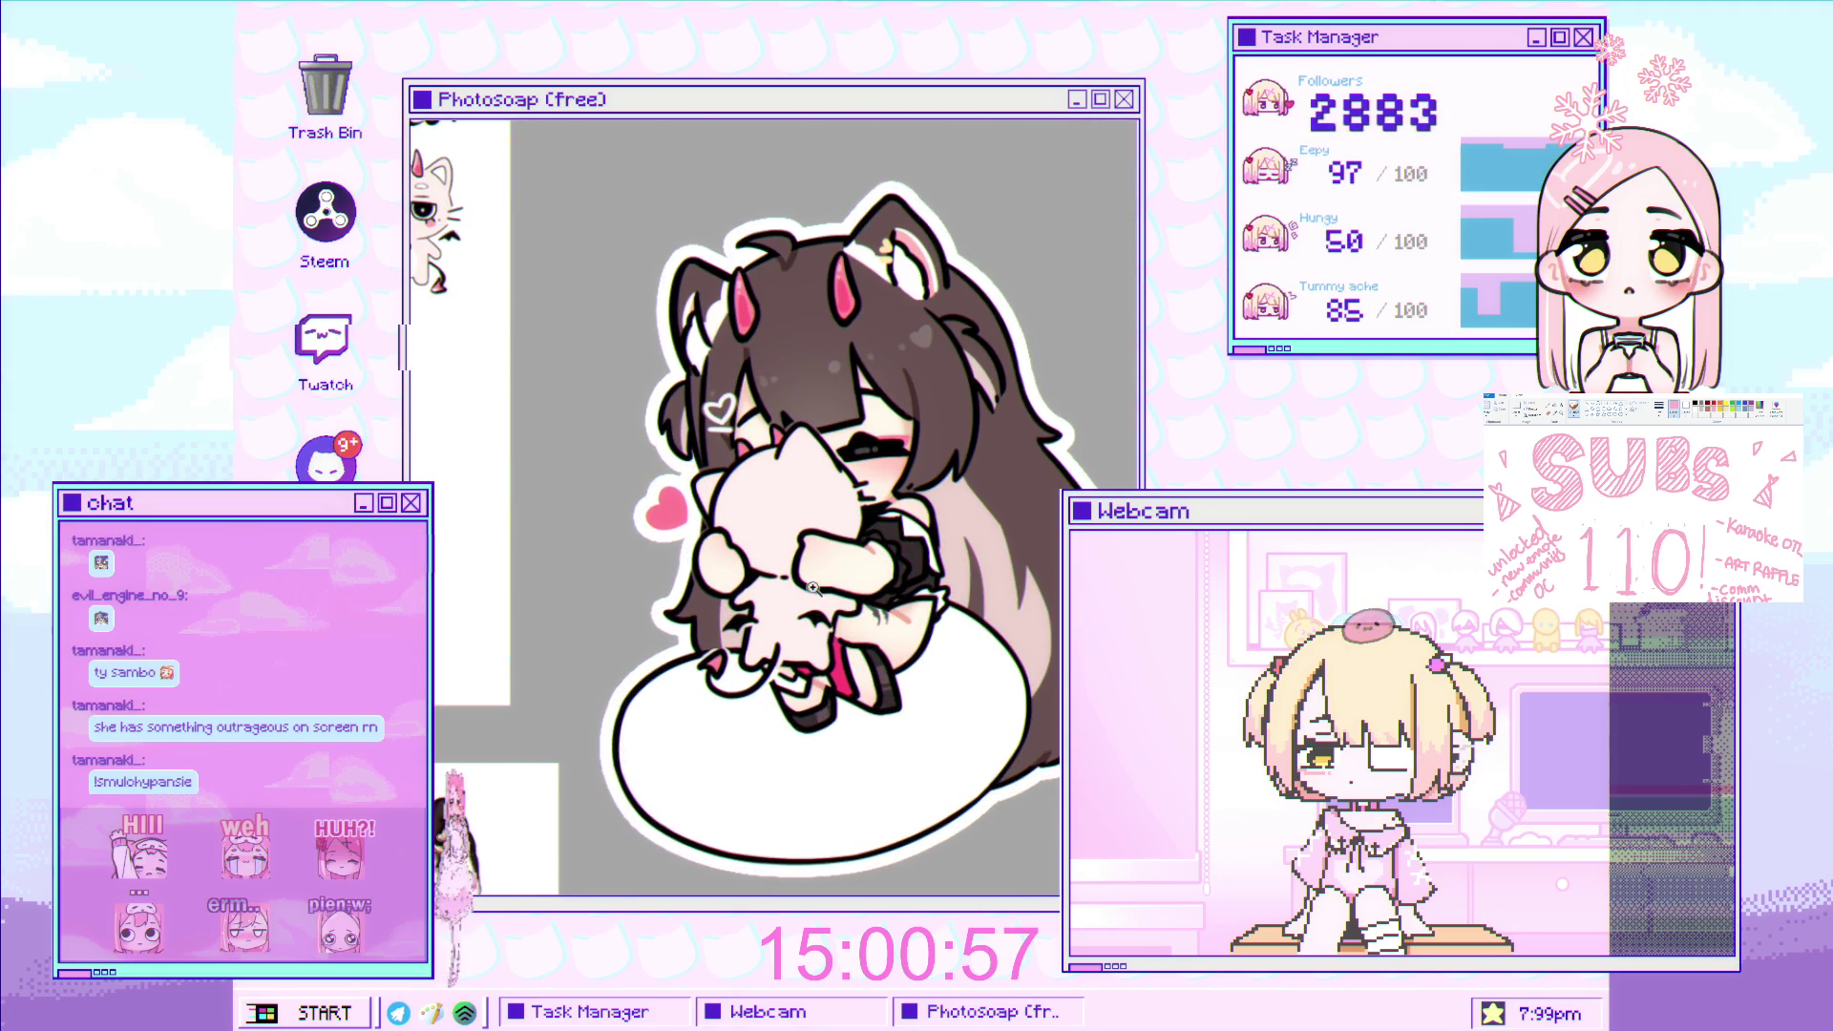
scroll(803, 529, up, 1)
scroll(797, 549, up, 1)
scroll(784, 592, down, 3)
scroll(784, 592, down, 2)
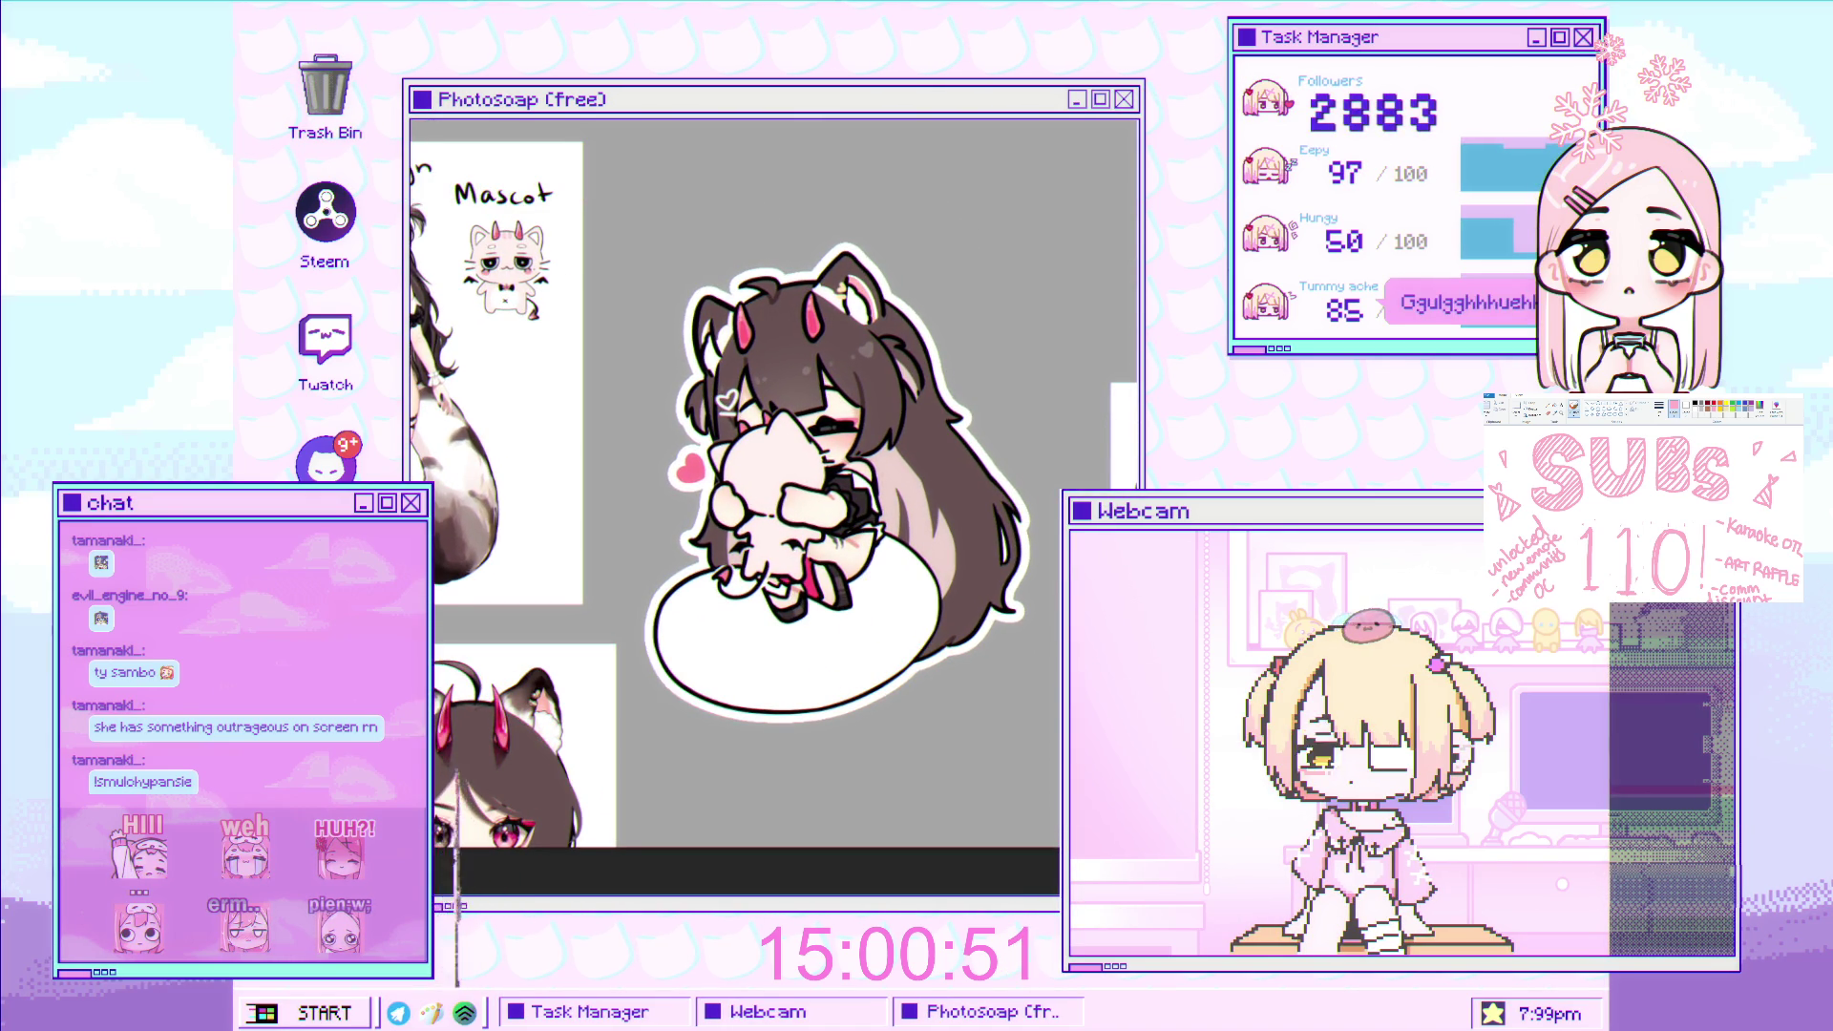
scroll(936, 475, up, 2)
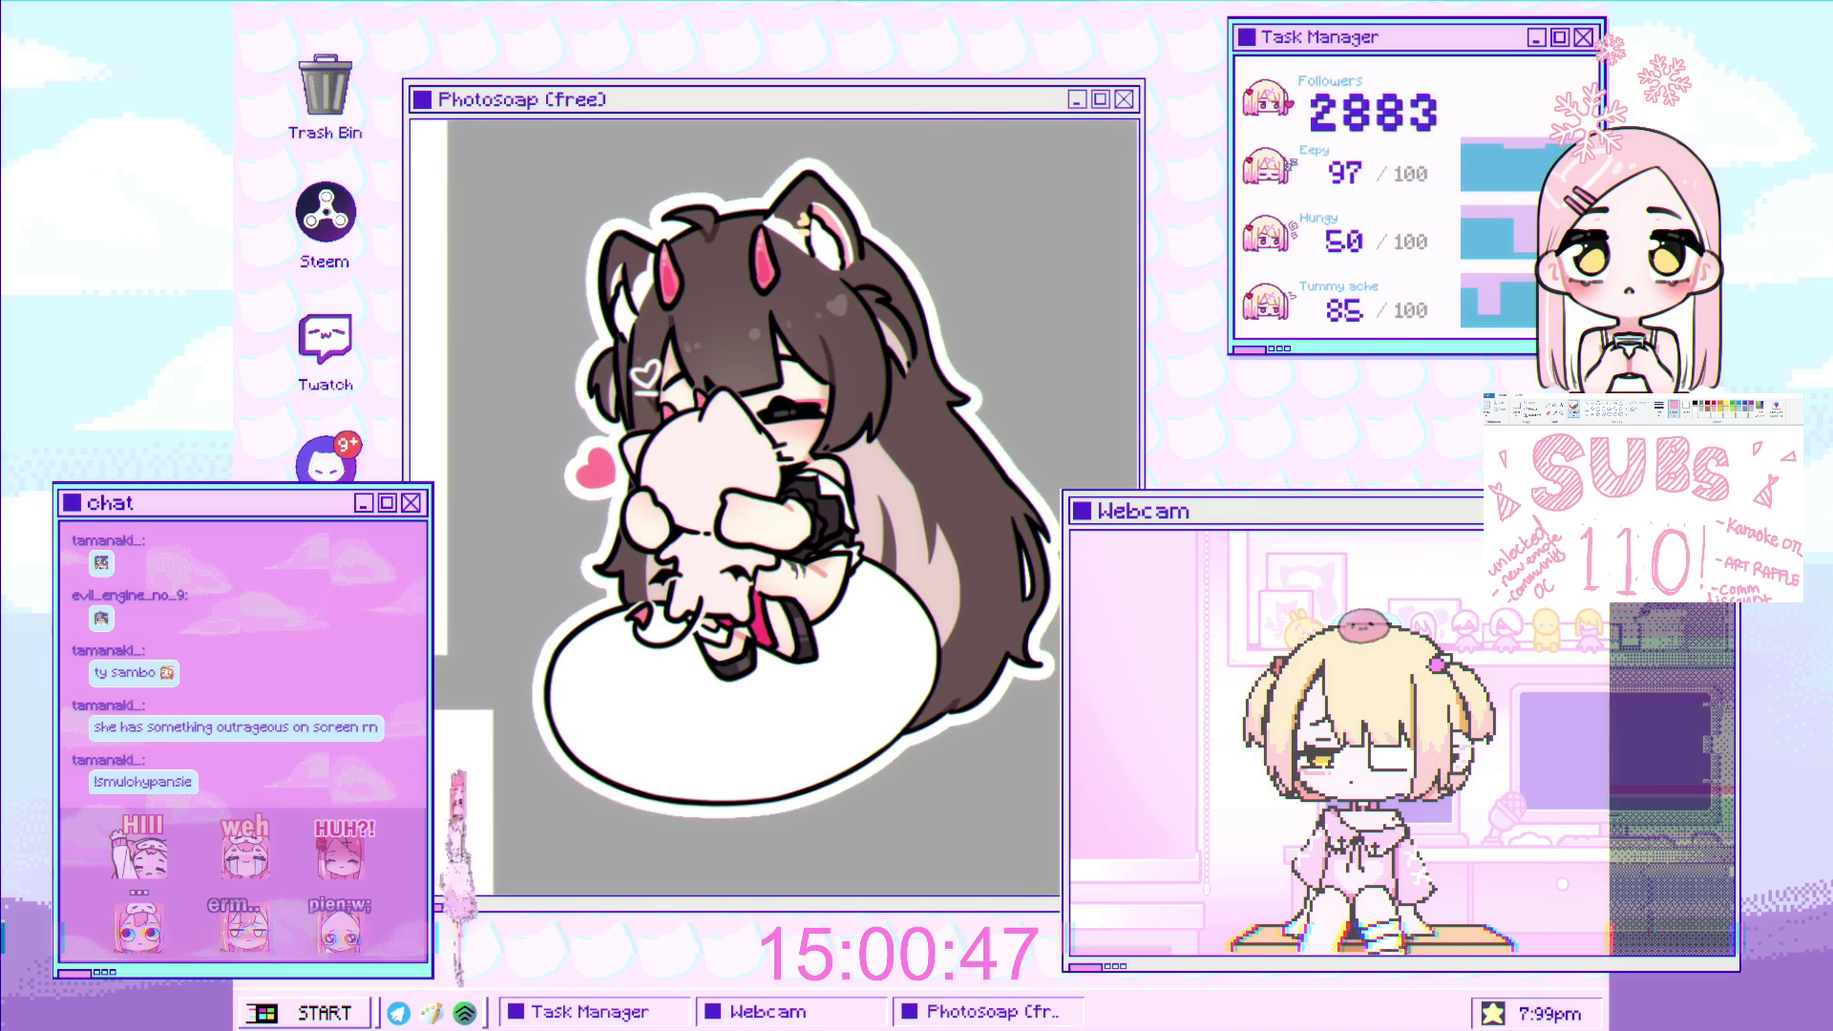
scroll(774, 506, up, 1)
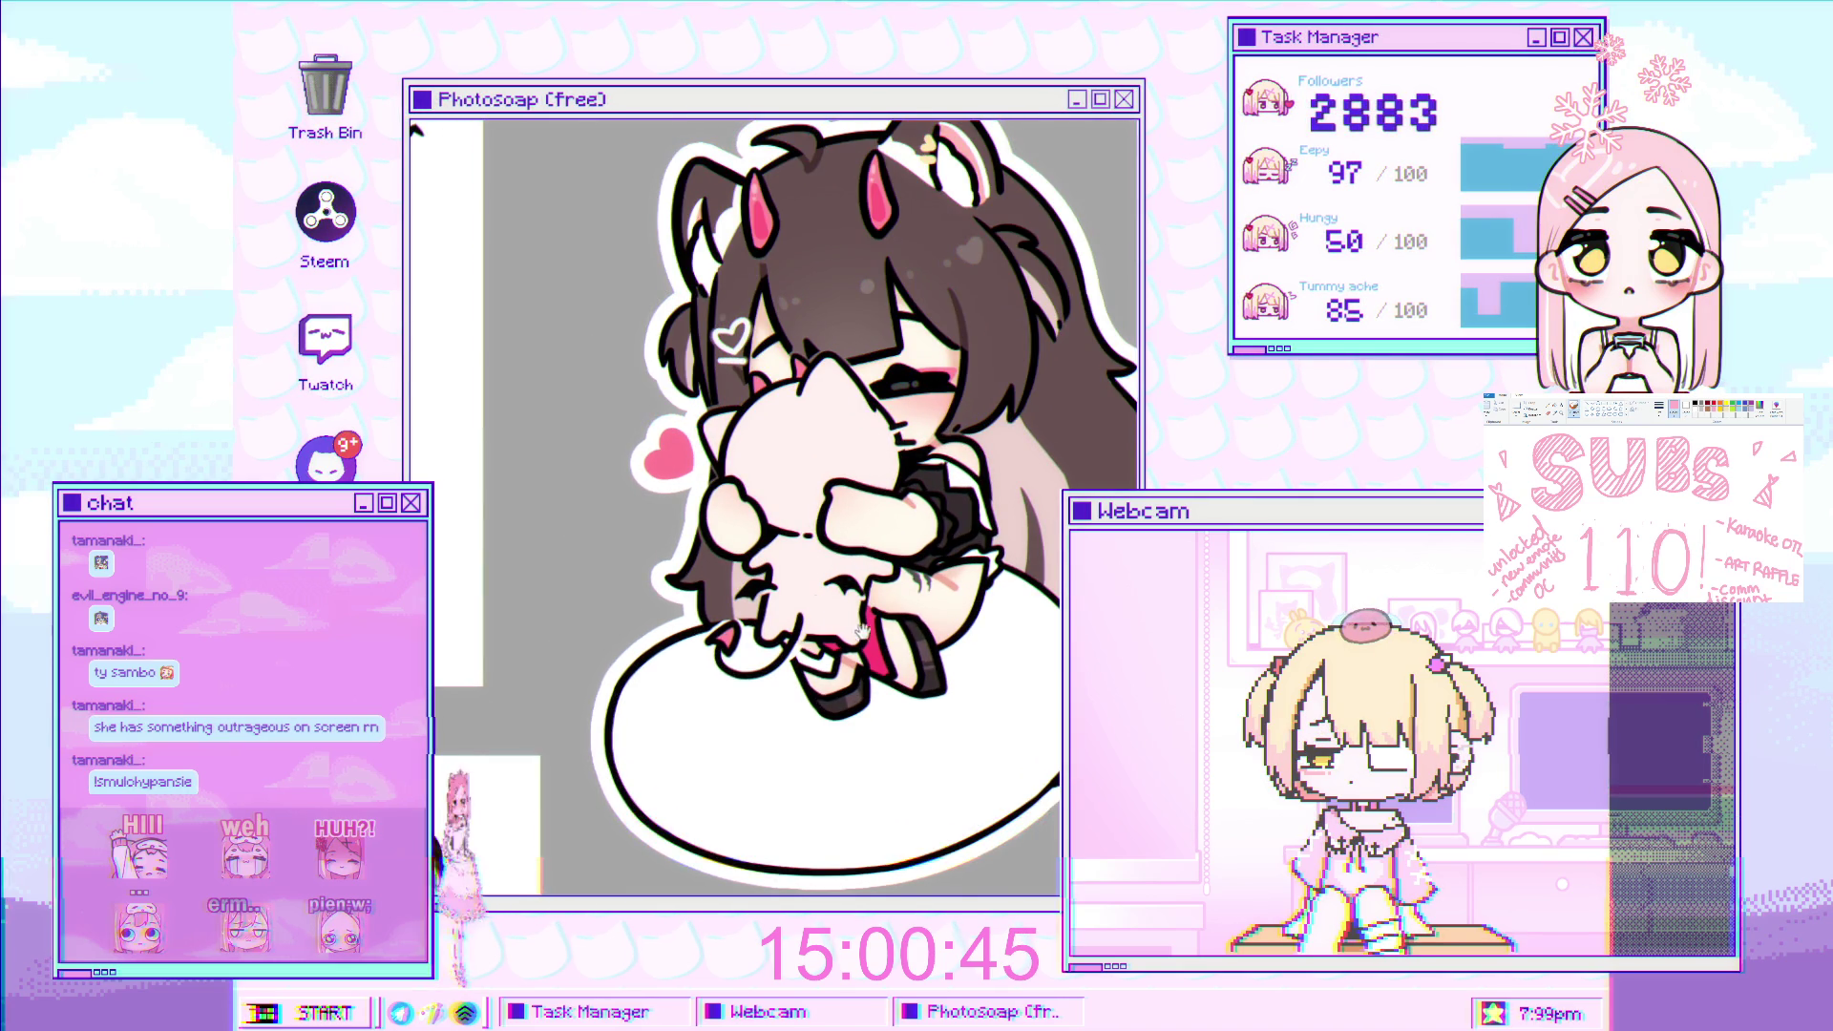
scroll(774, 506, down, 1)
scroll(773, 506, down, 1)
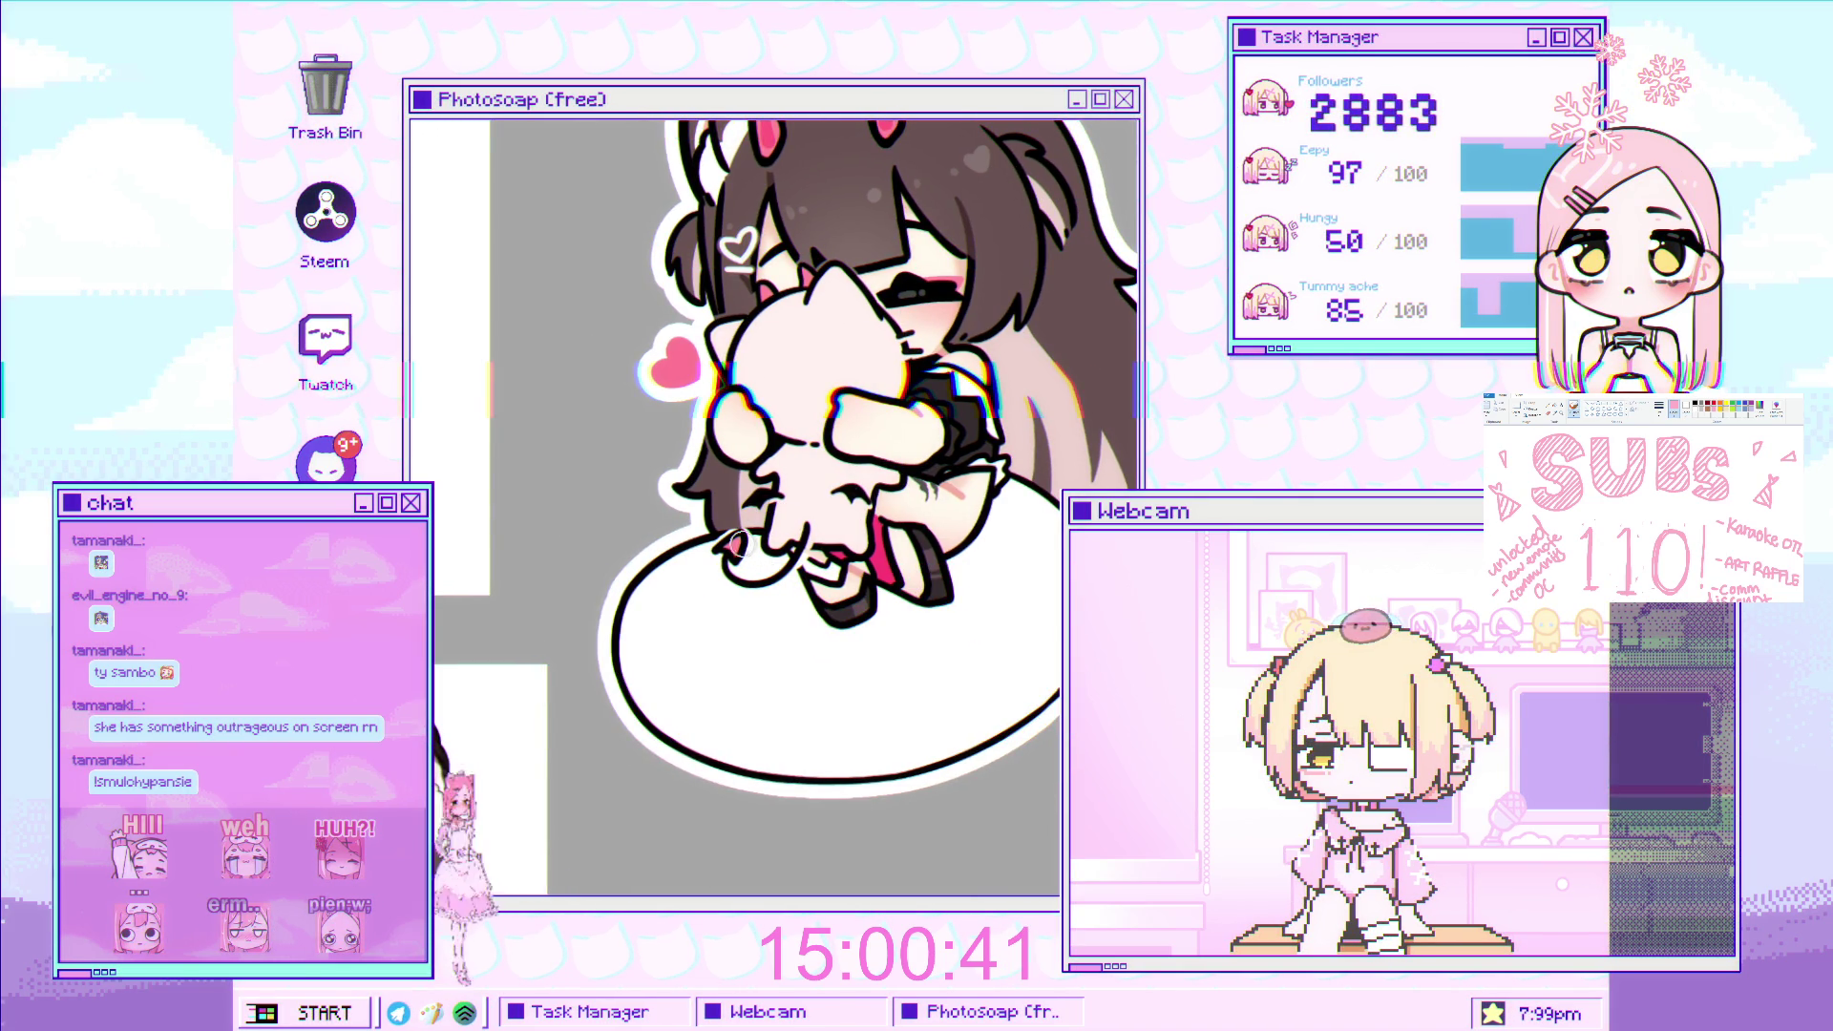
Try several grey-brown shading strokes over the cushion, undoing each attempt.
drag(742, 547, 621, 740)
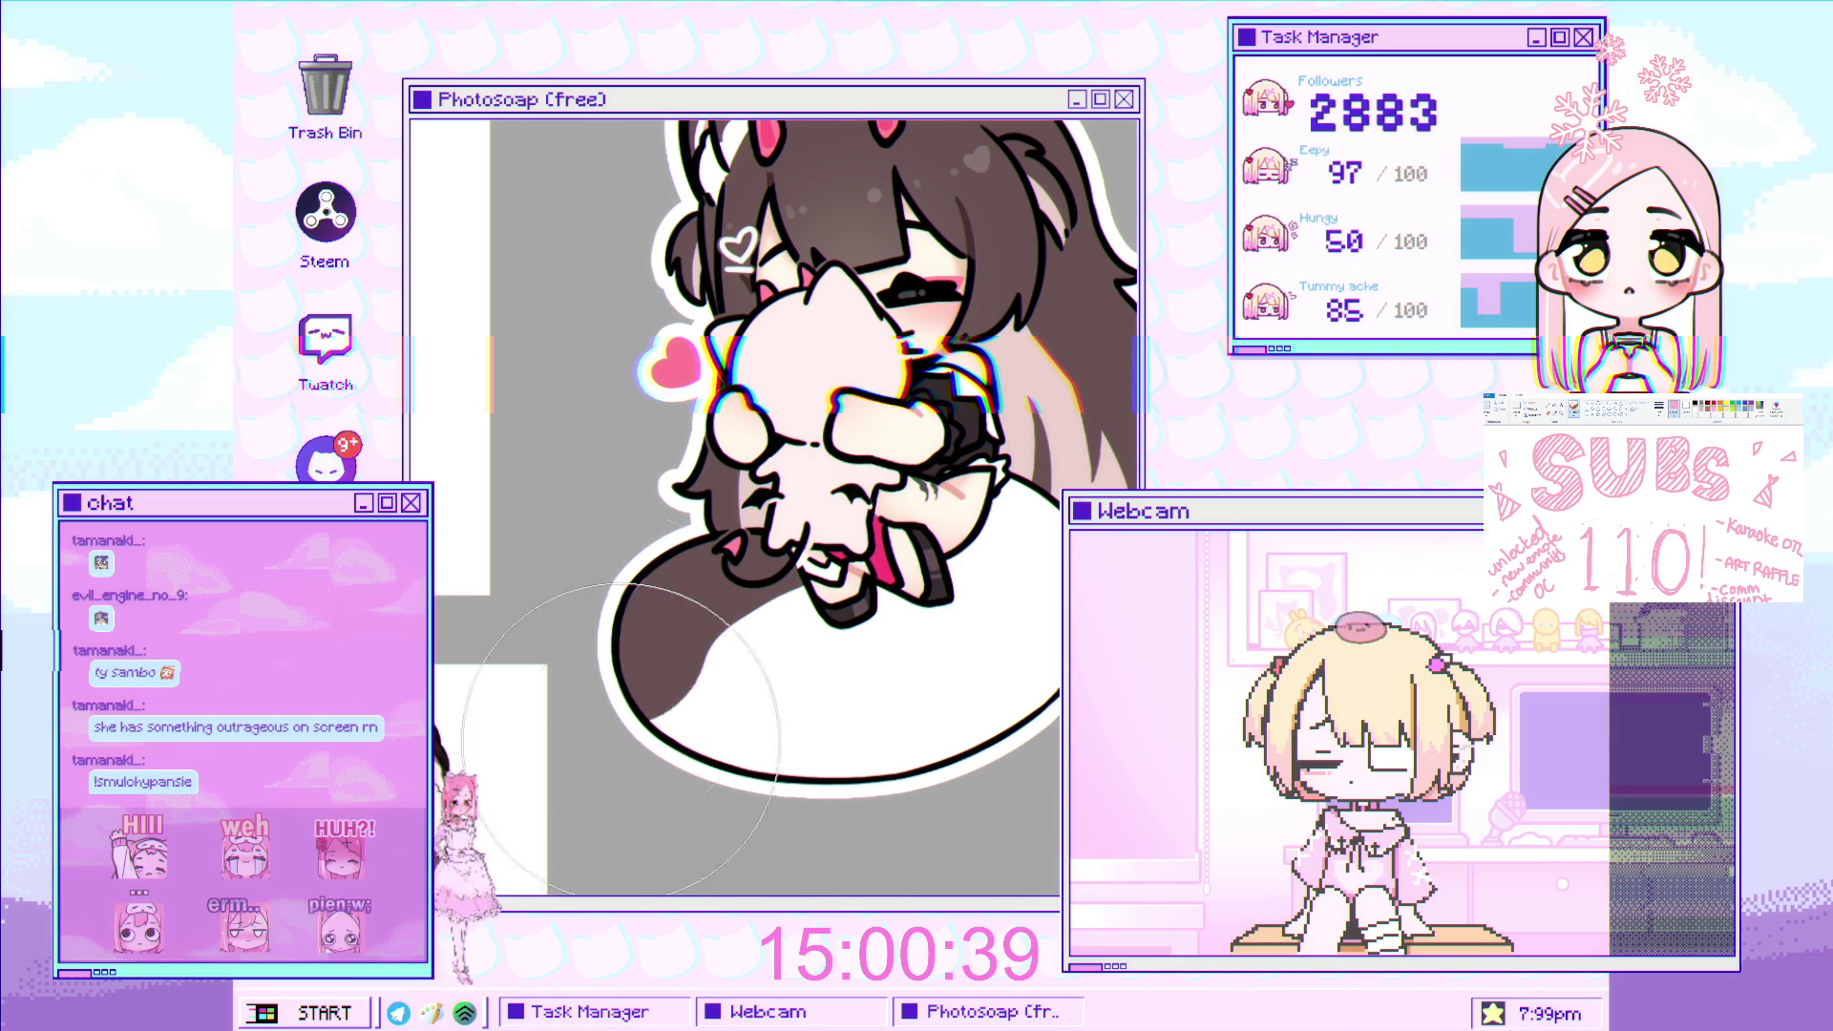
key(ctrl+z)
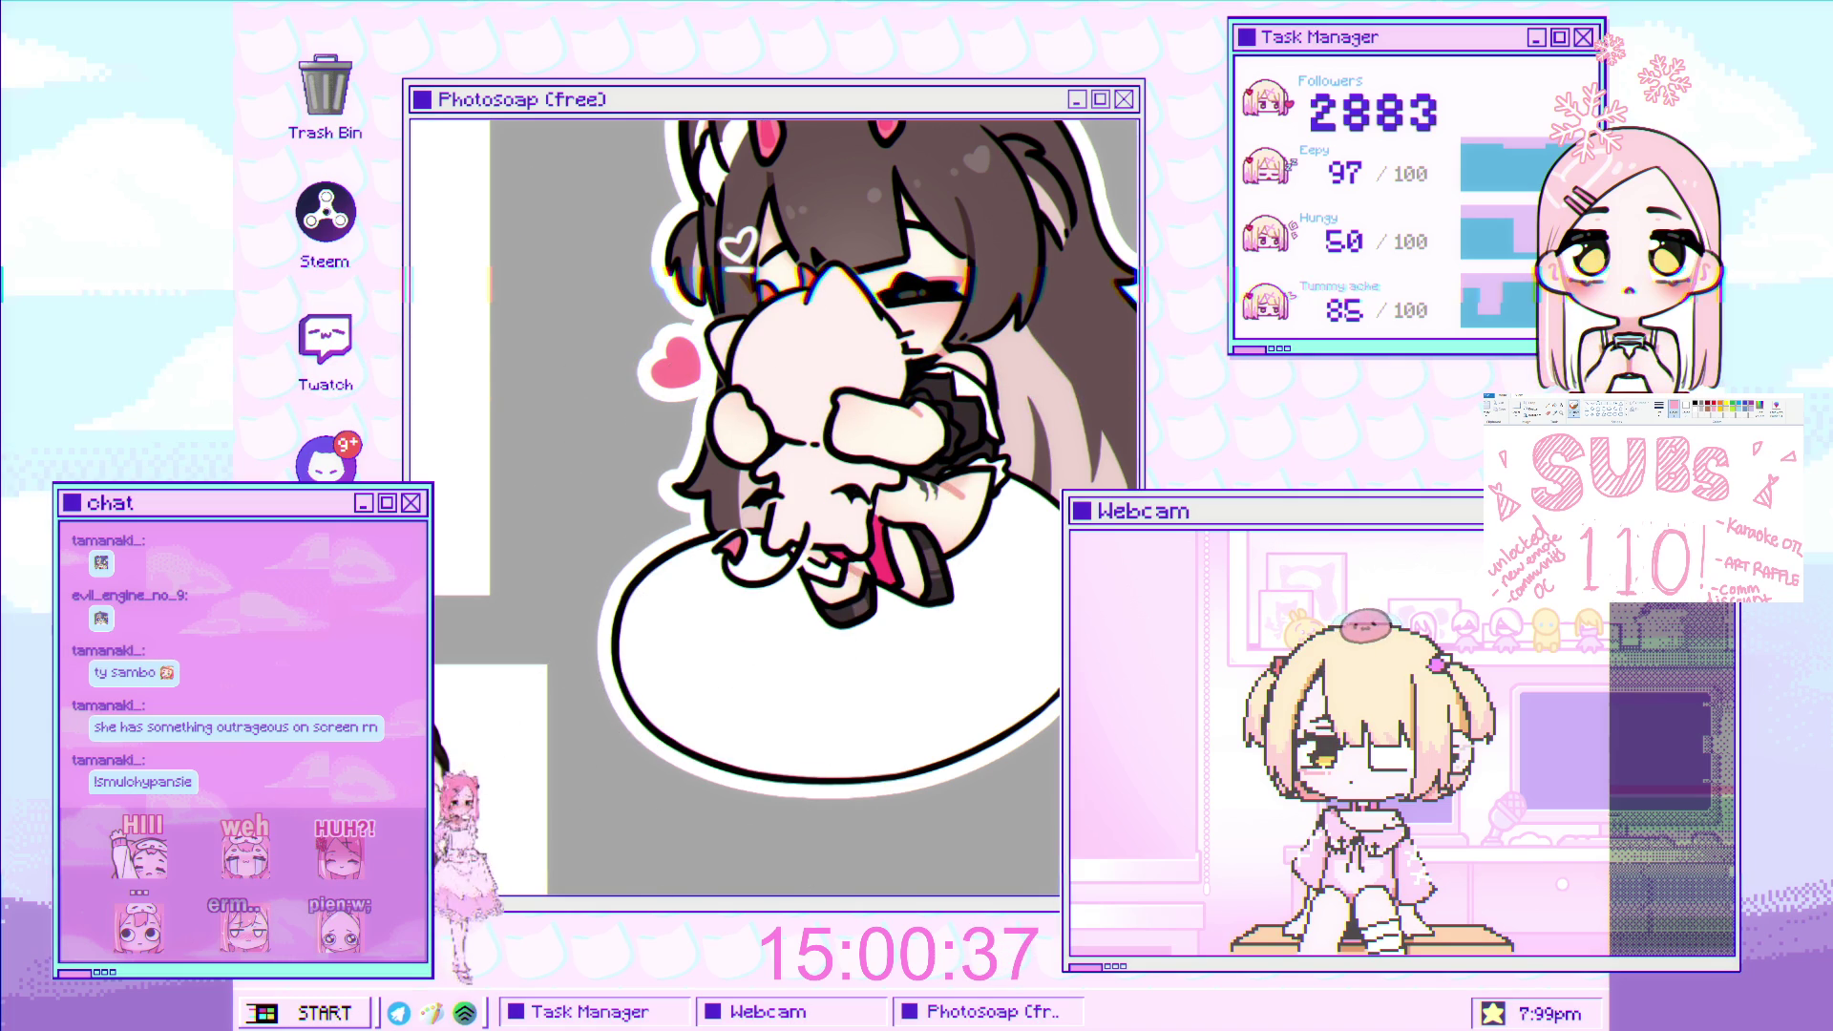
drag(754, 530, 669, 687)
key(ctrl+z)
mouse_move(688, 573)
mouse_down()
mouse_move(844, 601)
mouse_move(875, 812)
mouse_up()
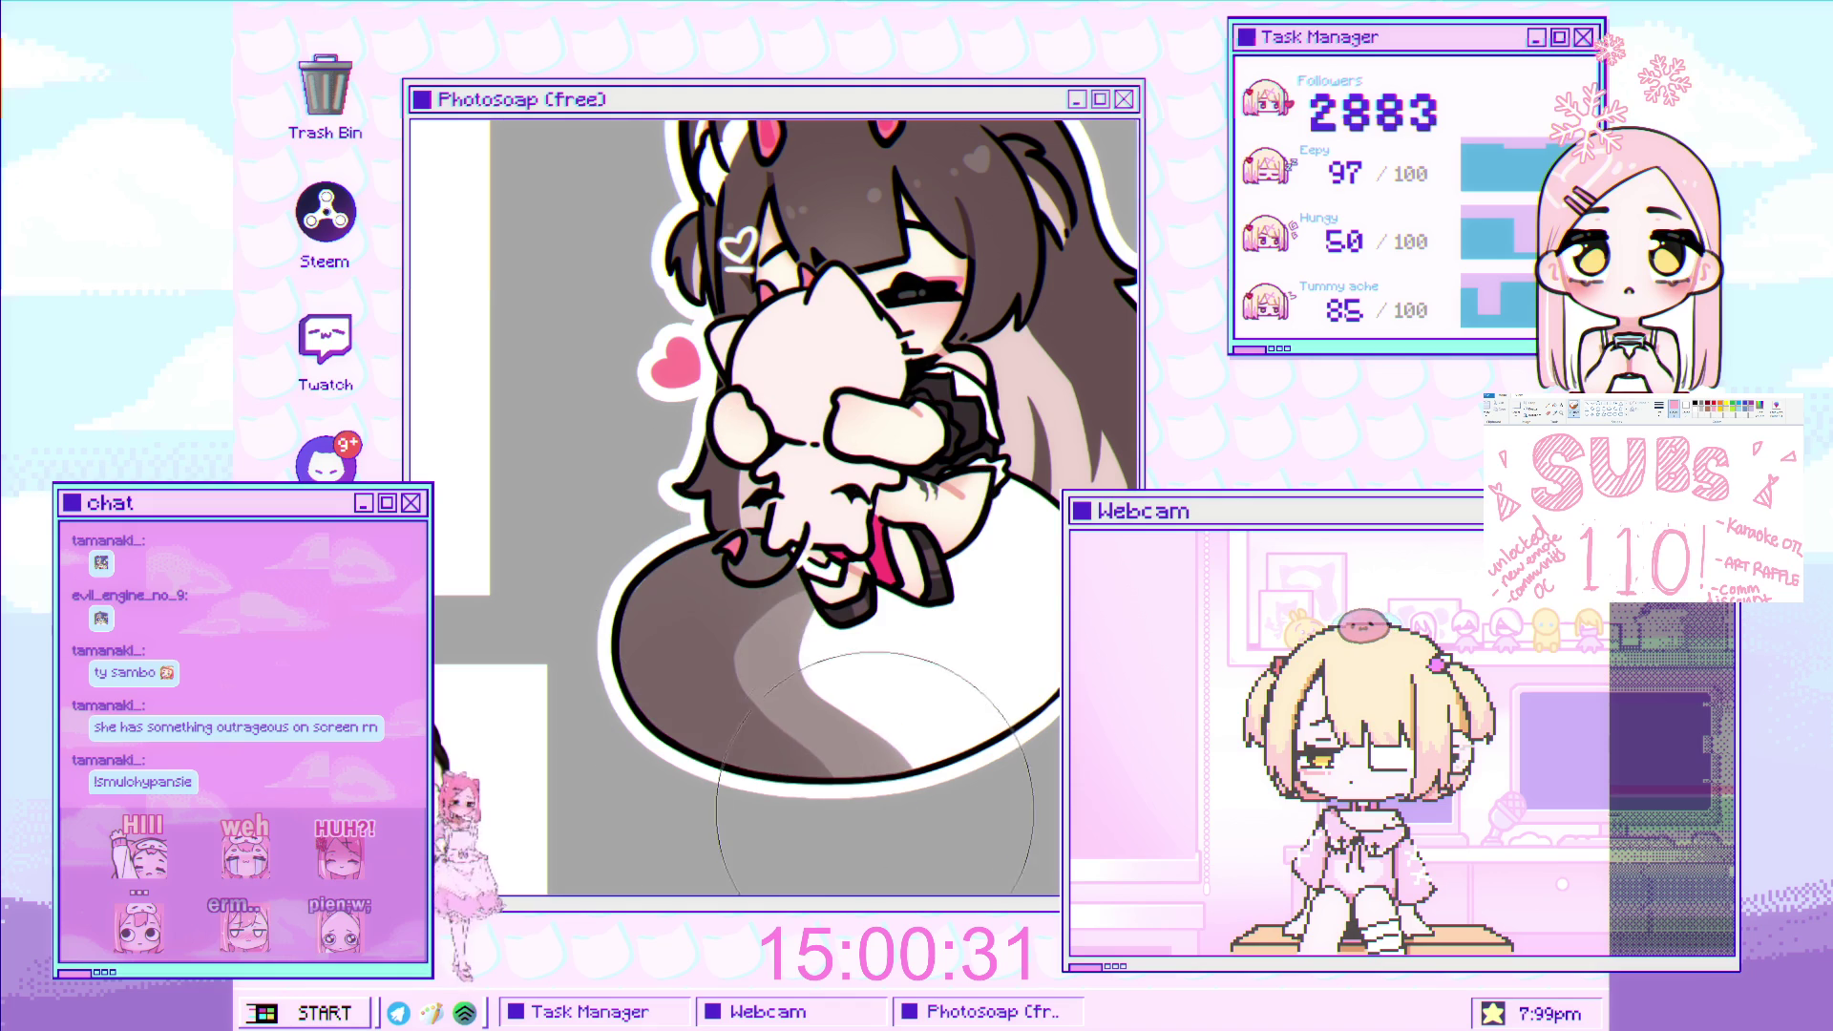
scroll(841, 764, down, 5)
scroll(783, 668, up, 2)
scroll(764, 640, up, 2)
key(ctrl+z)
key(ctrl+z)
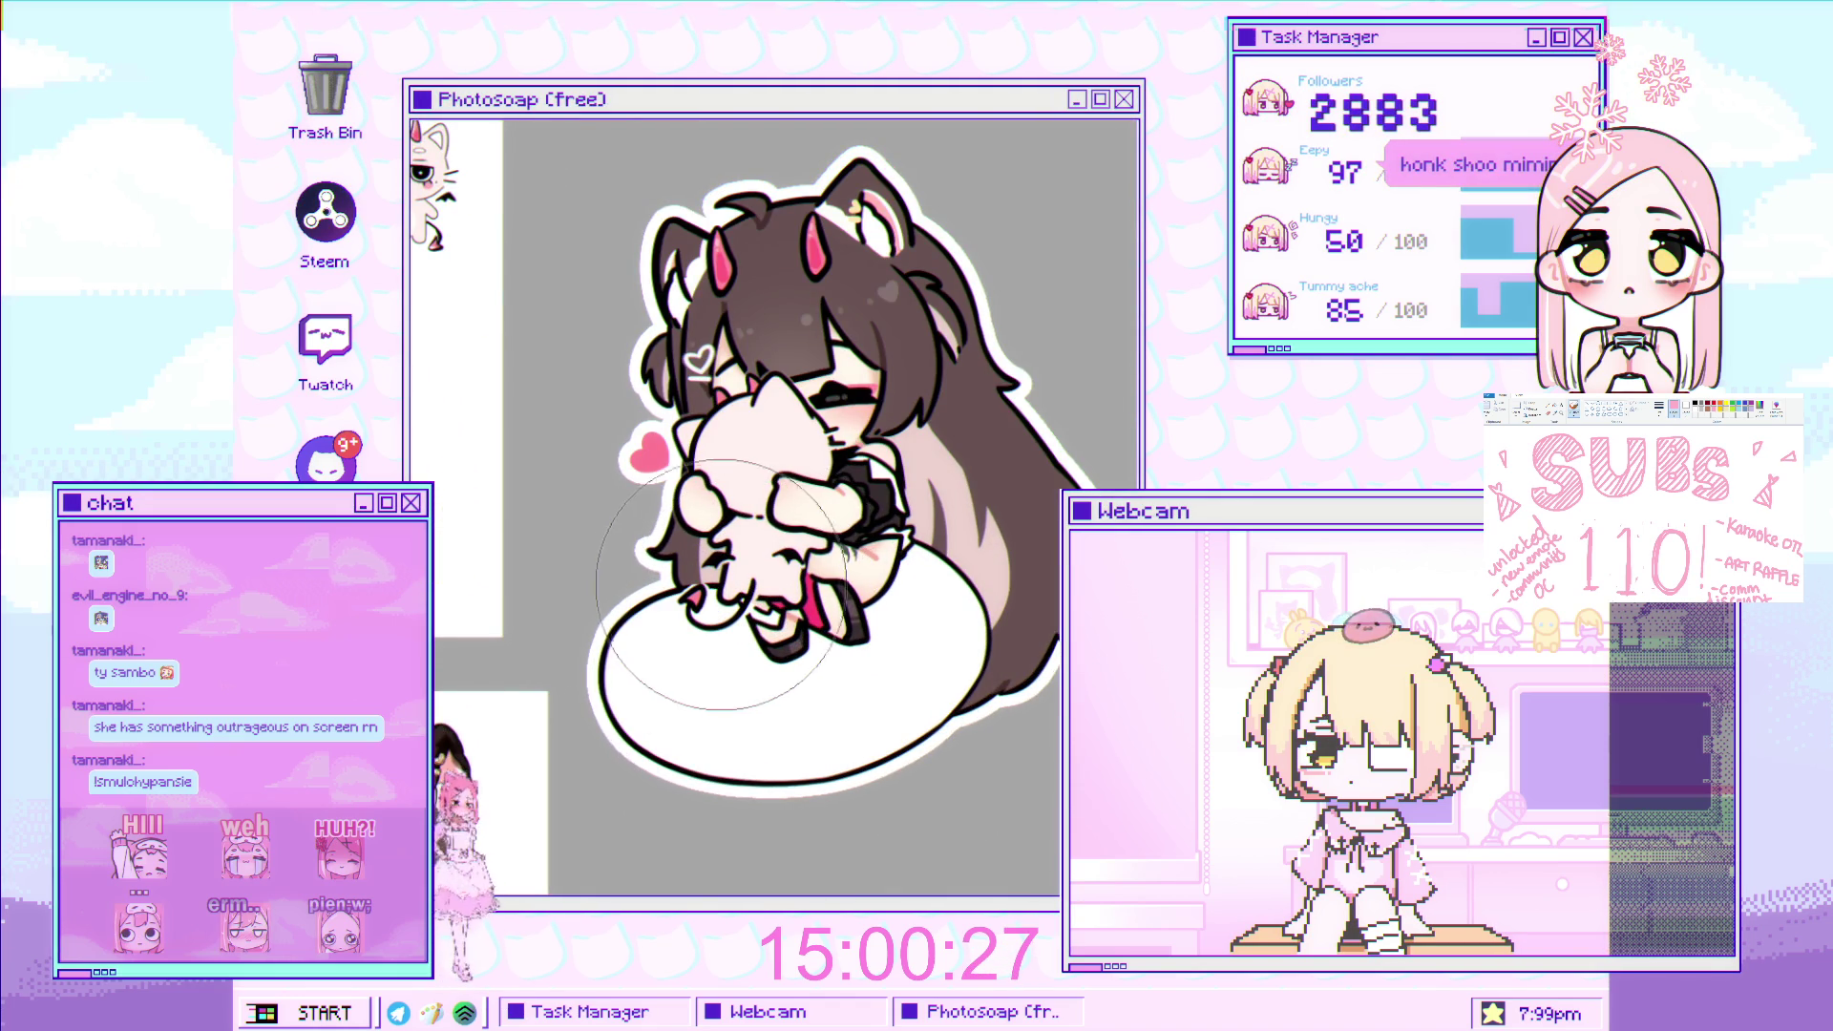
Brush a grey-brown band across the cushion's left side and extend it down-right.
drag(674, 587, 547, 733)
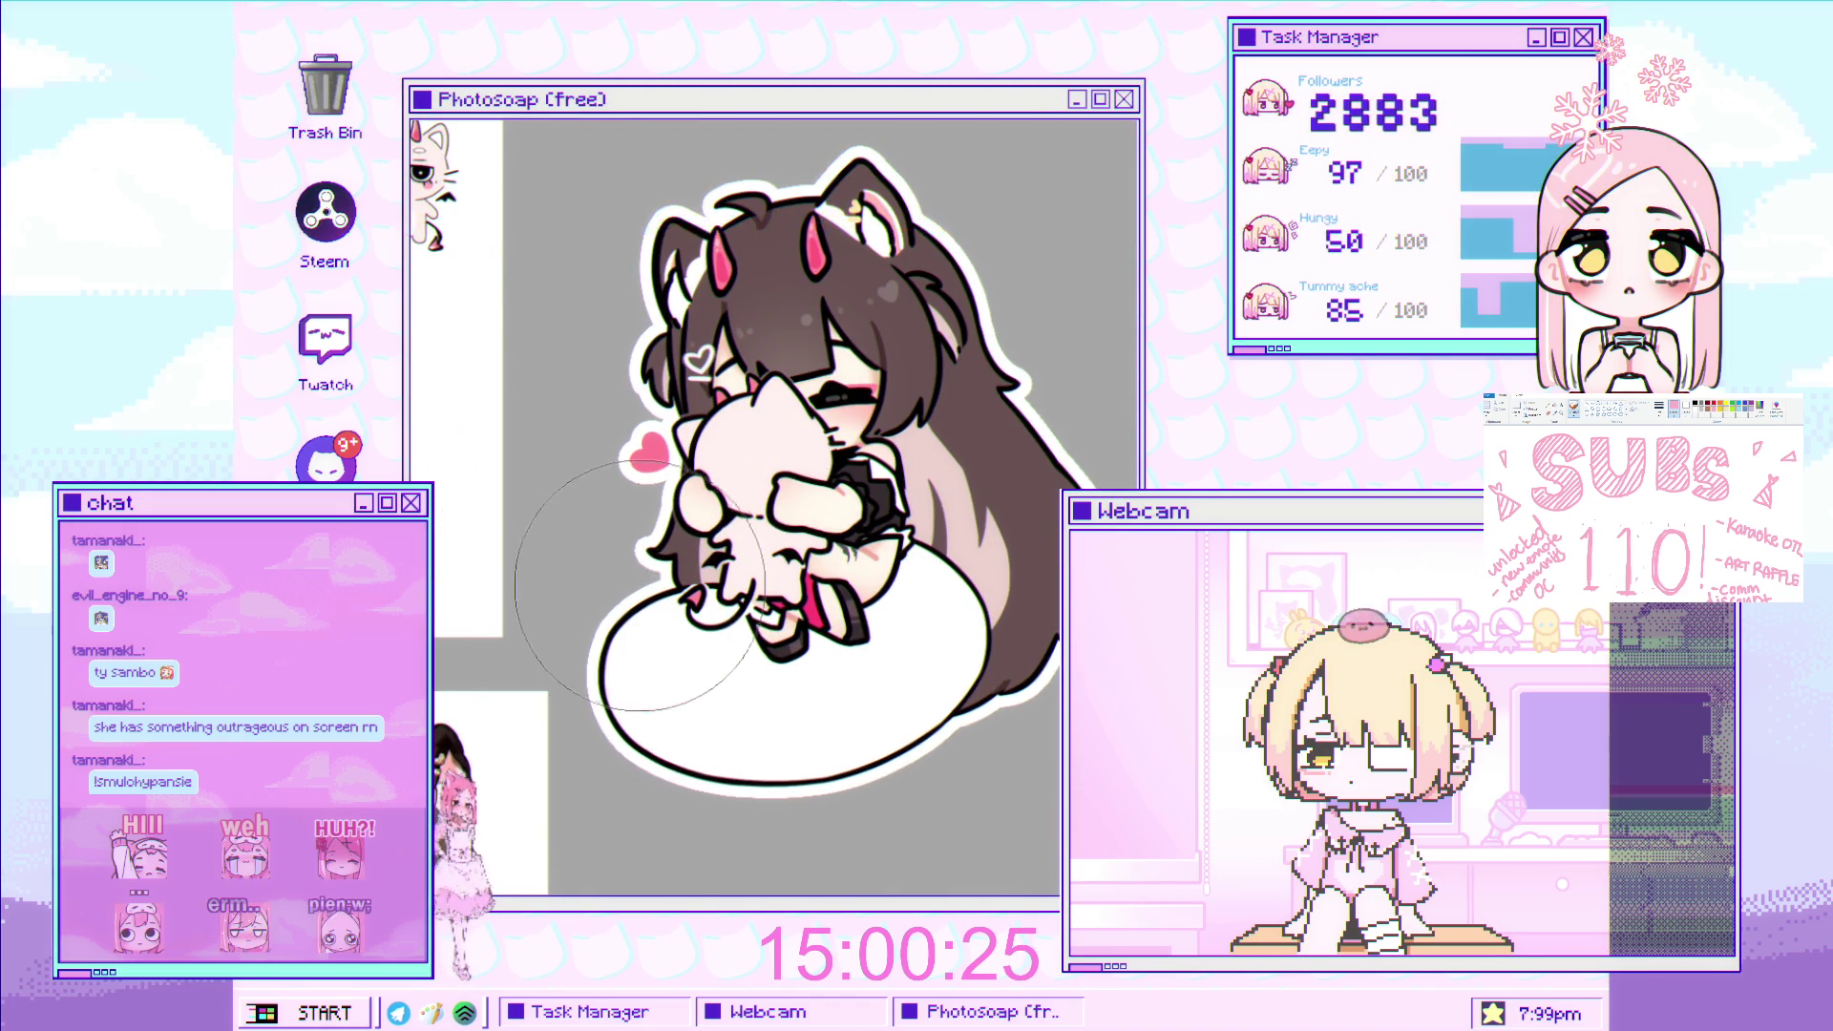
mouse_move(651, 638)
mouse_down()
mouse_move(686, 602)
mouse_move(668, 669)
mouse_up()
scroll(624, 706, down, 2)
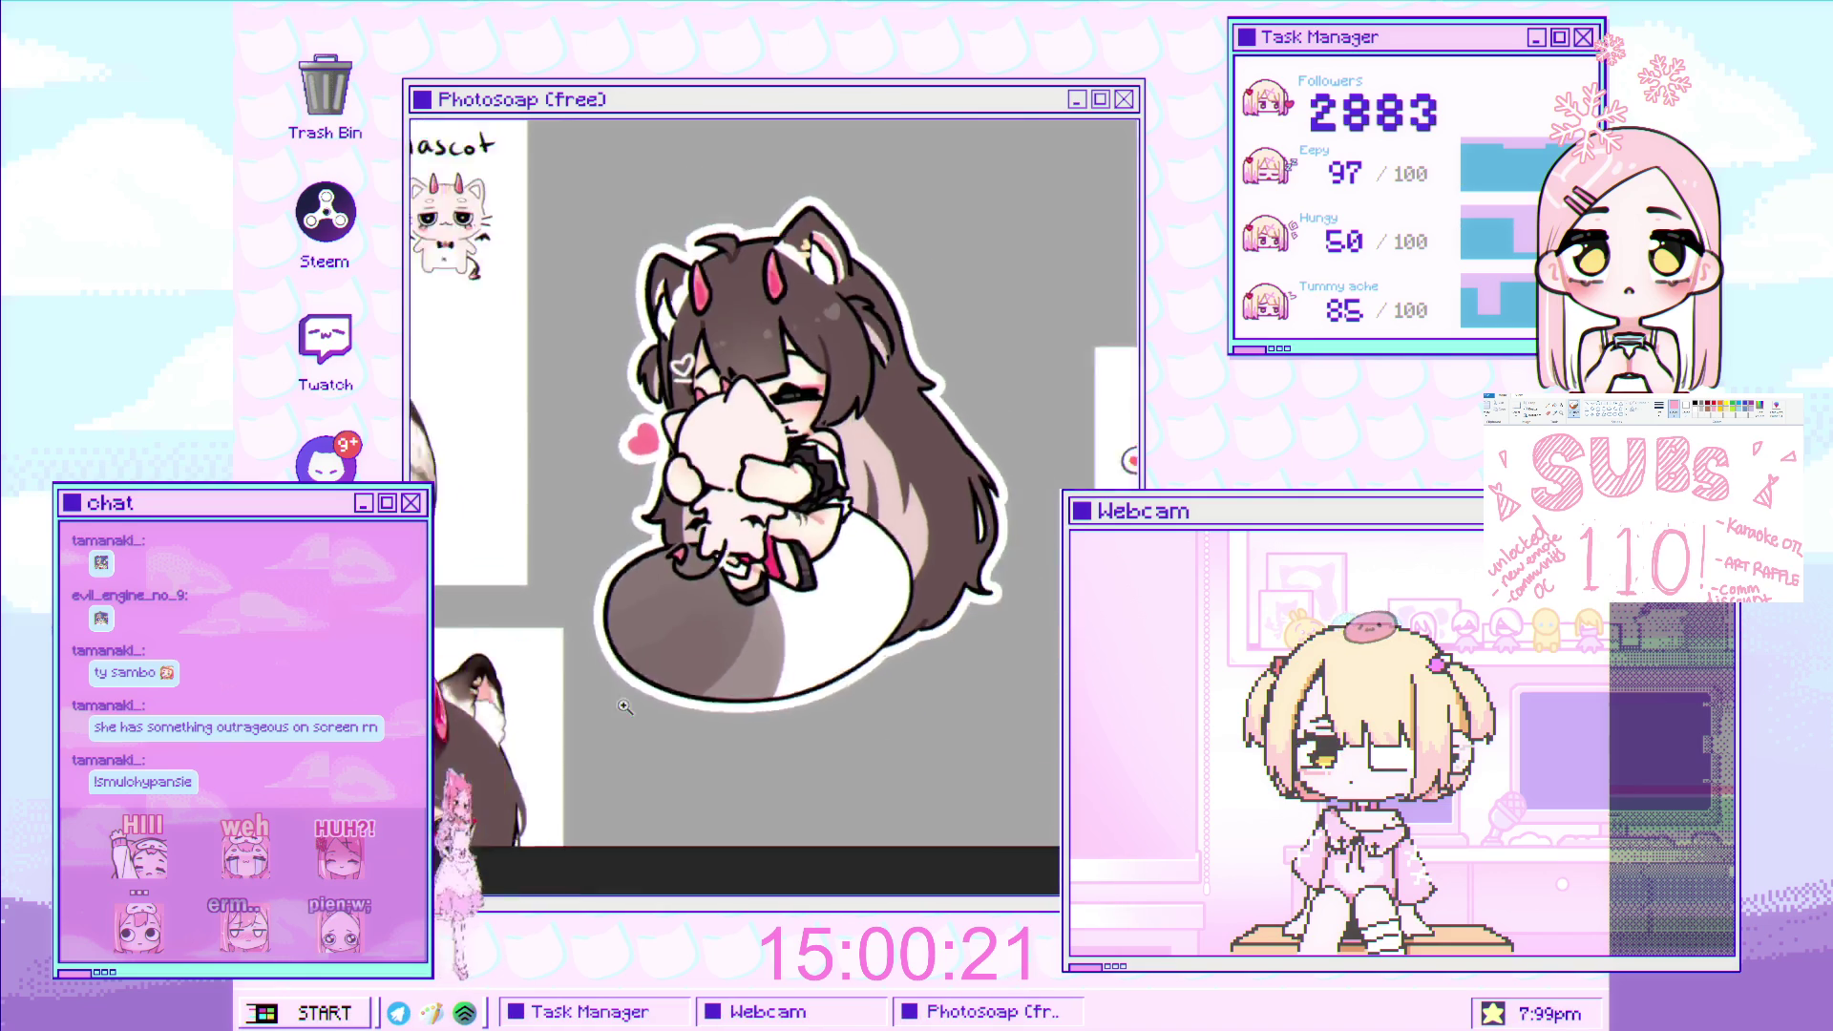
Zoom out and back in on the cushion to check that it is plain white again.
scroll(624, 707, down, 2)
scroll(659, 593, up, 2)
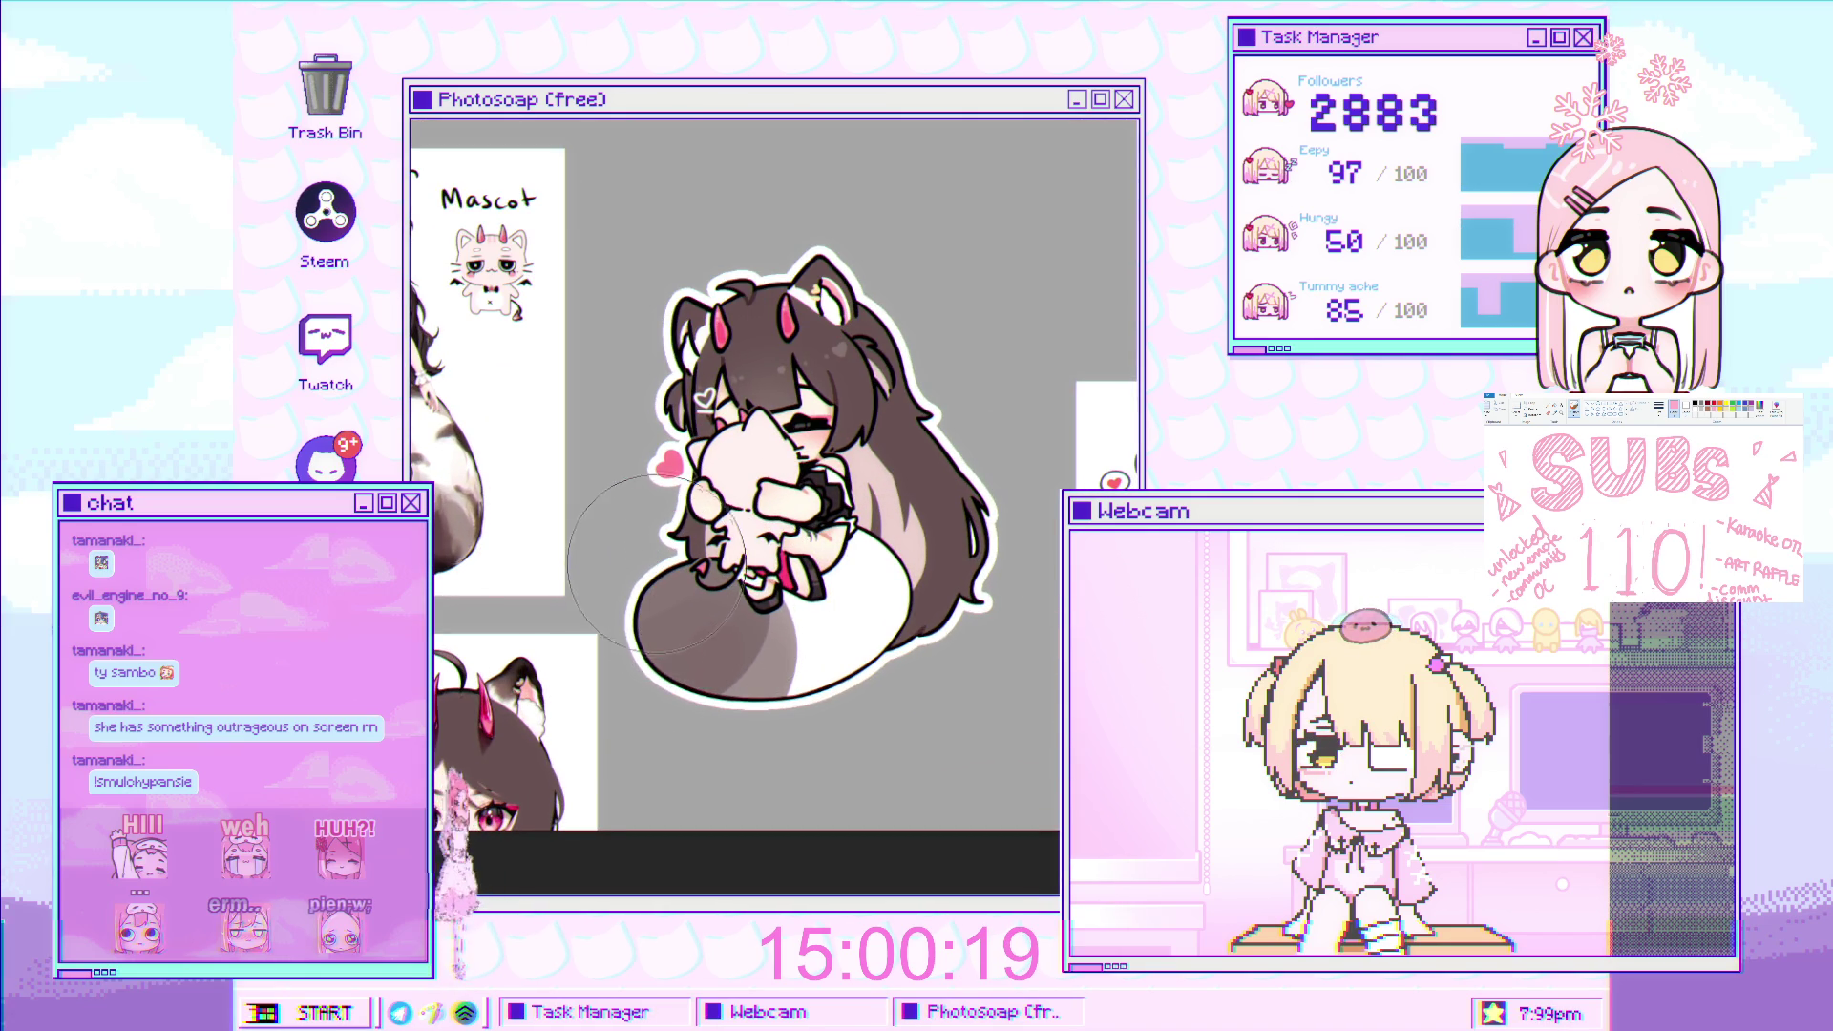
scroll(611, 621, up, 2)
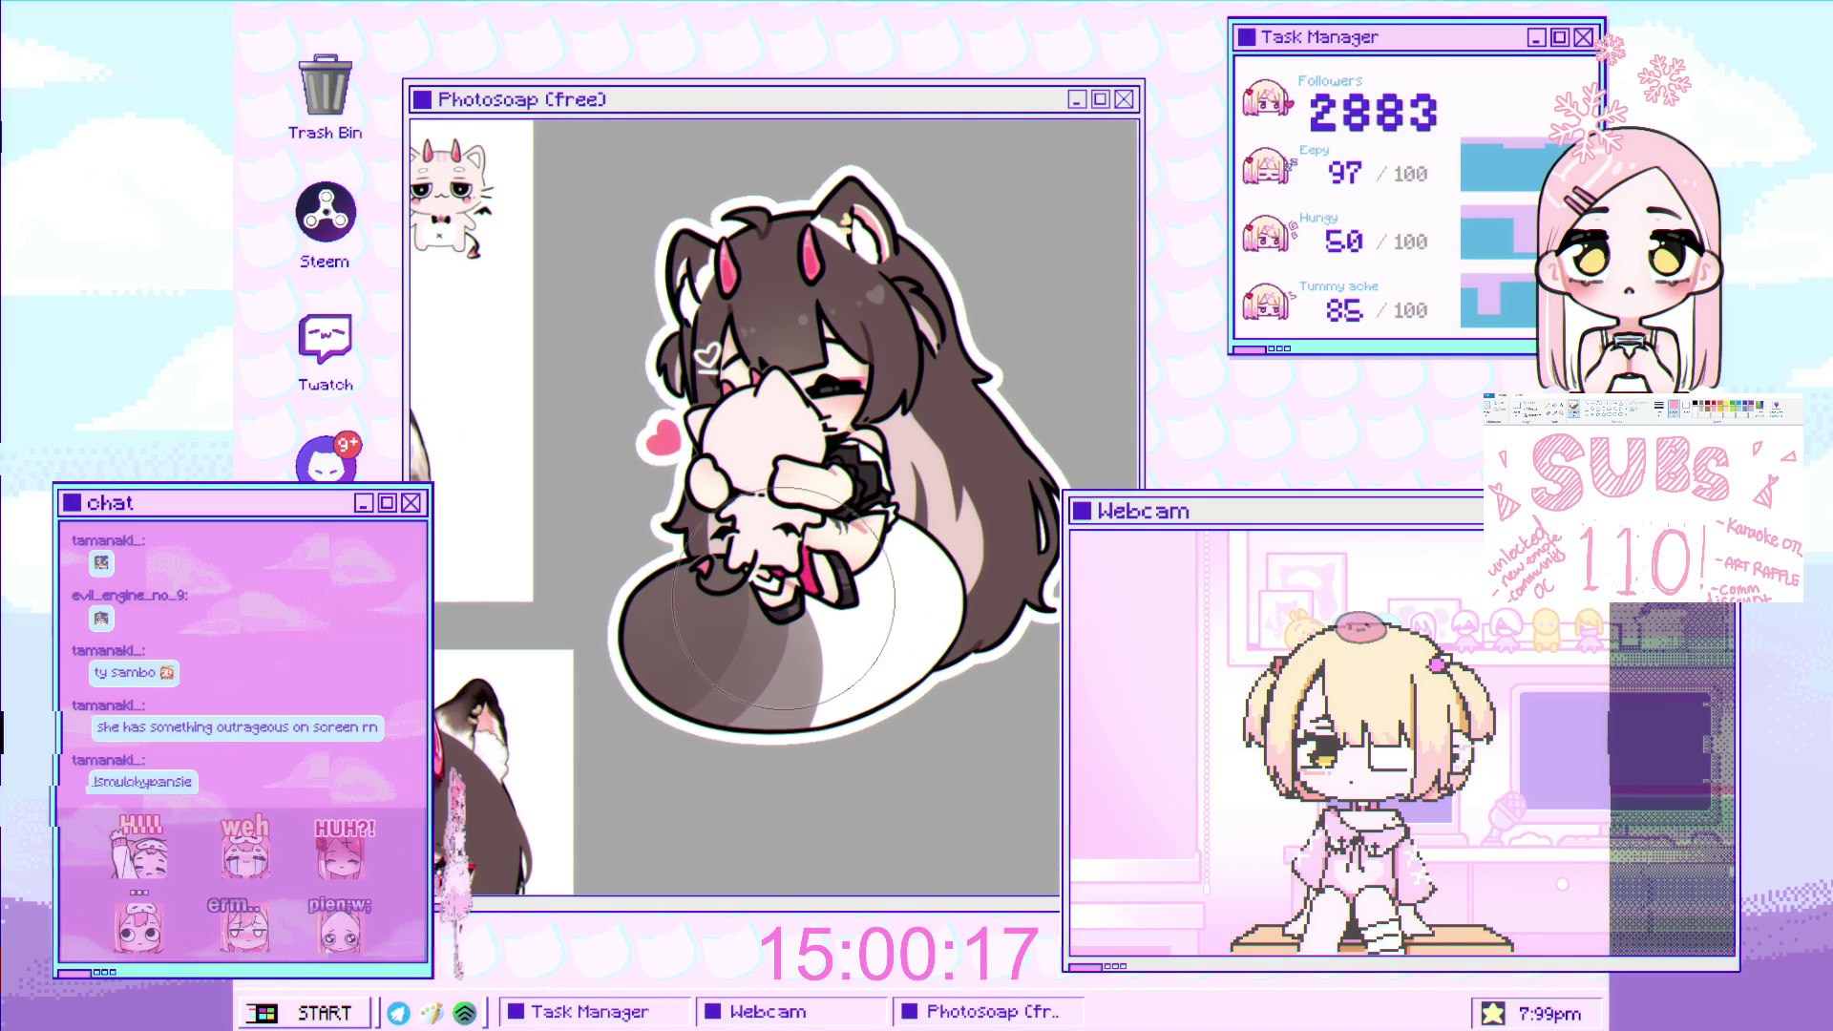
scroll(791, 613, up, 1)
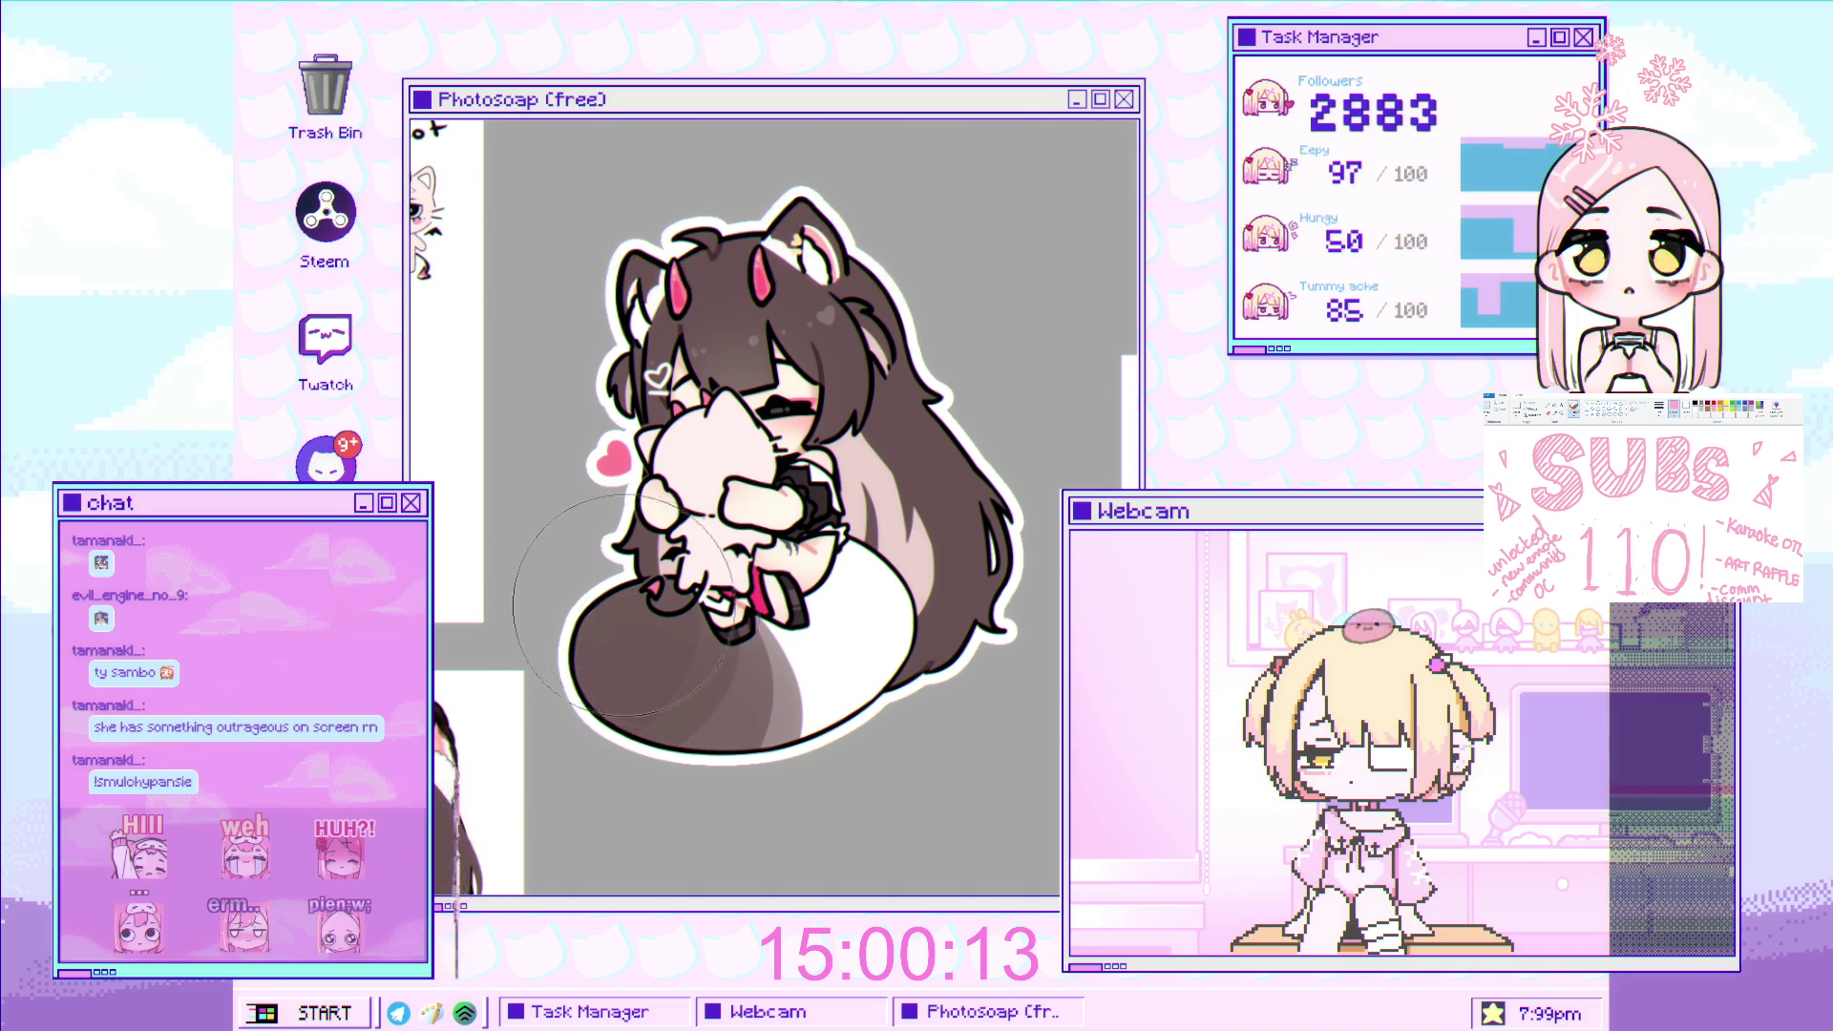
scroll(697, 680, down, 4)
scroll(668, 726, up, 1)
scroll(621, 745, up, 1)
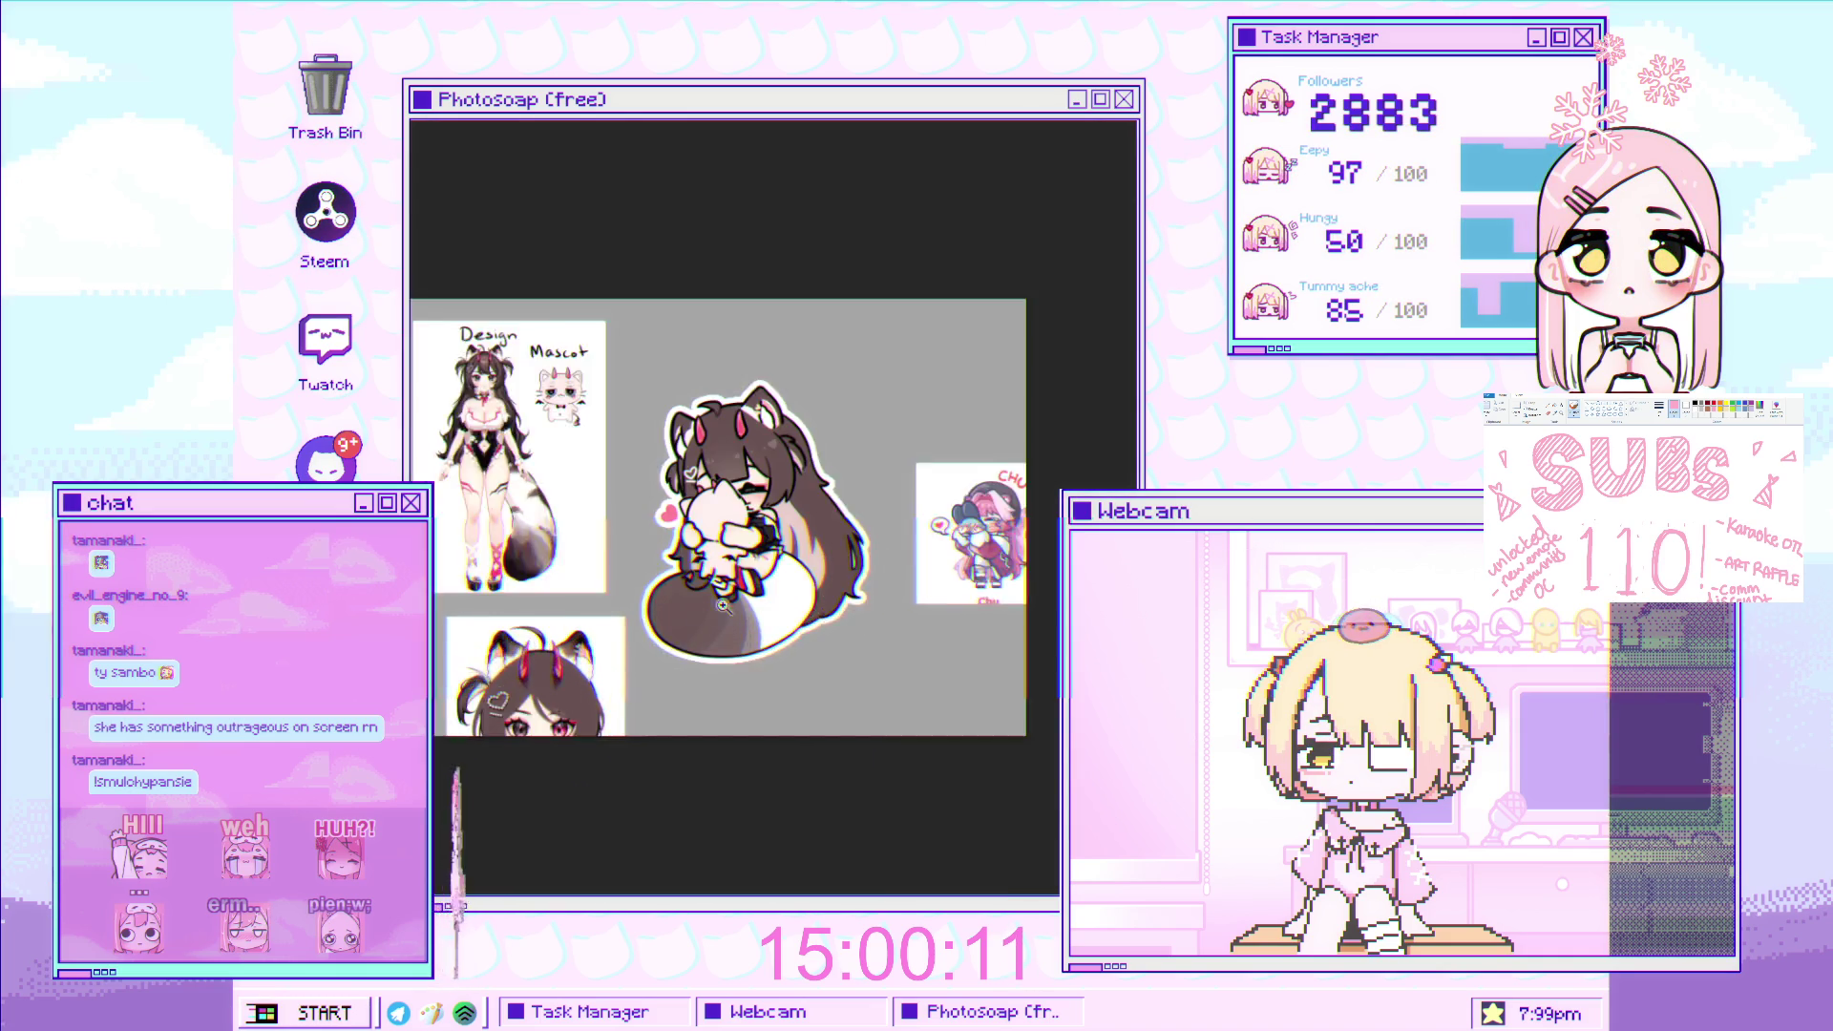
scroll(785, 596, up, 2)
scroll(781, 594, down, 2)
scroll(827, 585, up, 1)
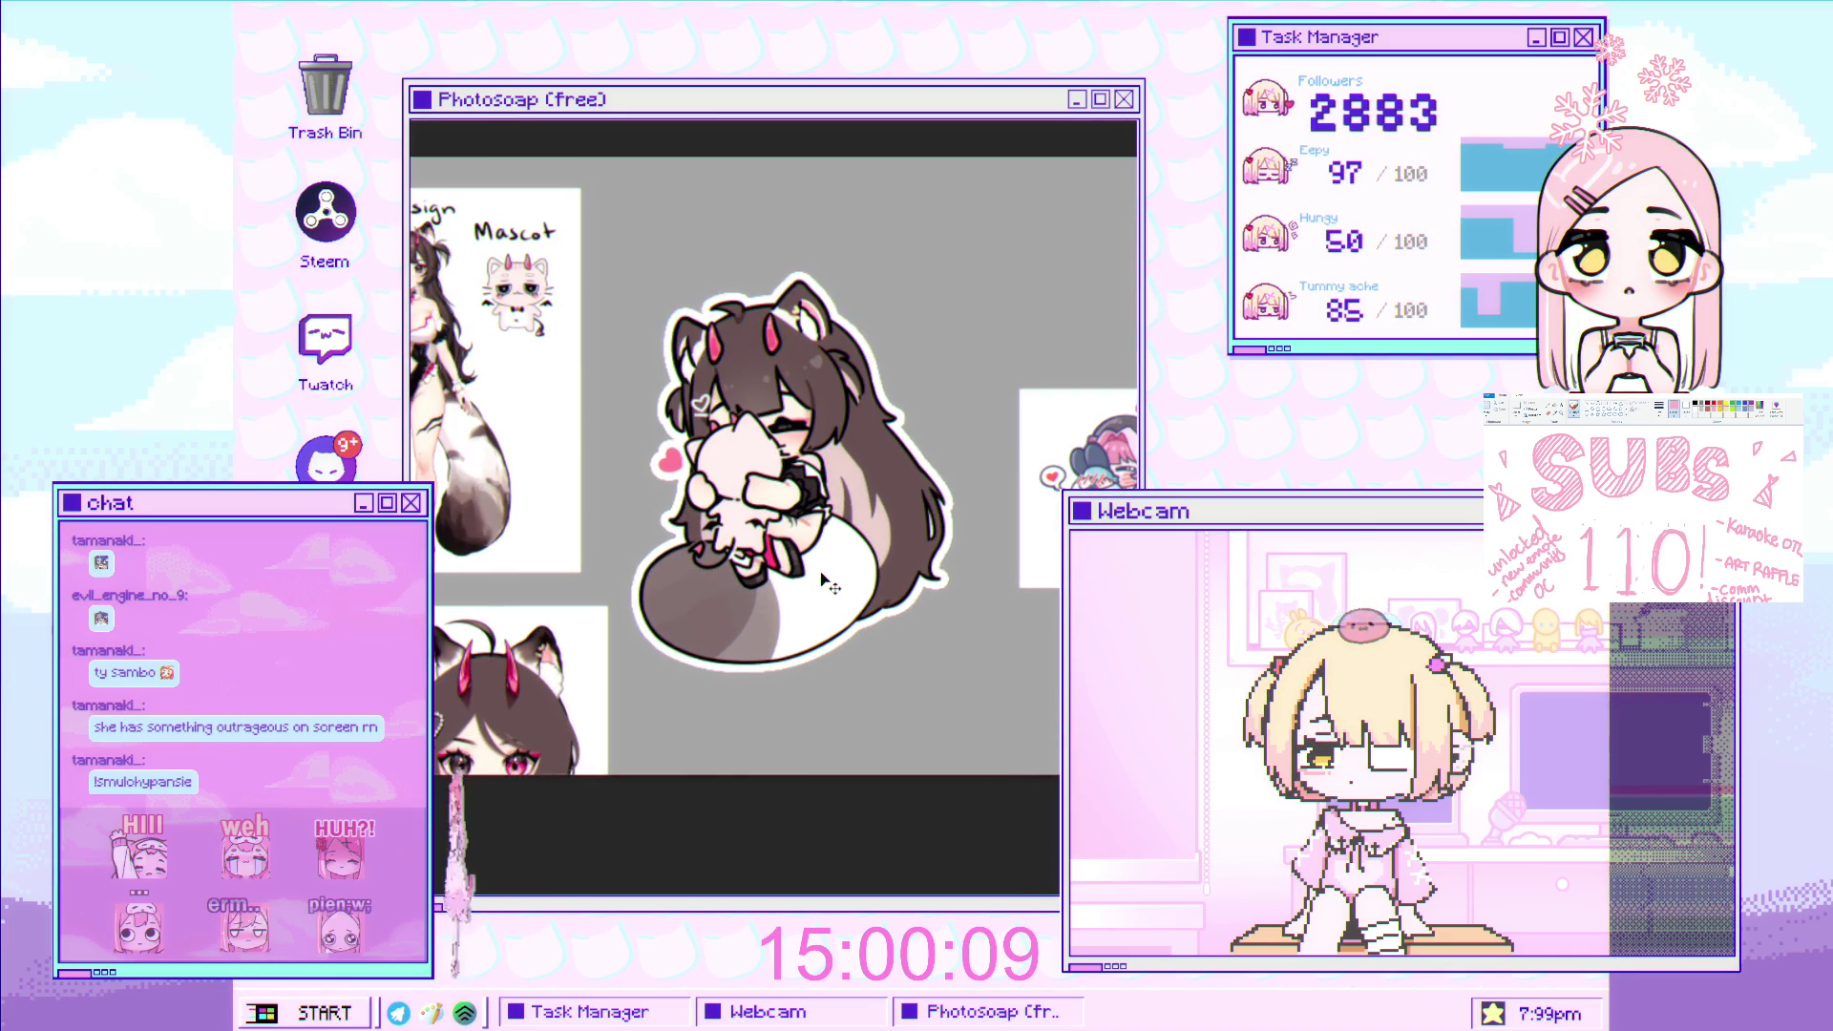
scroll(770, 581, up, 1)
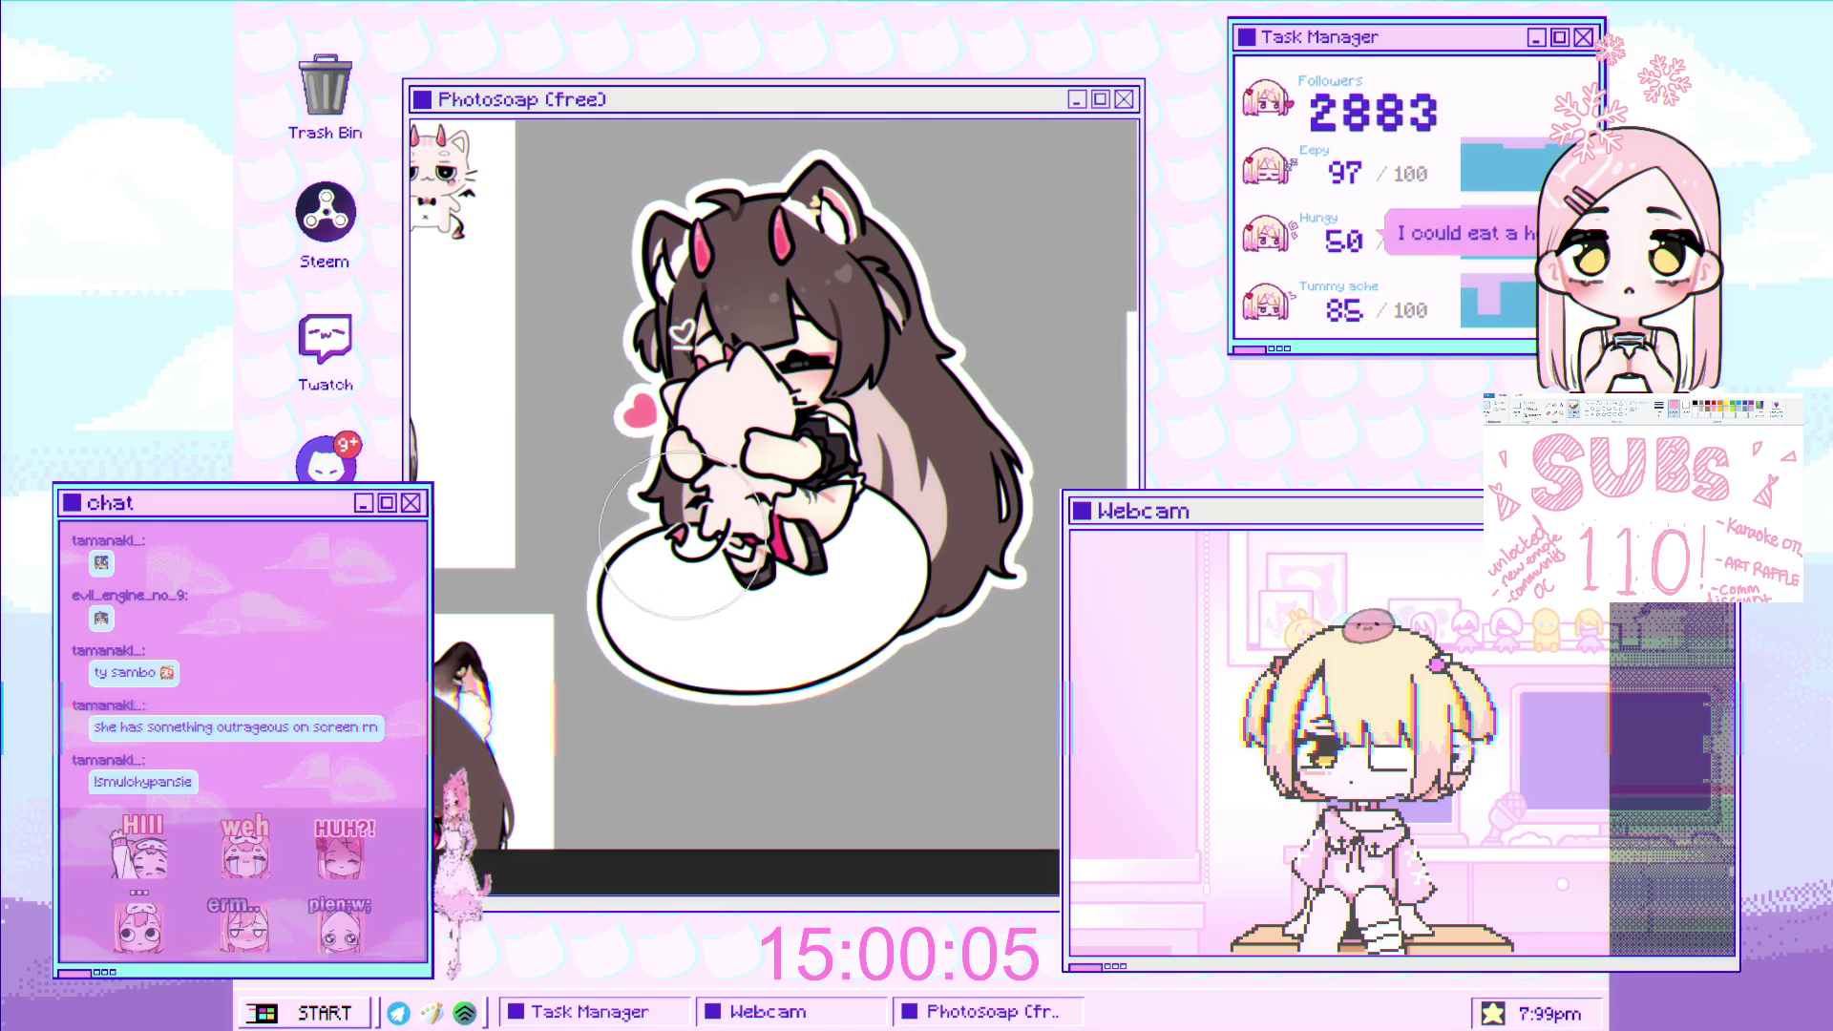
Shade the whole cushion dark brown and paint a curved dark stroke down the tail.
mouse_move(638, 534)
mouse_down()
mouse_move(568, 709)
mouse_move(834, 767)
mouse_up()
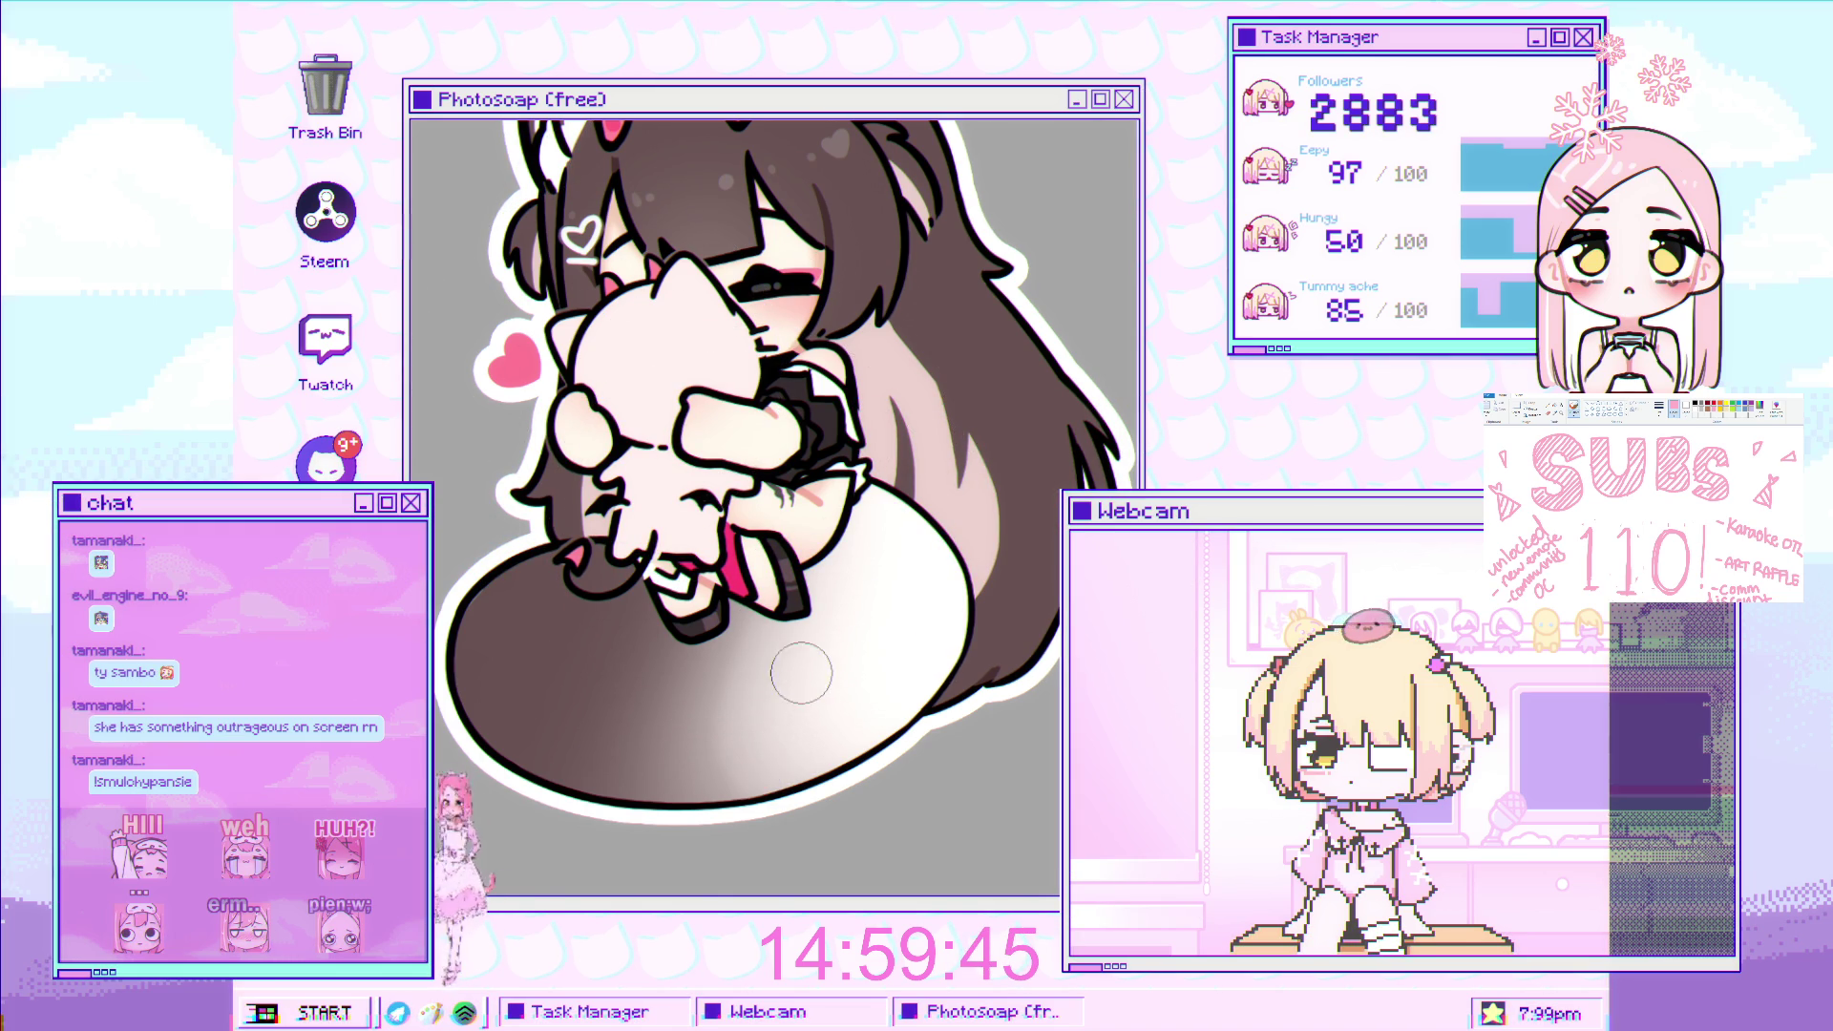
drag(811, 680, 750, 797)
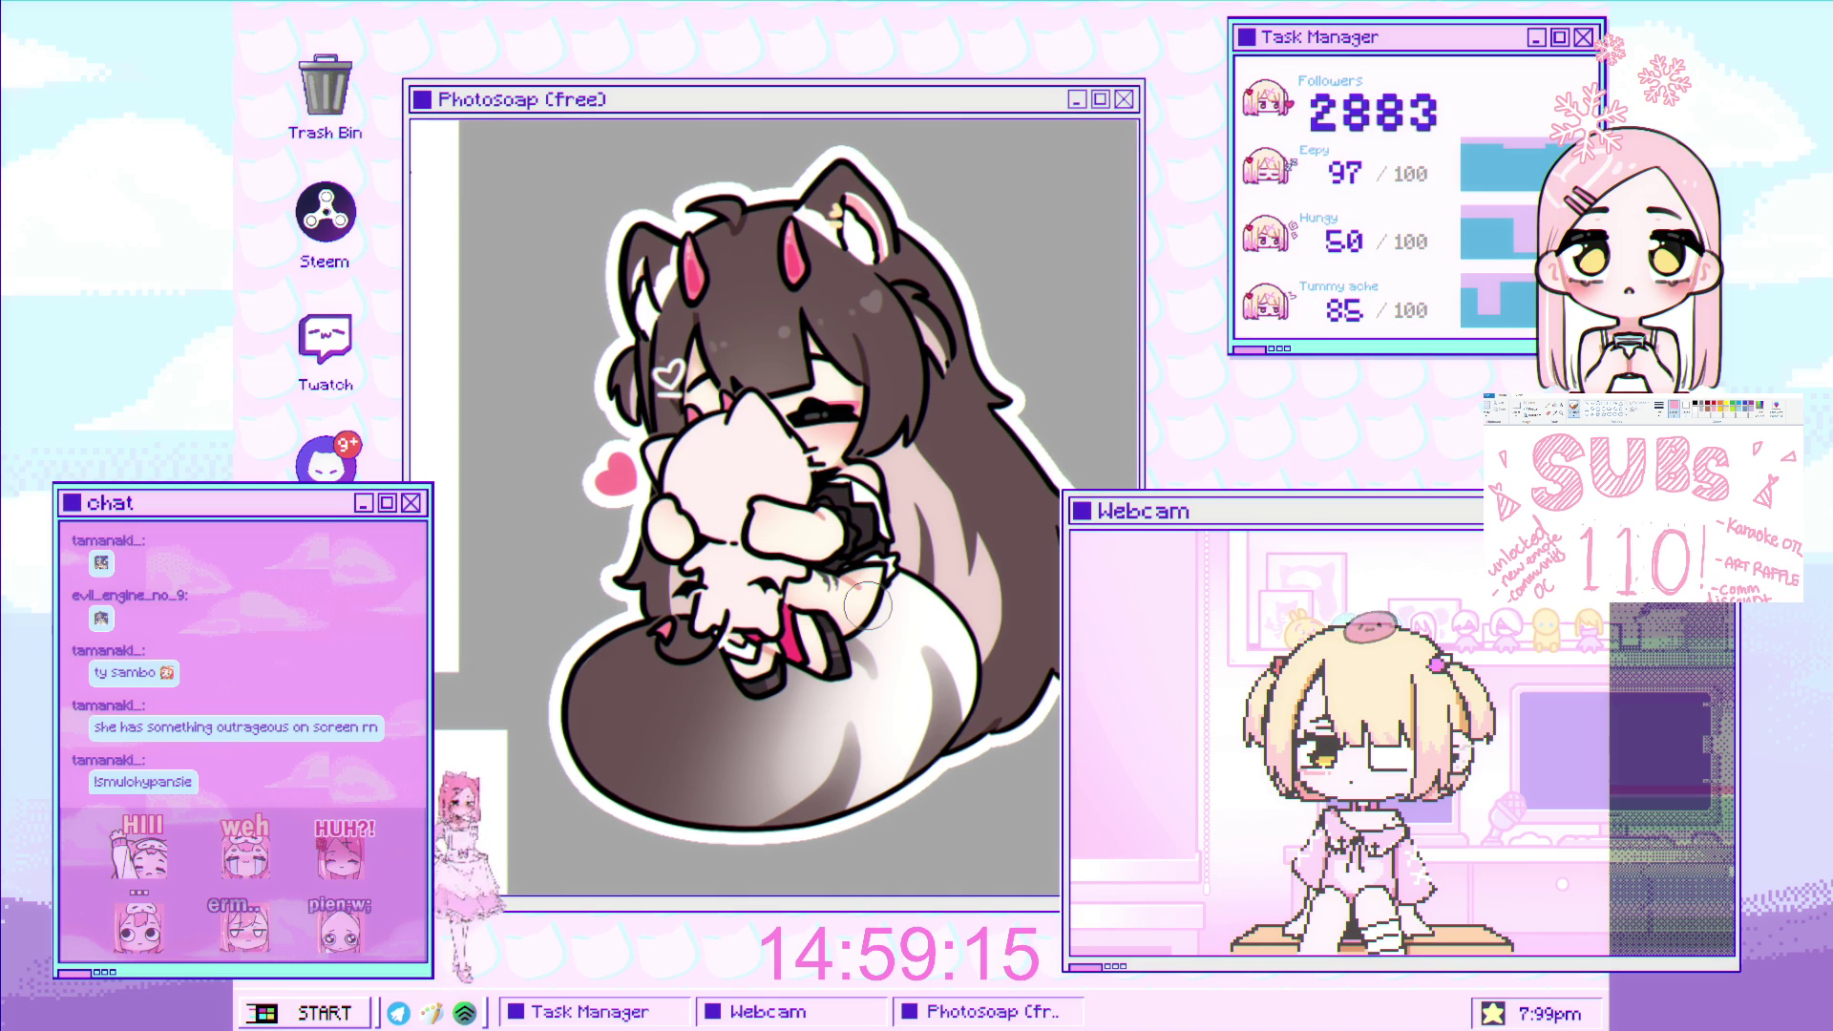
scroll(867, 605, up, 3)
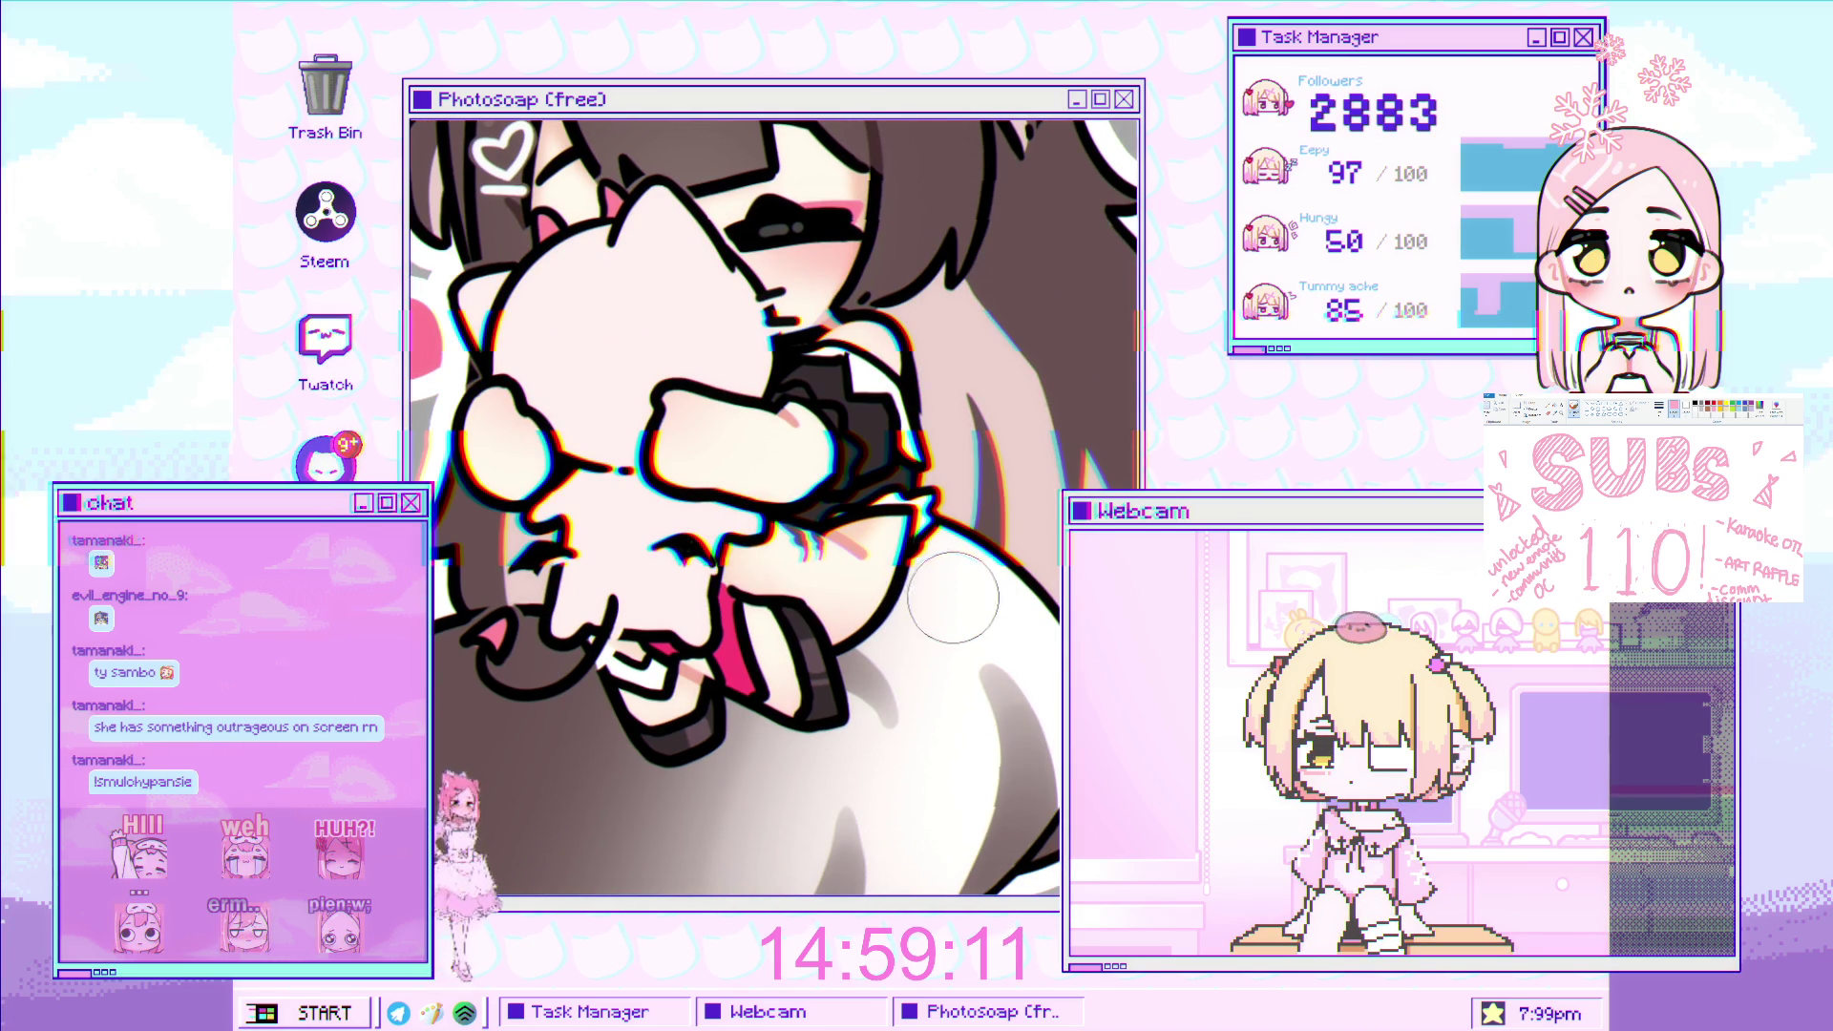
scroll(944, 603, down, 5)
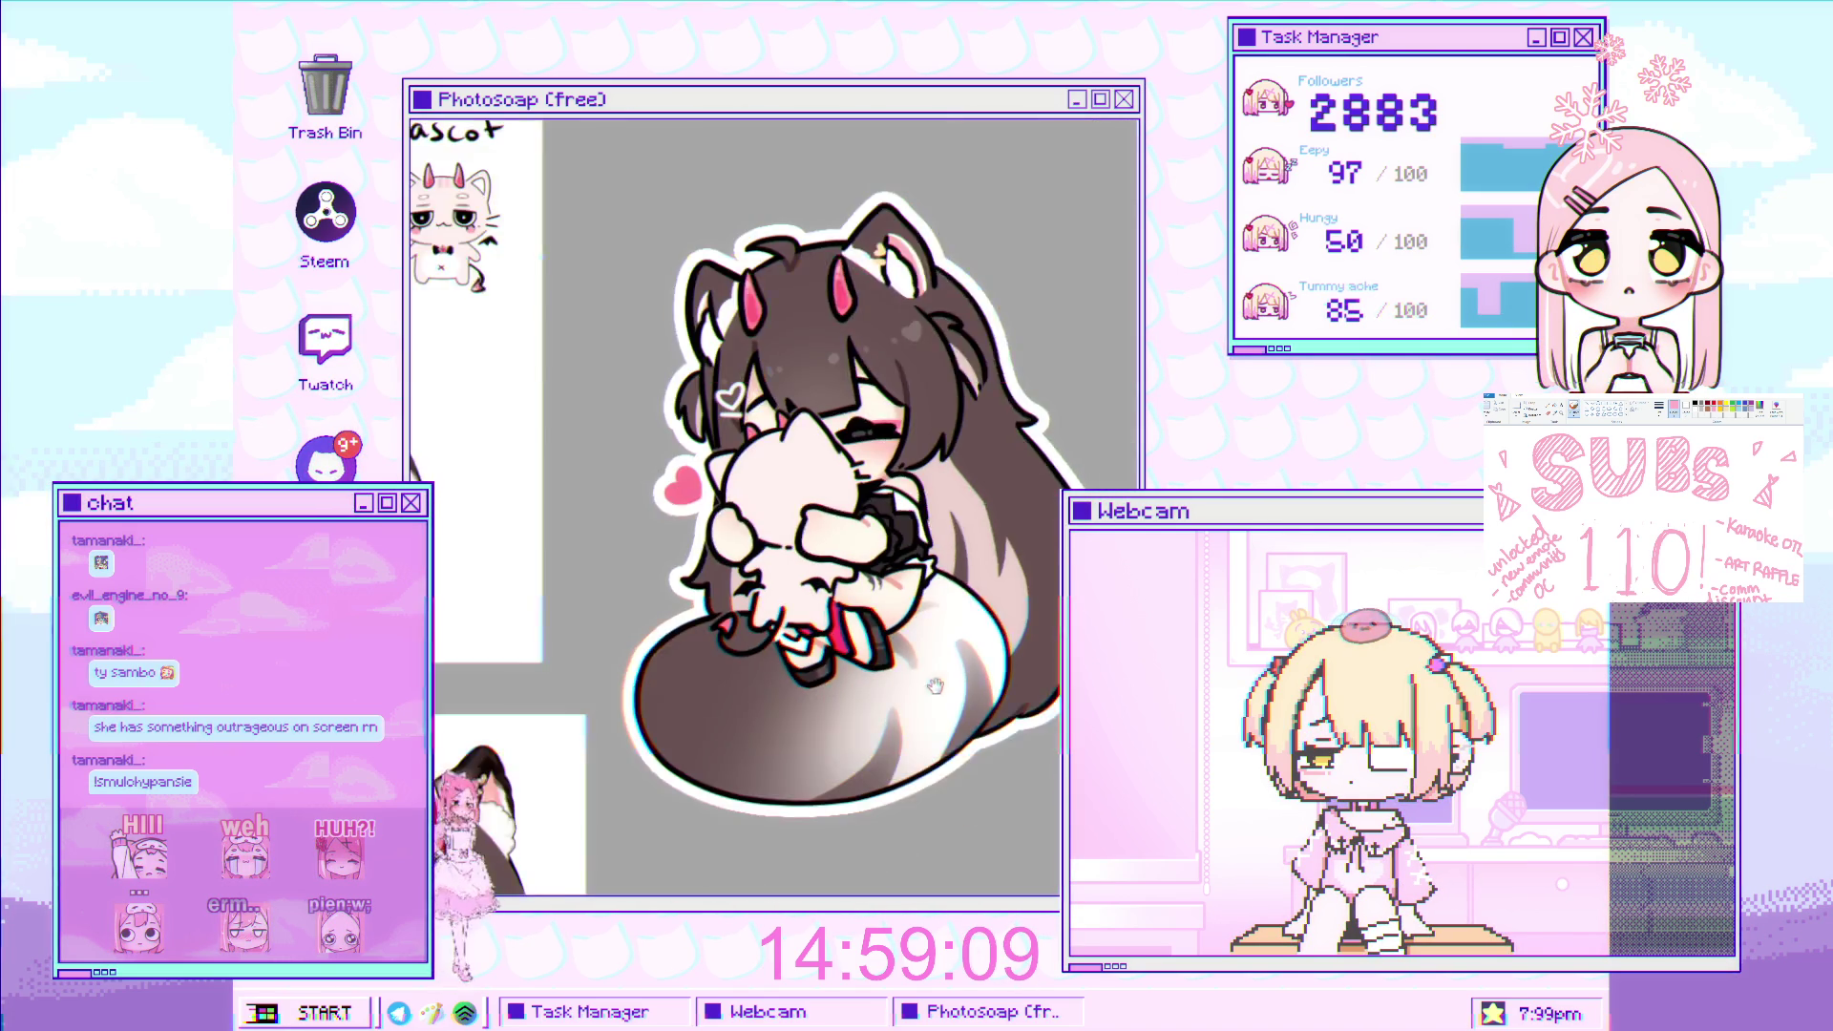
scroll(941, 545, up, 1)
scroll(940, 544, up, 1)
scroll(941, 544, up, 1)
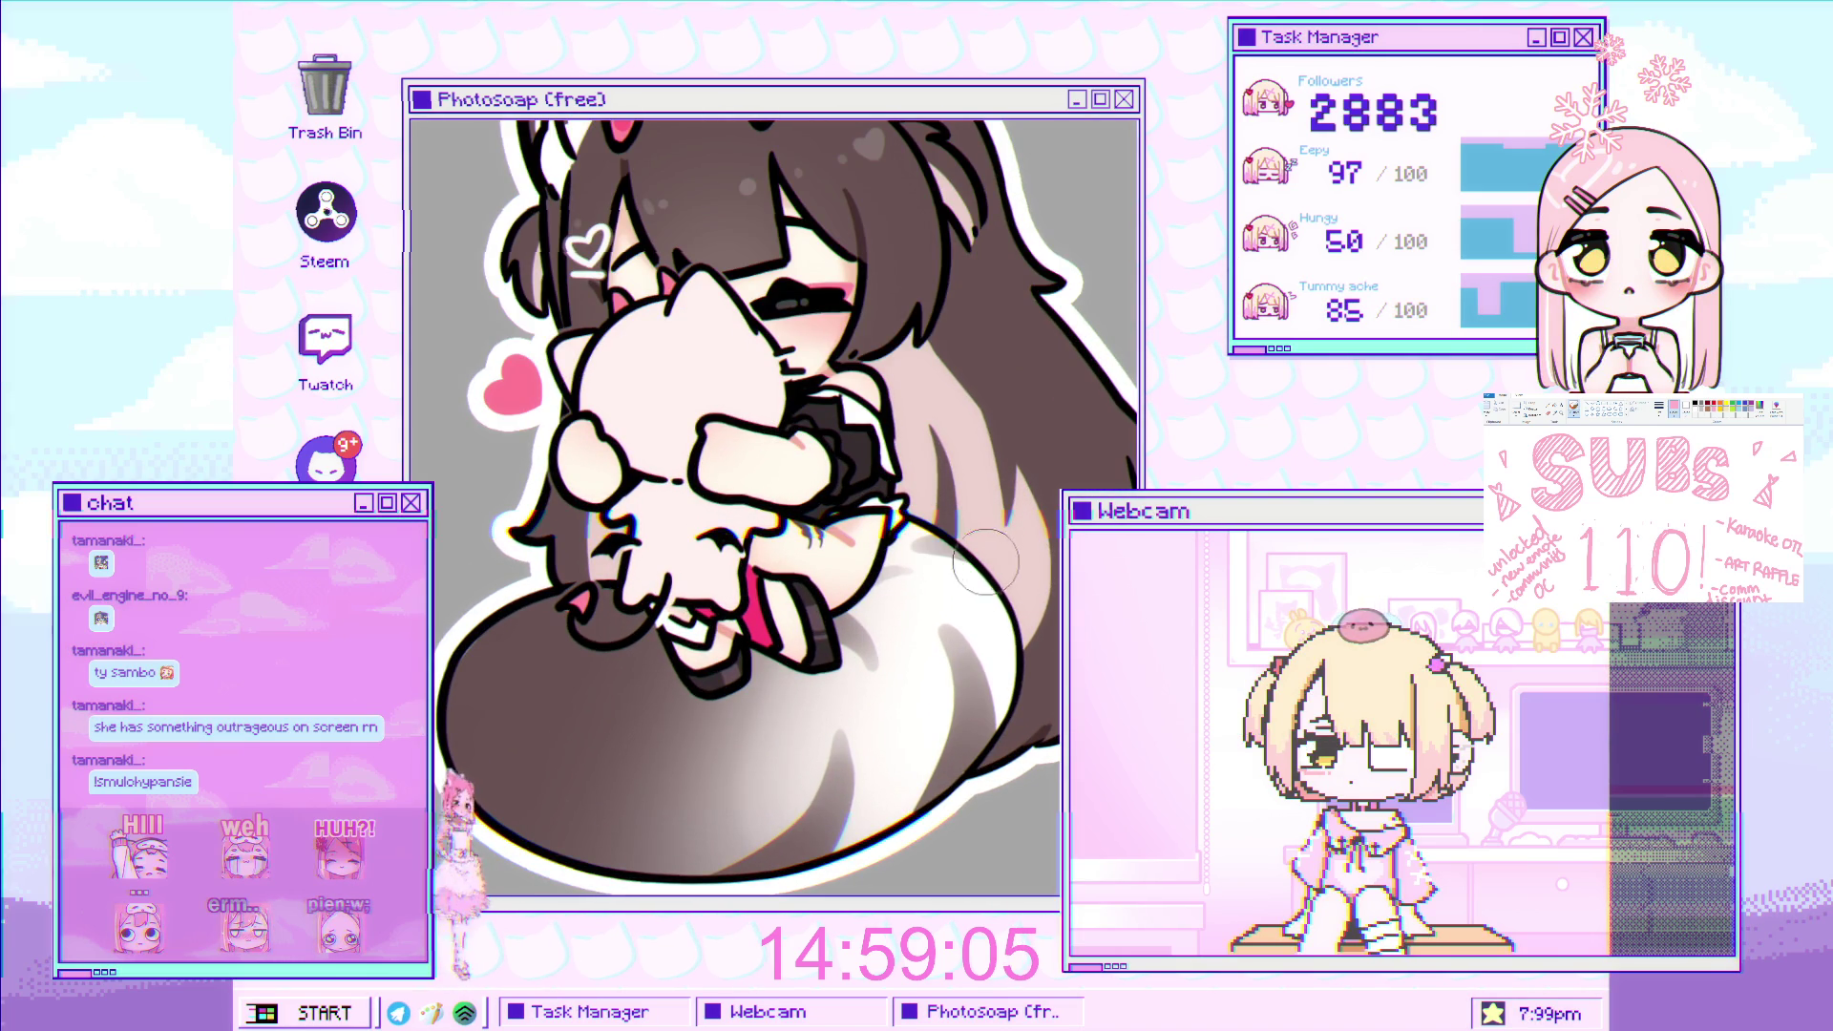
scroll(947, 639, down, 1)
scroll(946, 639, down, 2)
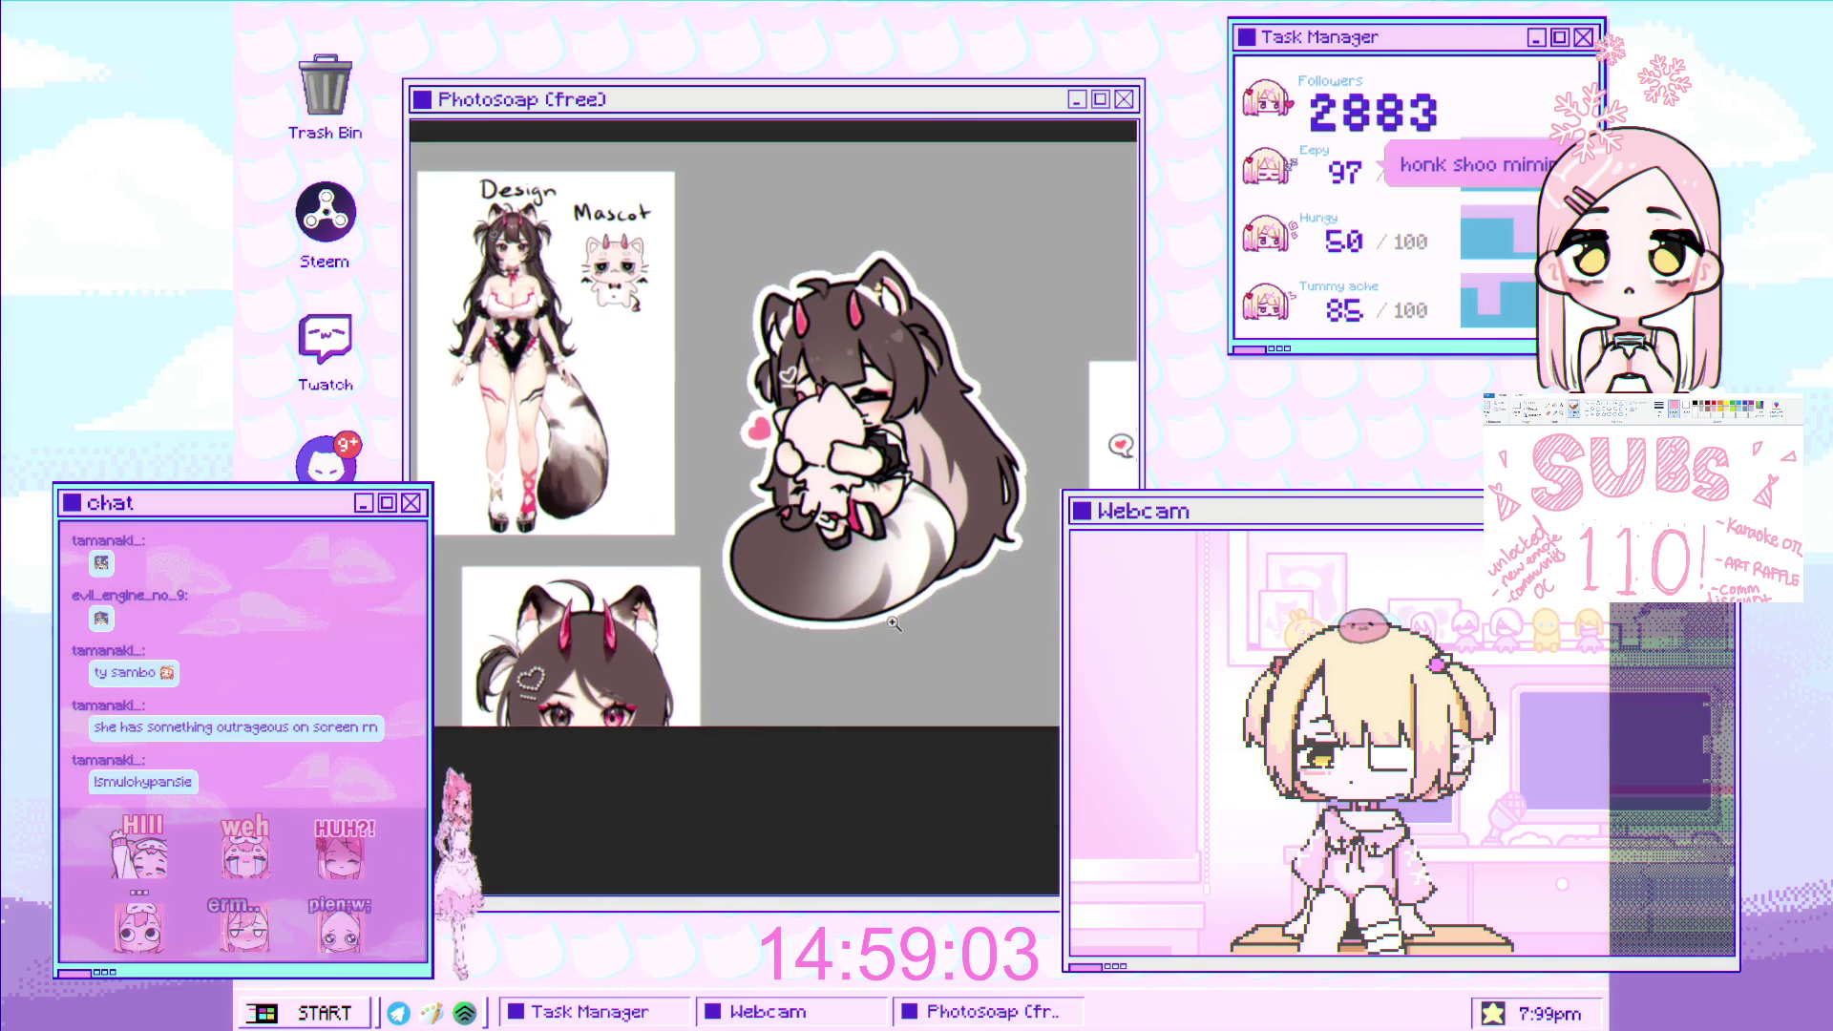
drag(866, 479, 820, 551)
scroll(820, 551, up, 1)
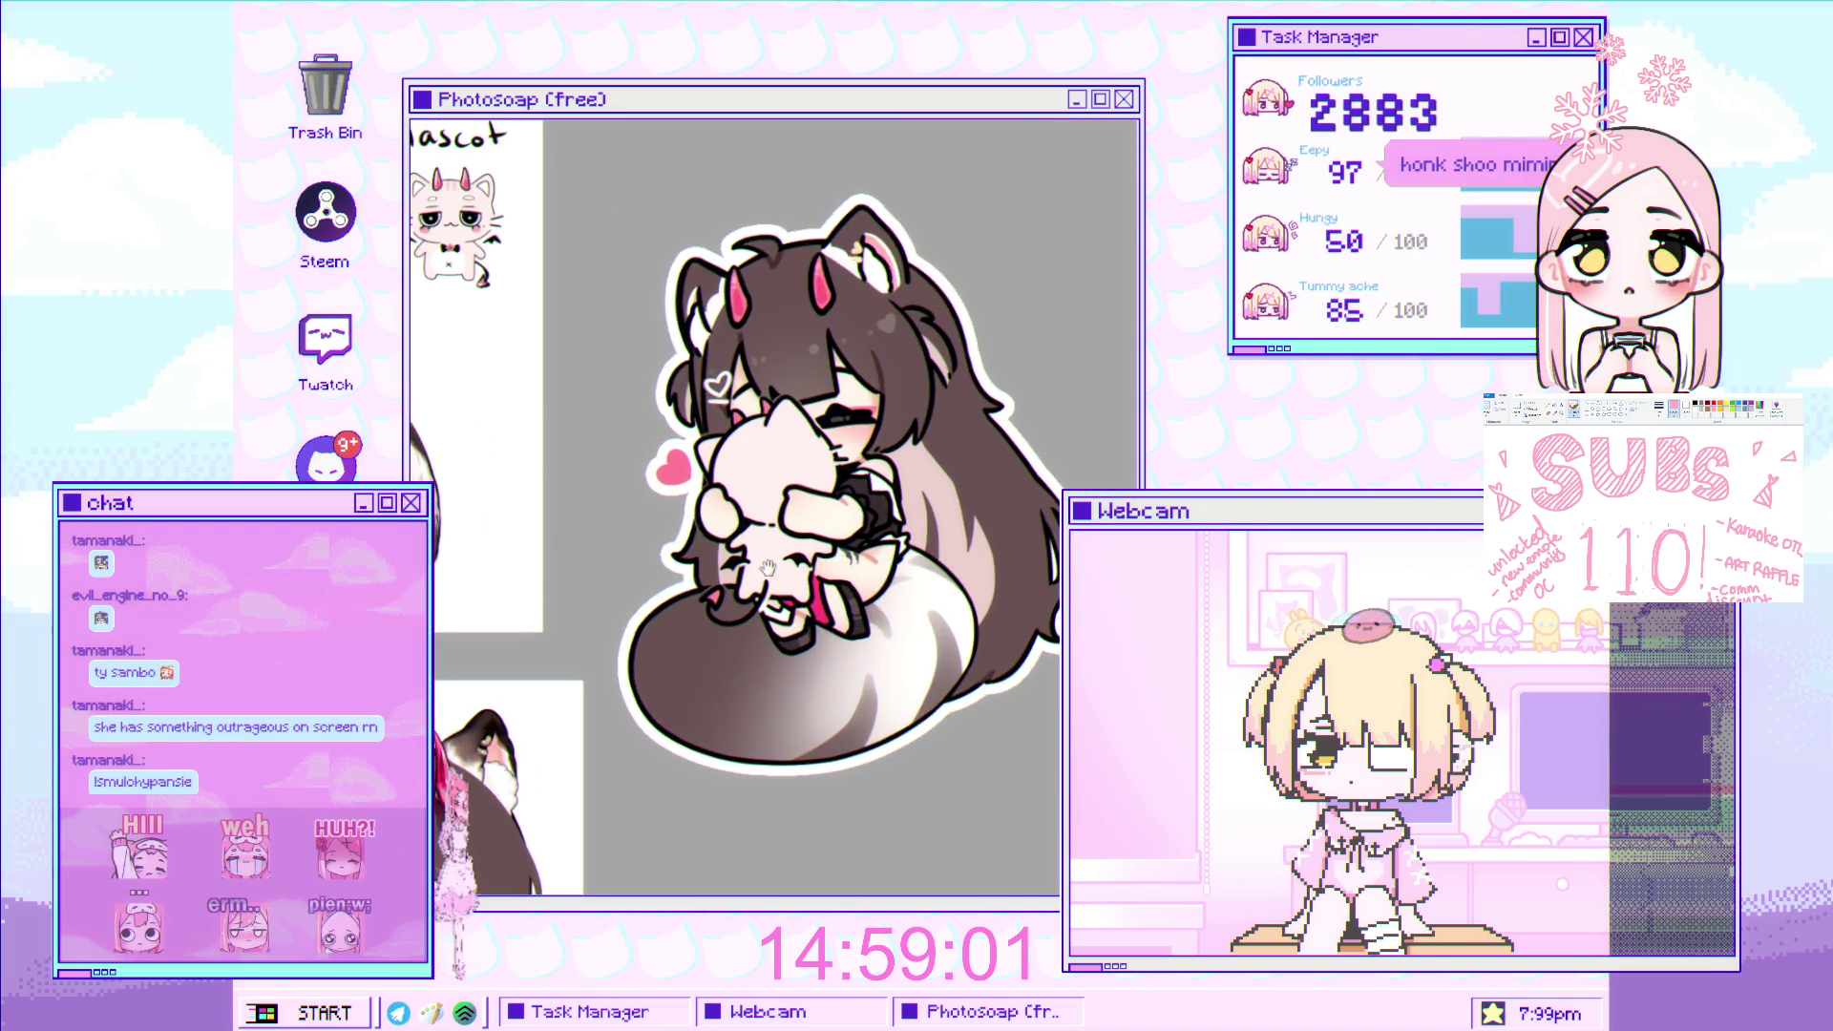
scroll(820, 551, down, 1)
scroll(859, 540, down, 1)
scroll(895, 528, up, 2)
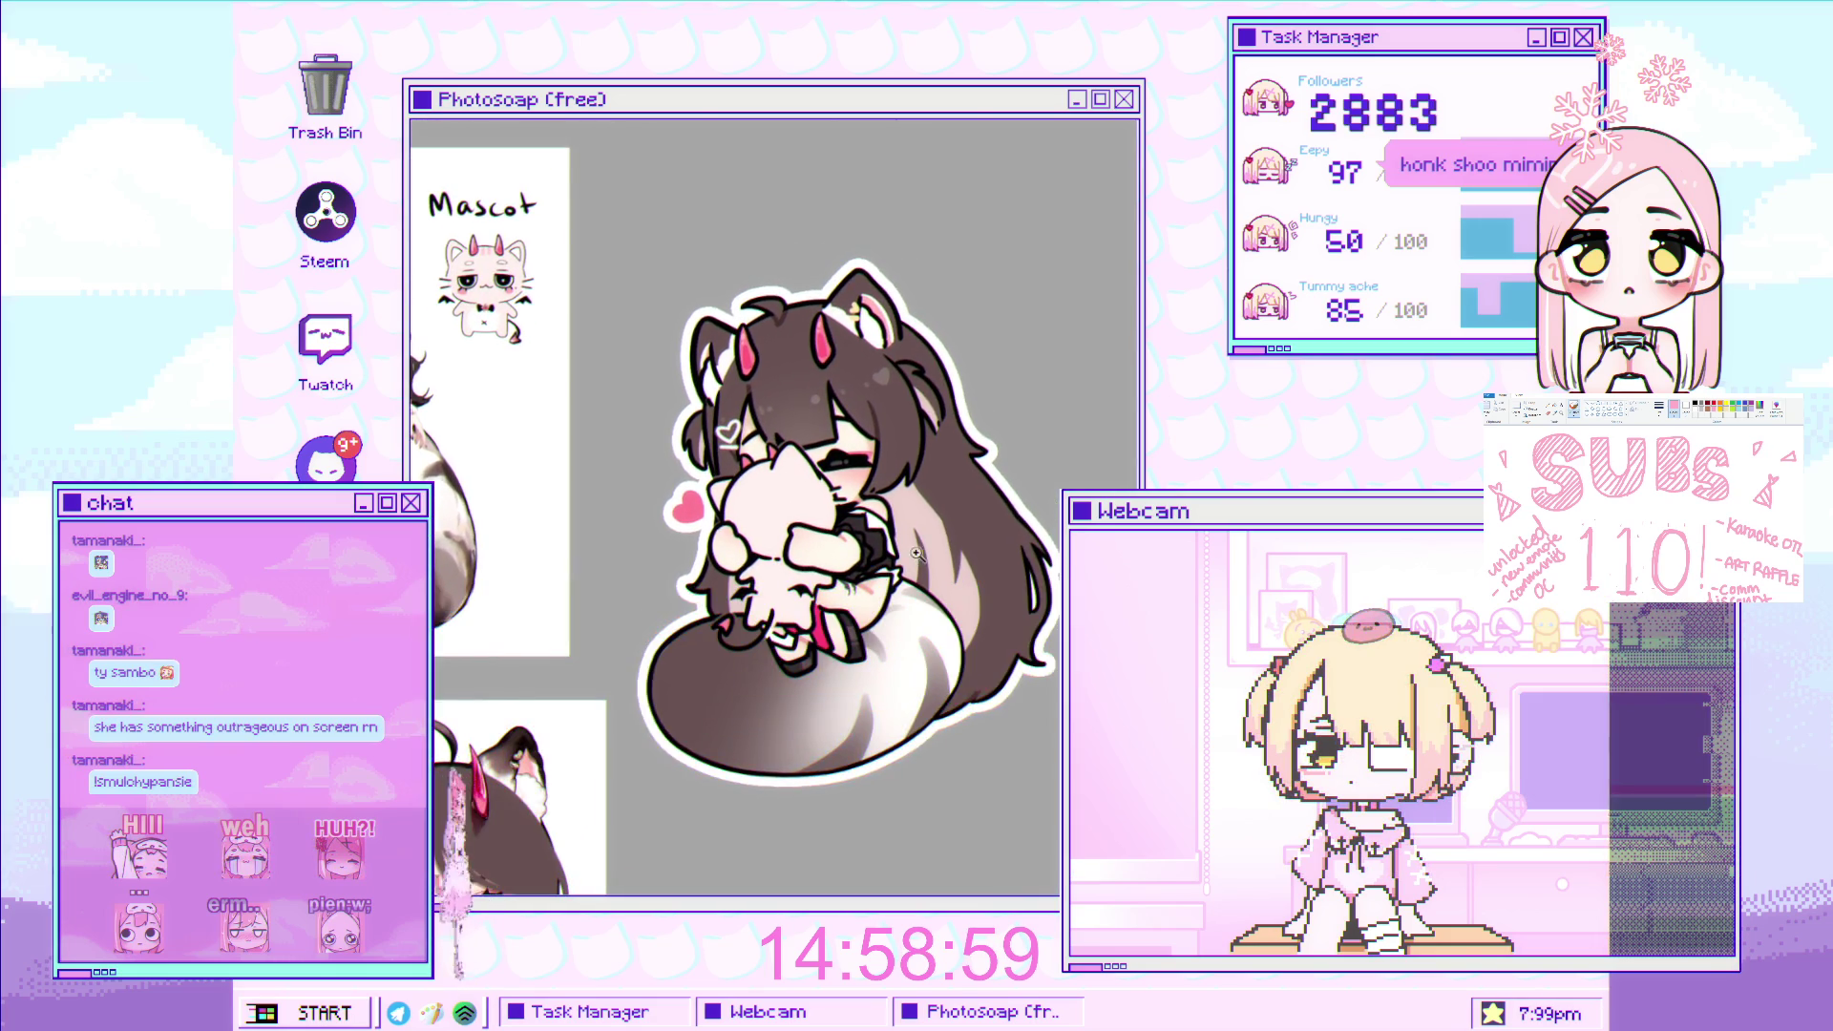
scroll(888, 516, up, 1)
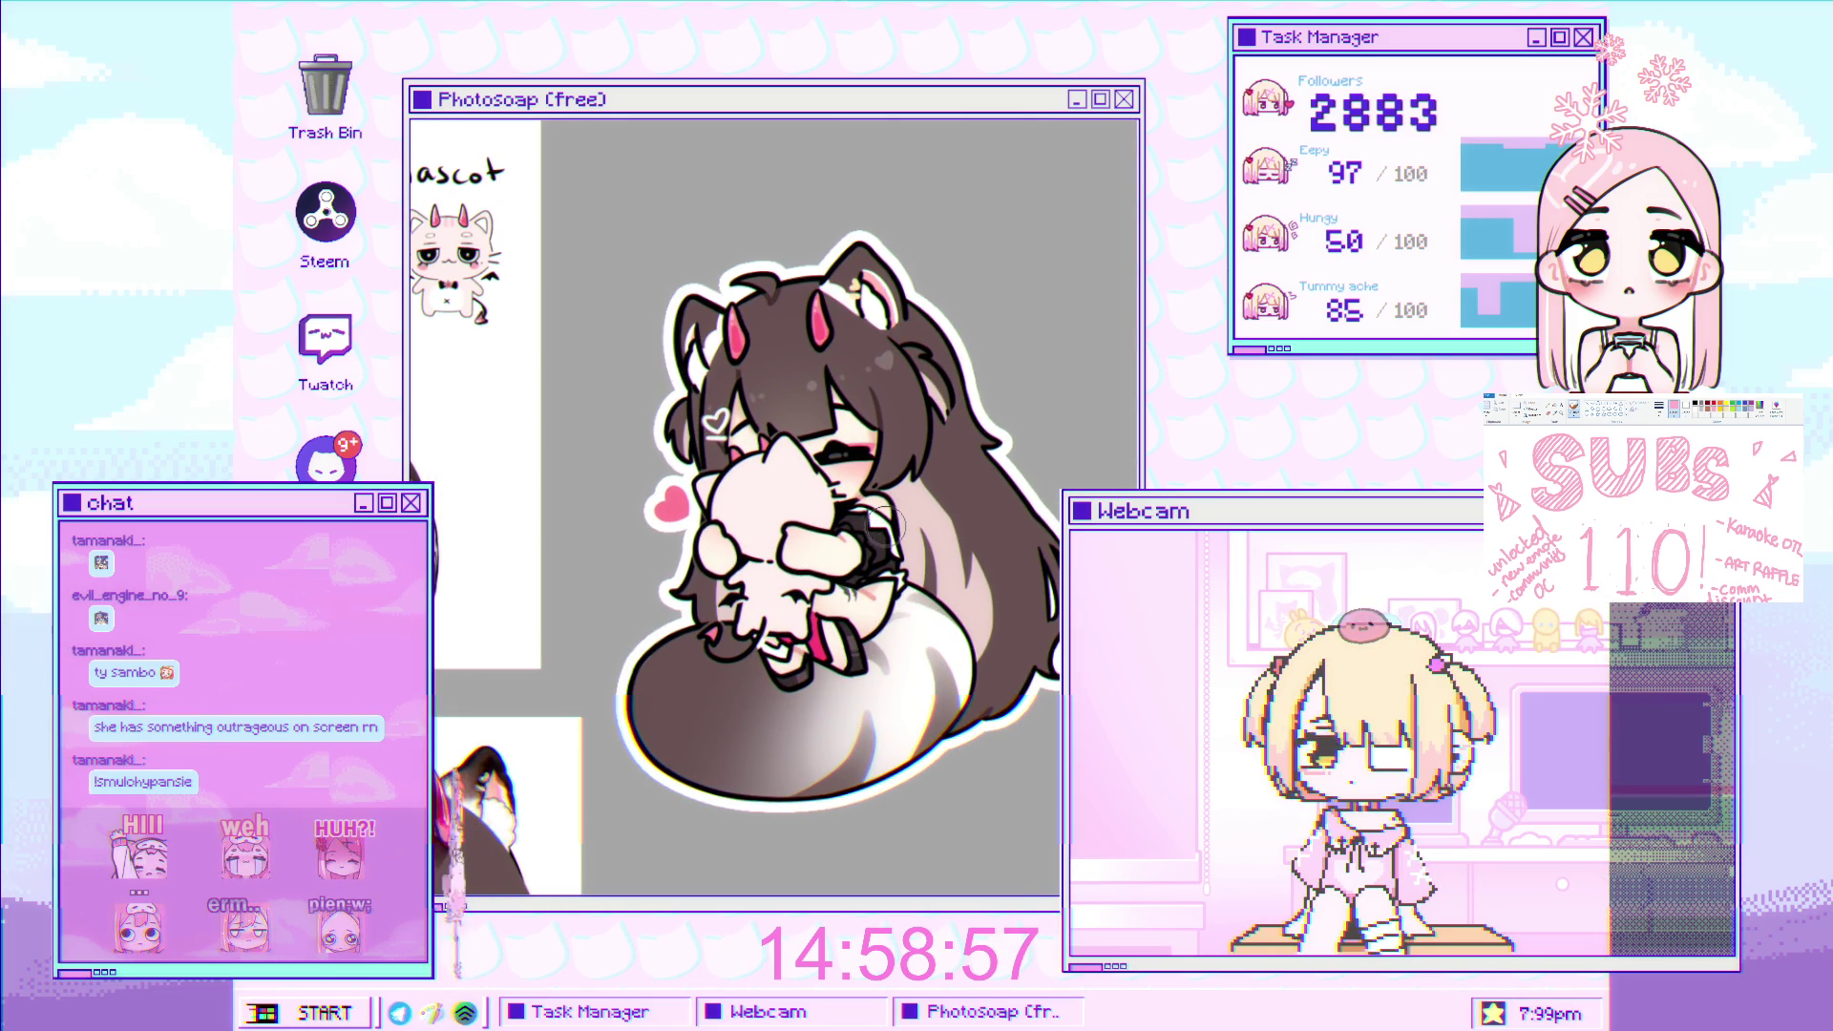
scroll(887, 384, up, 1)
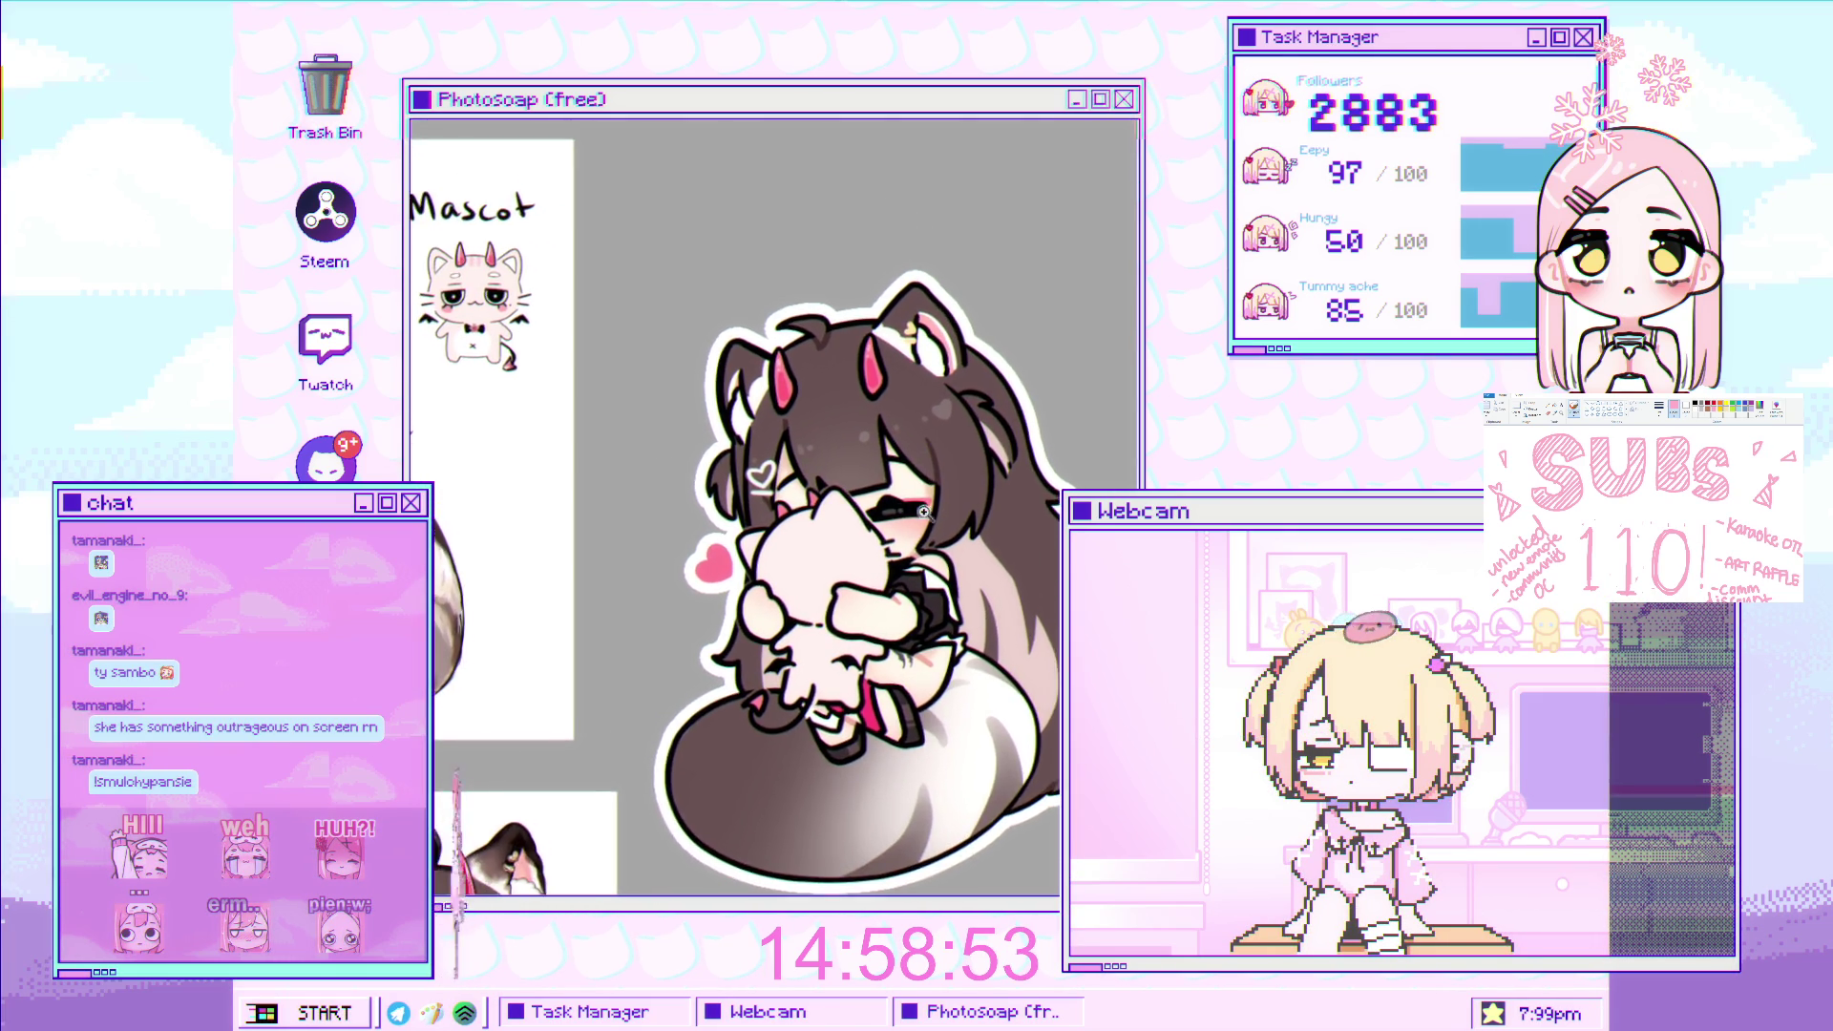
scroll(880, 515, up, 2)
drag(880, 532, 1098, 564)
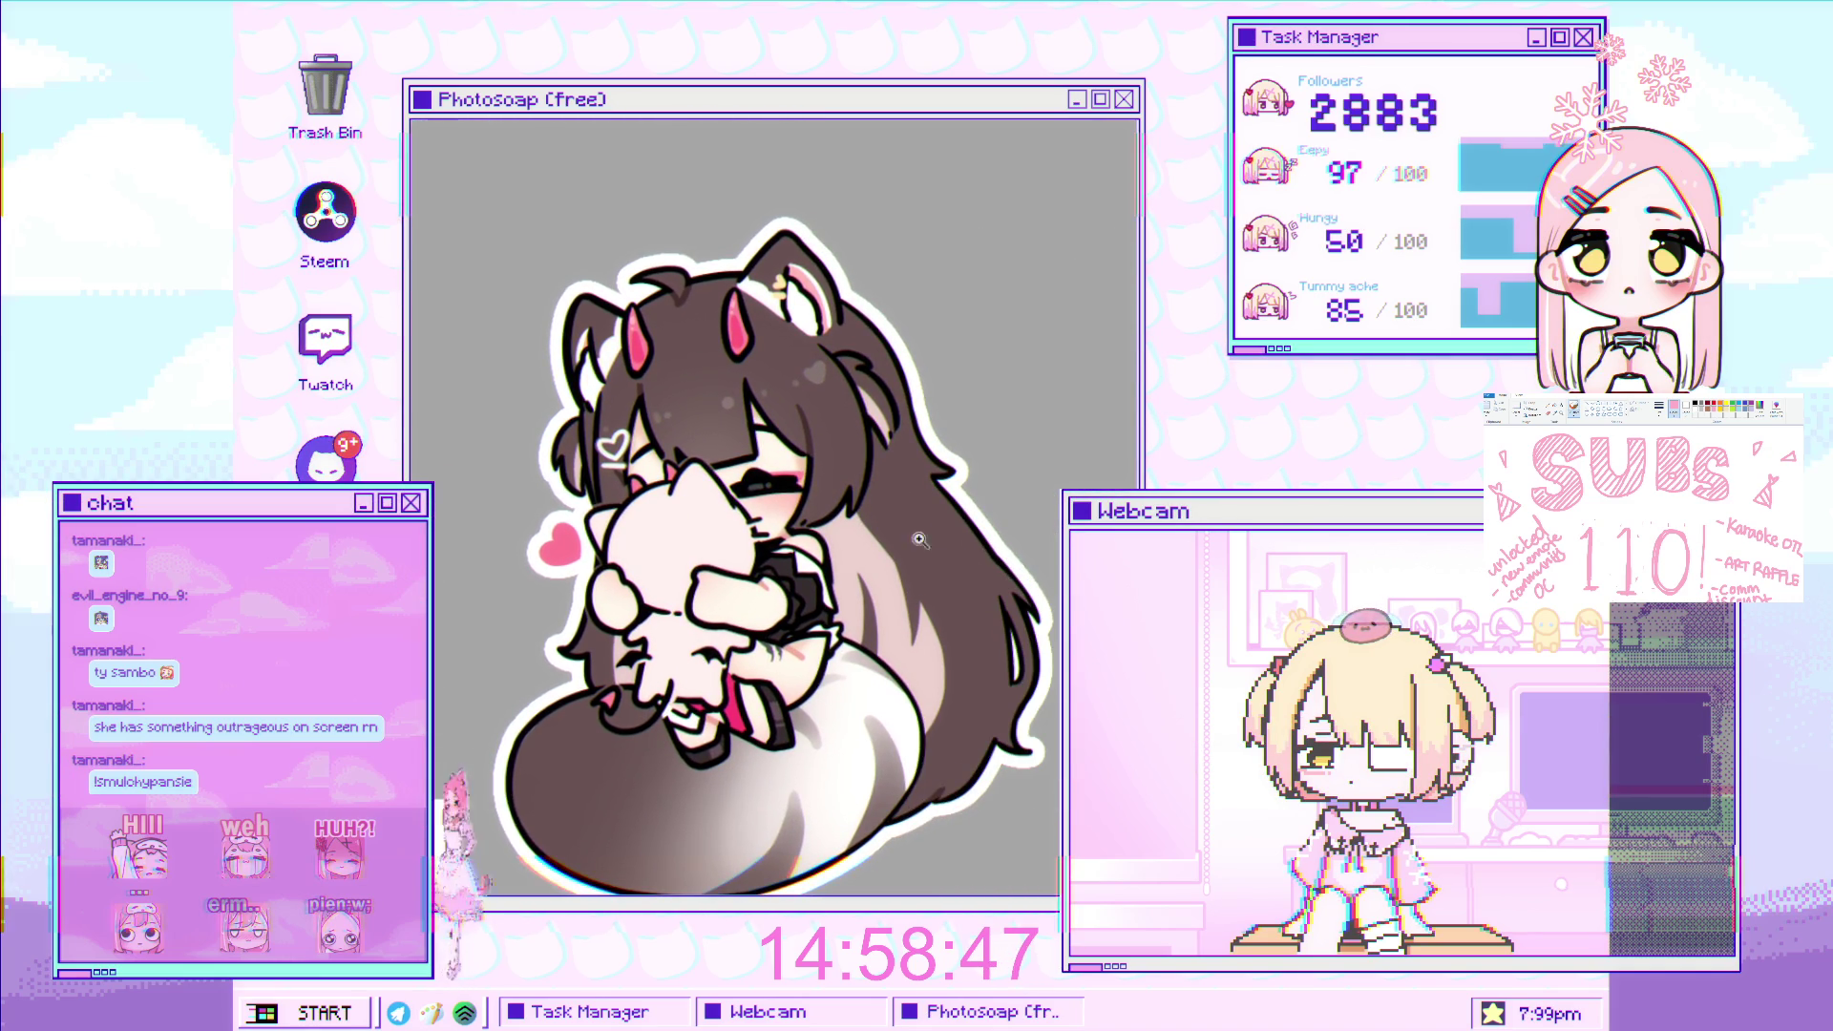
scroll(920, 540, down, 1)
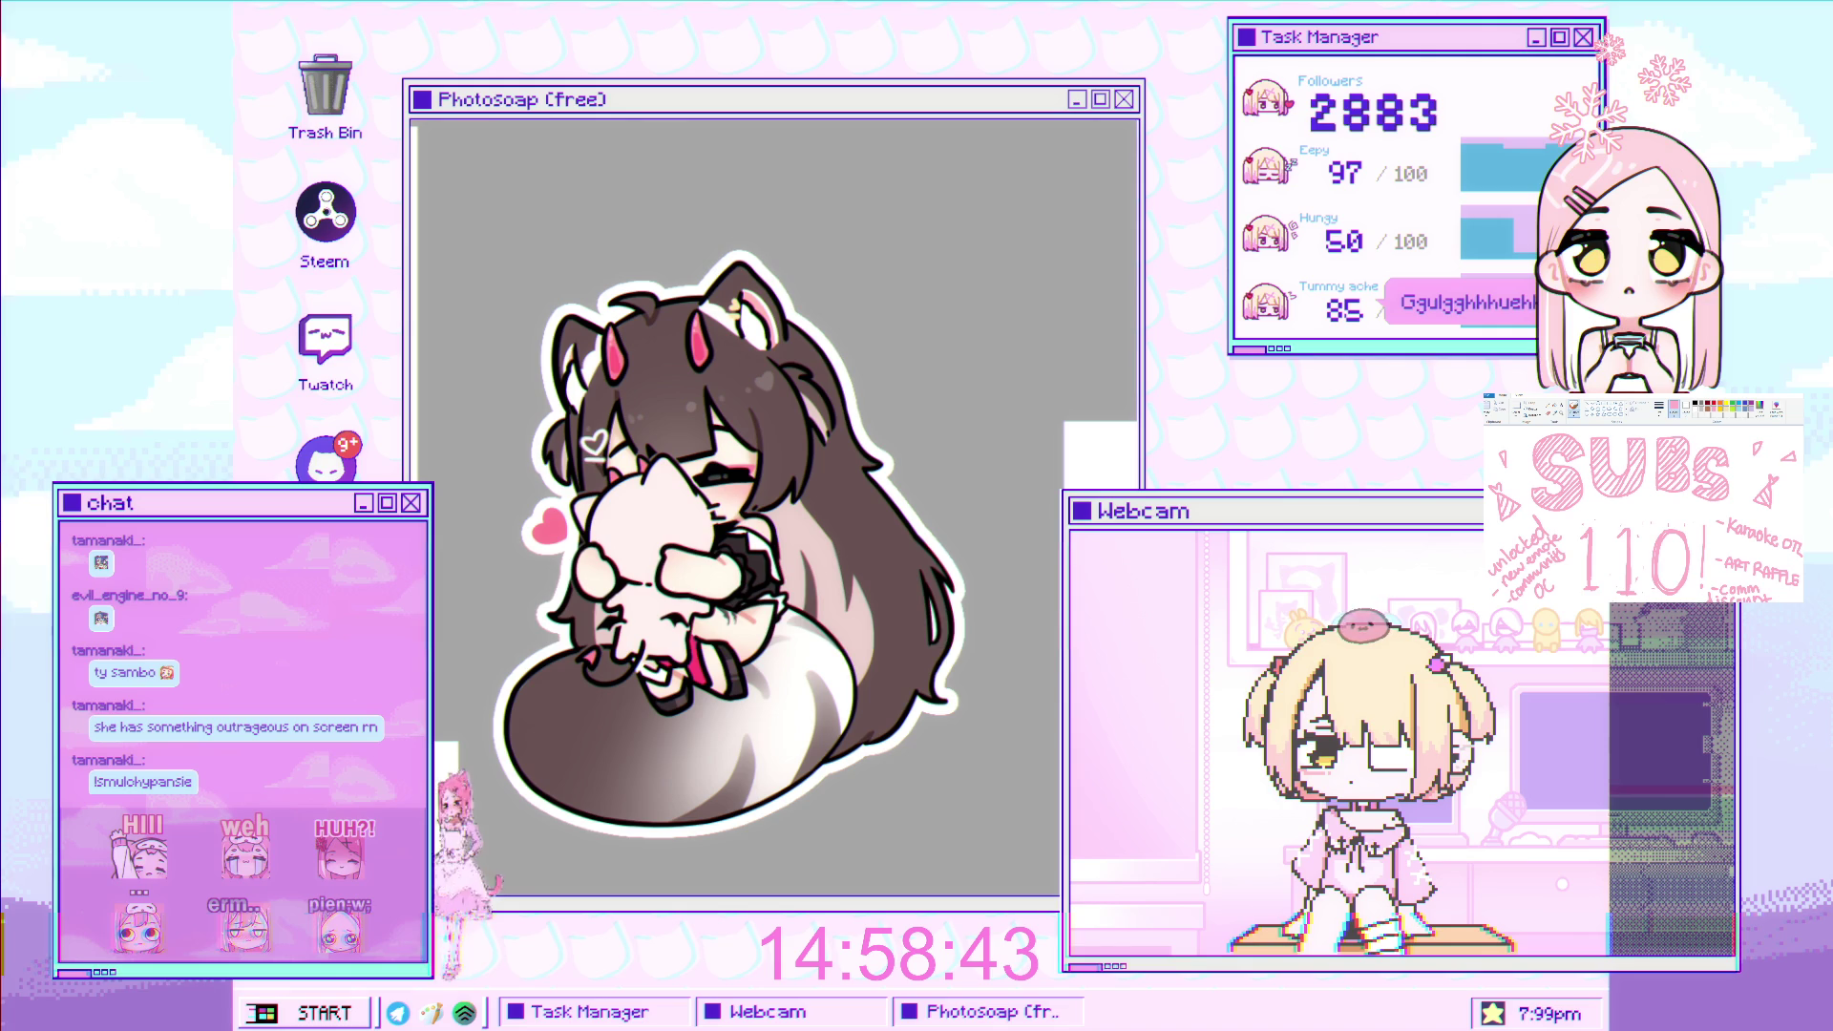
scroll(852, 545, down, 2)
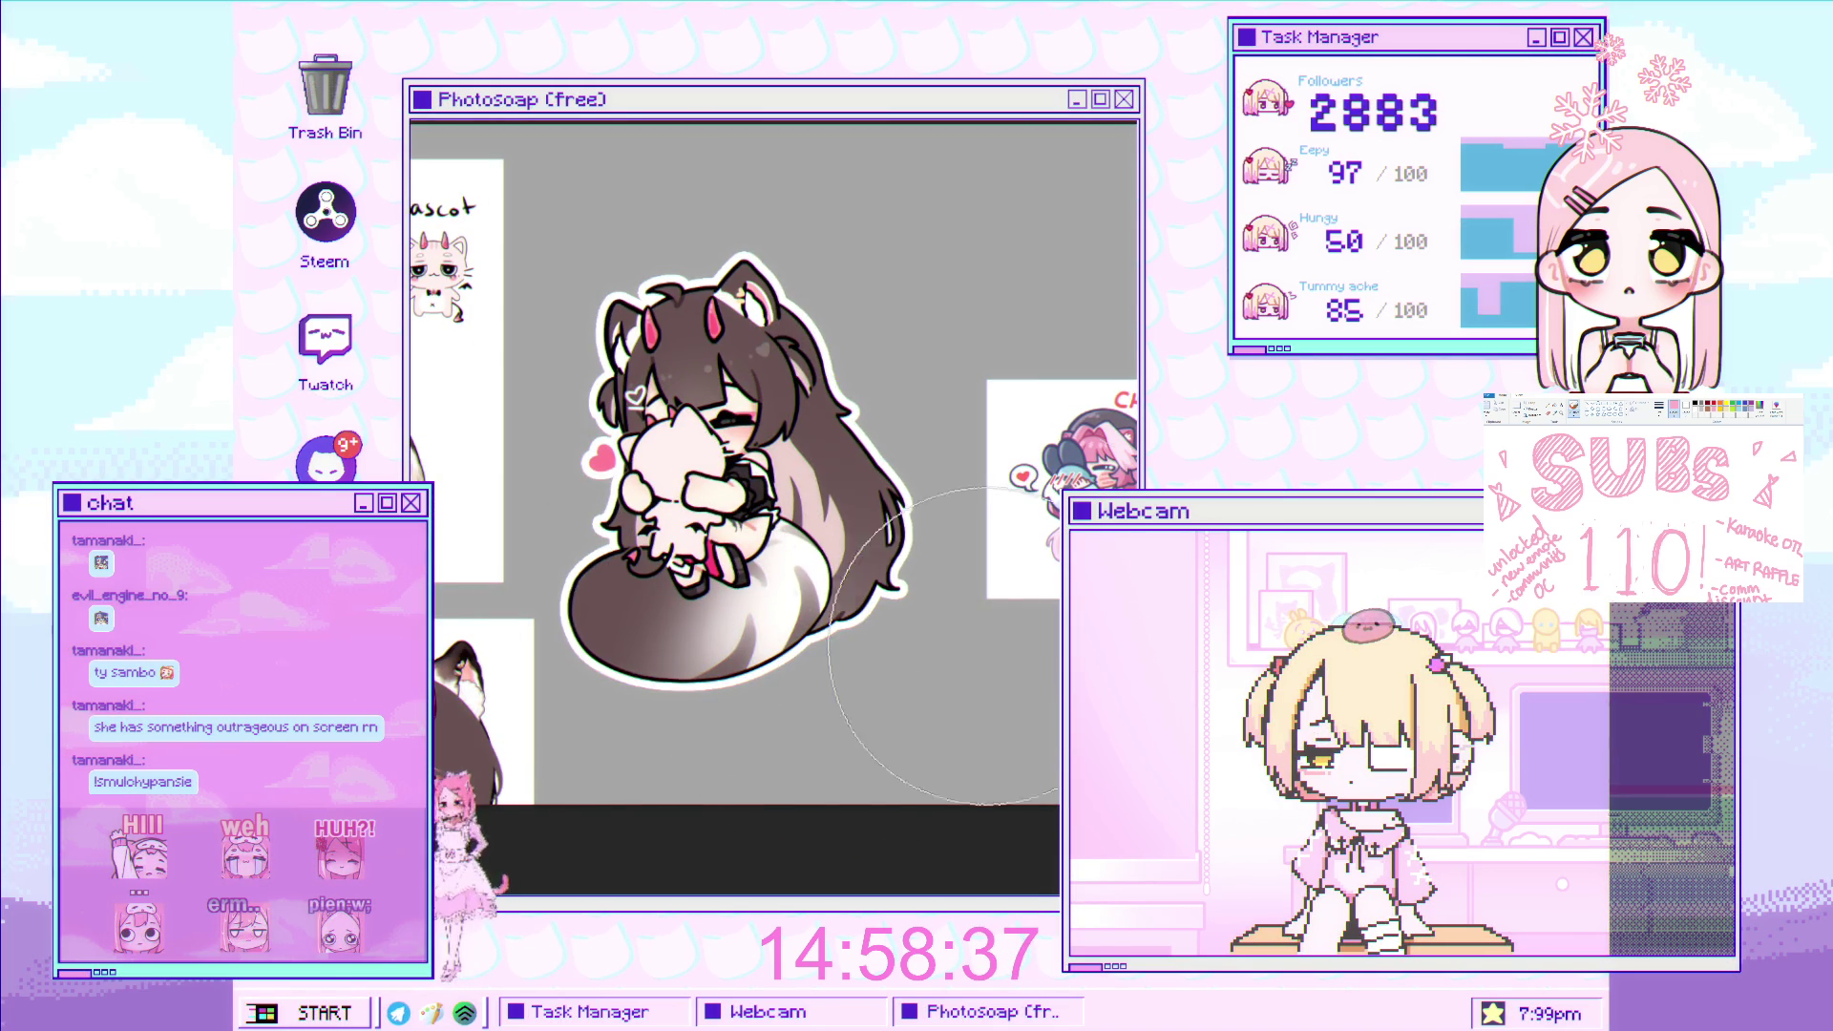
drag(764, 572, 640, 728)
key(ctrl+z)
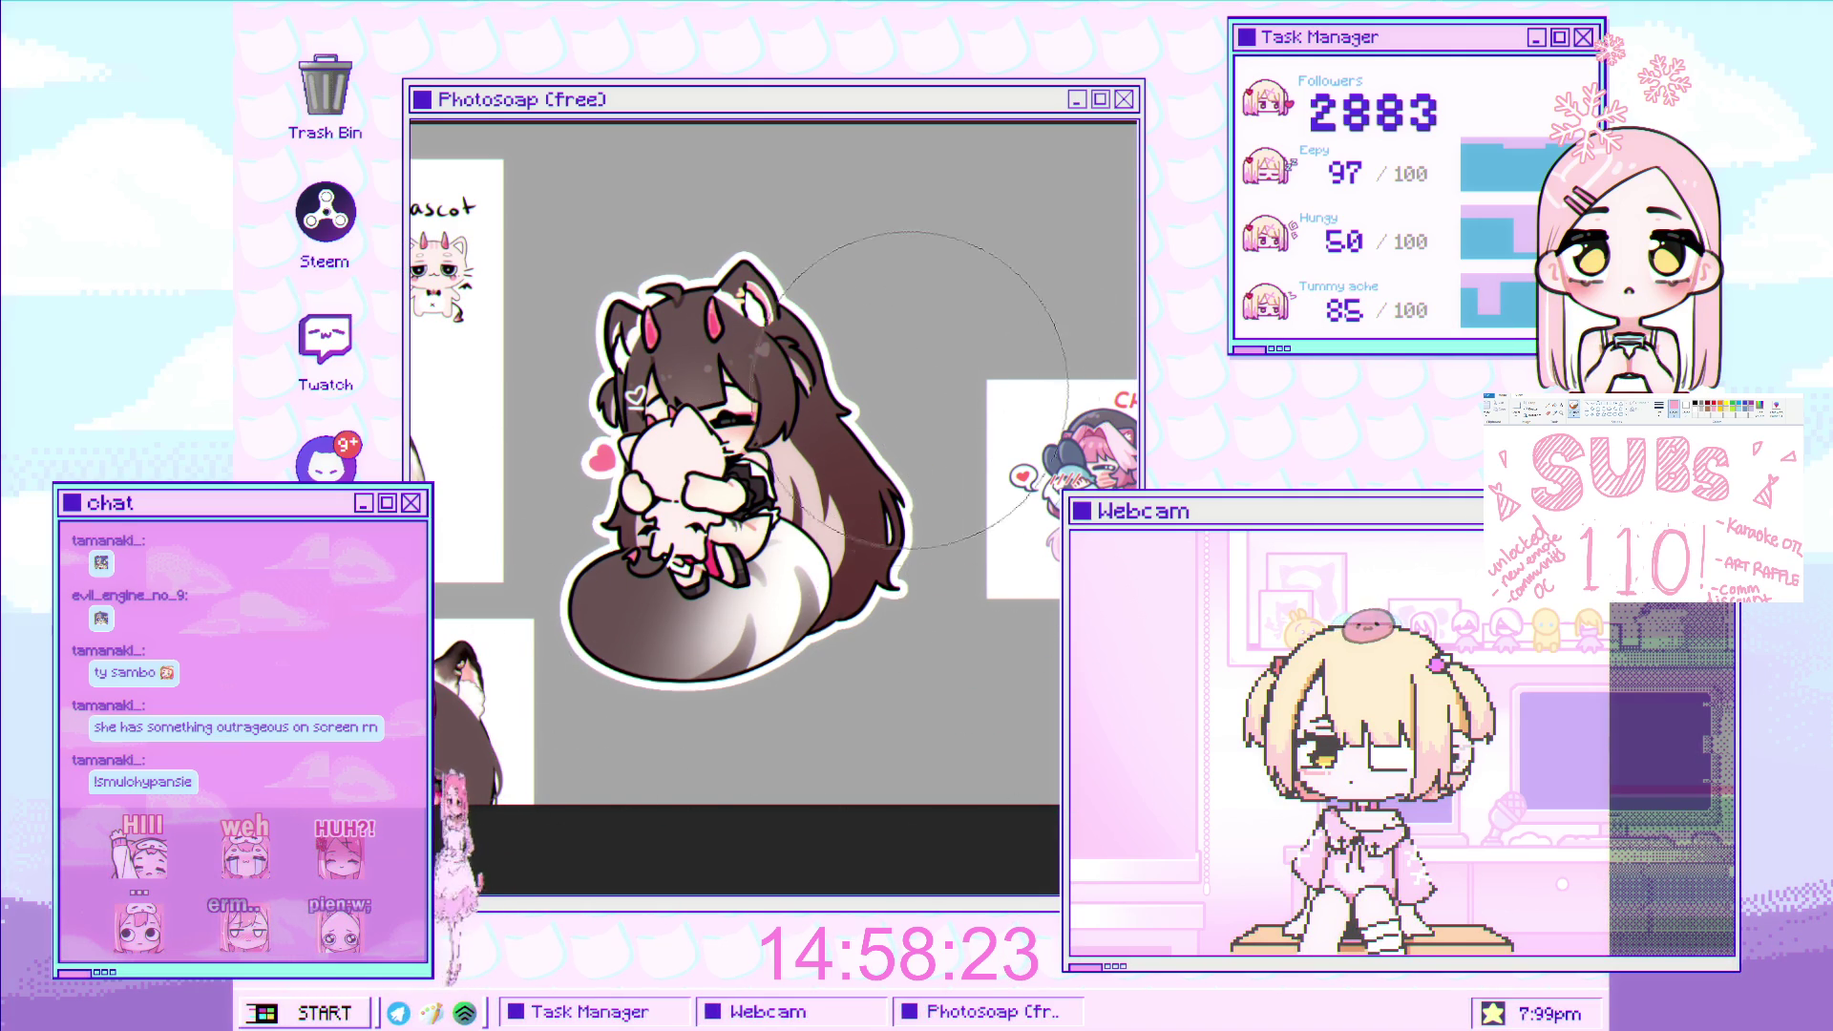
Zoom in on the chibi and blend the grey shading where the tail meets the lower body.
scroll(831, 370, up, 2)
scroll(832, 465, down, 2)
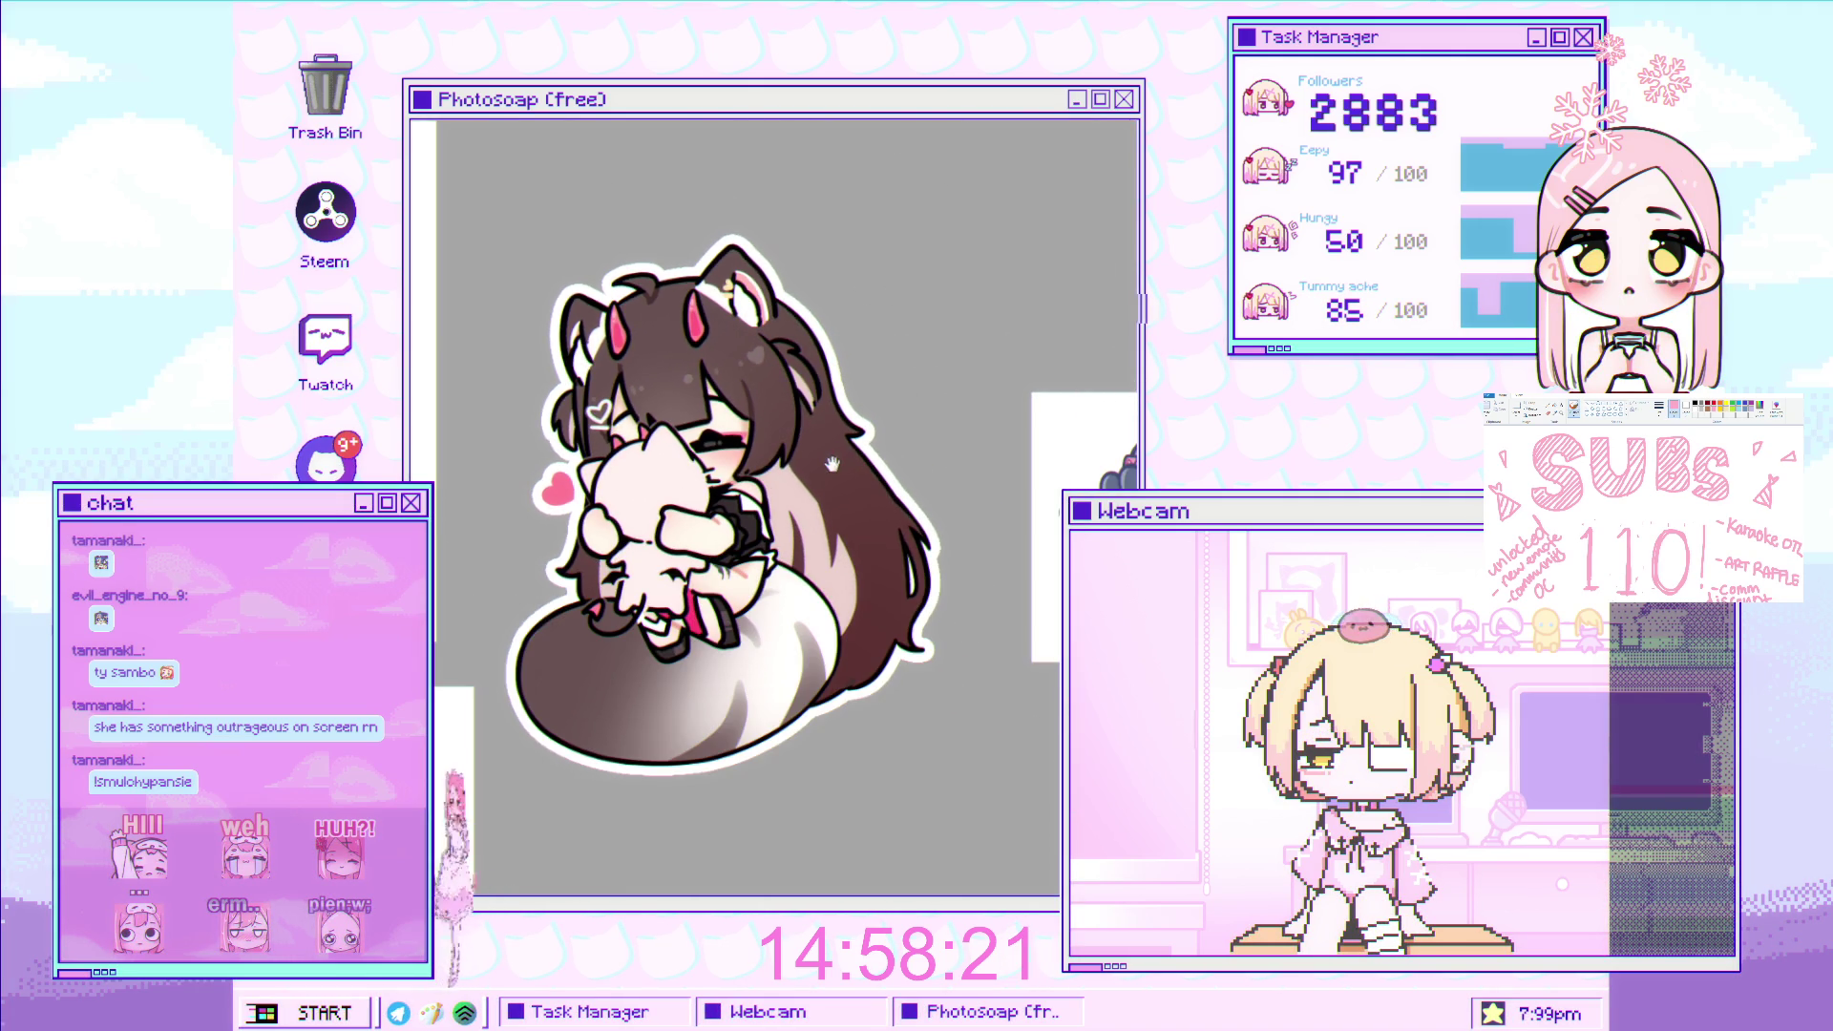
ctrl+click(761, 388)
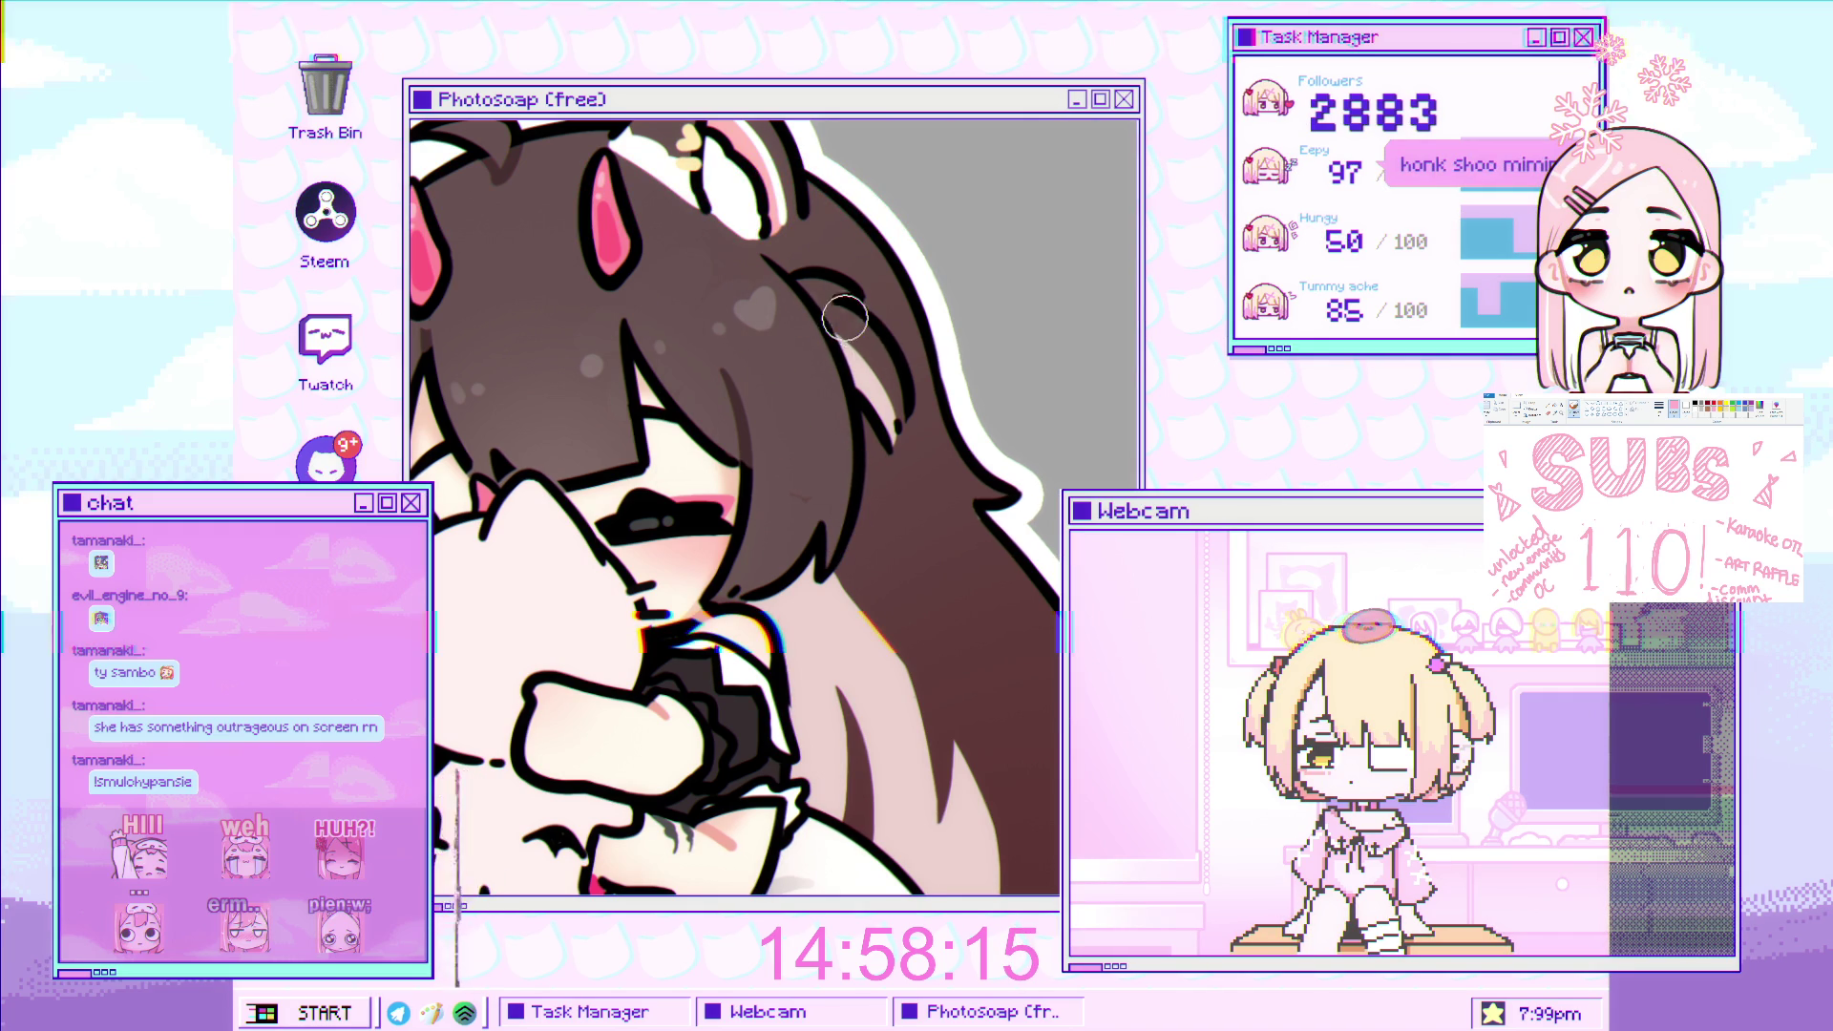
key(ctrl+0)
ctrl+click(905, 422)
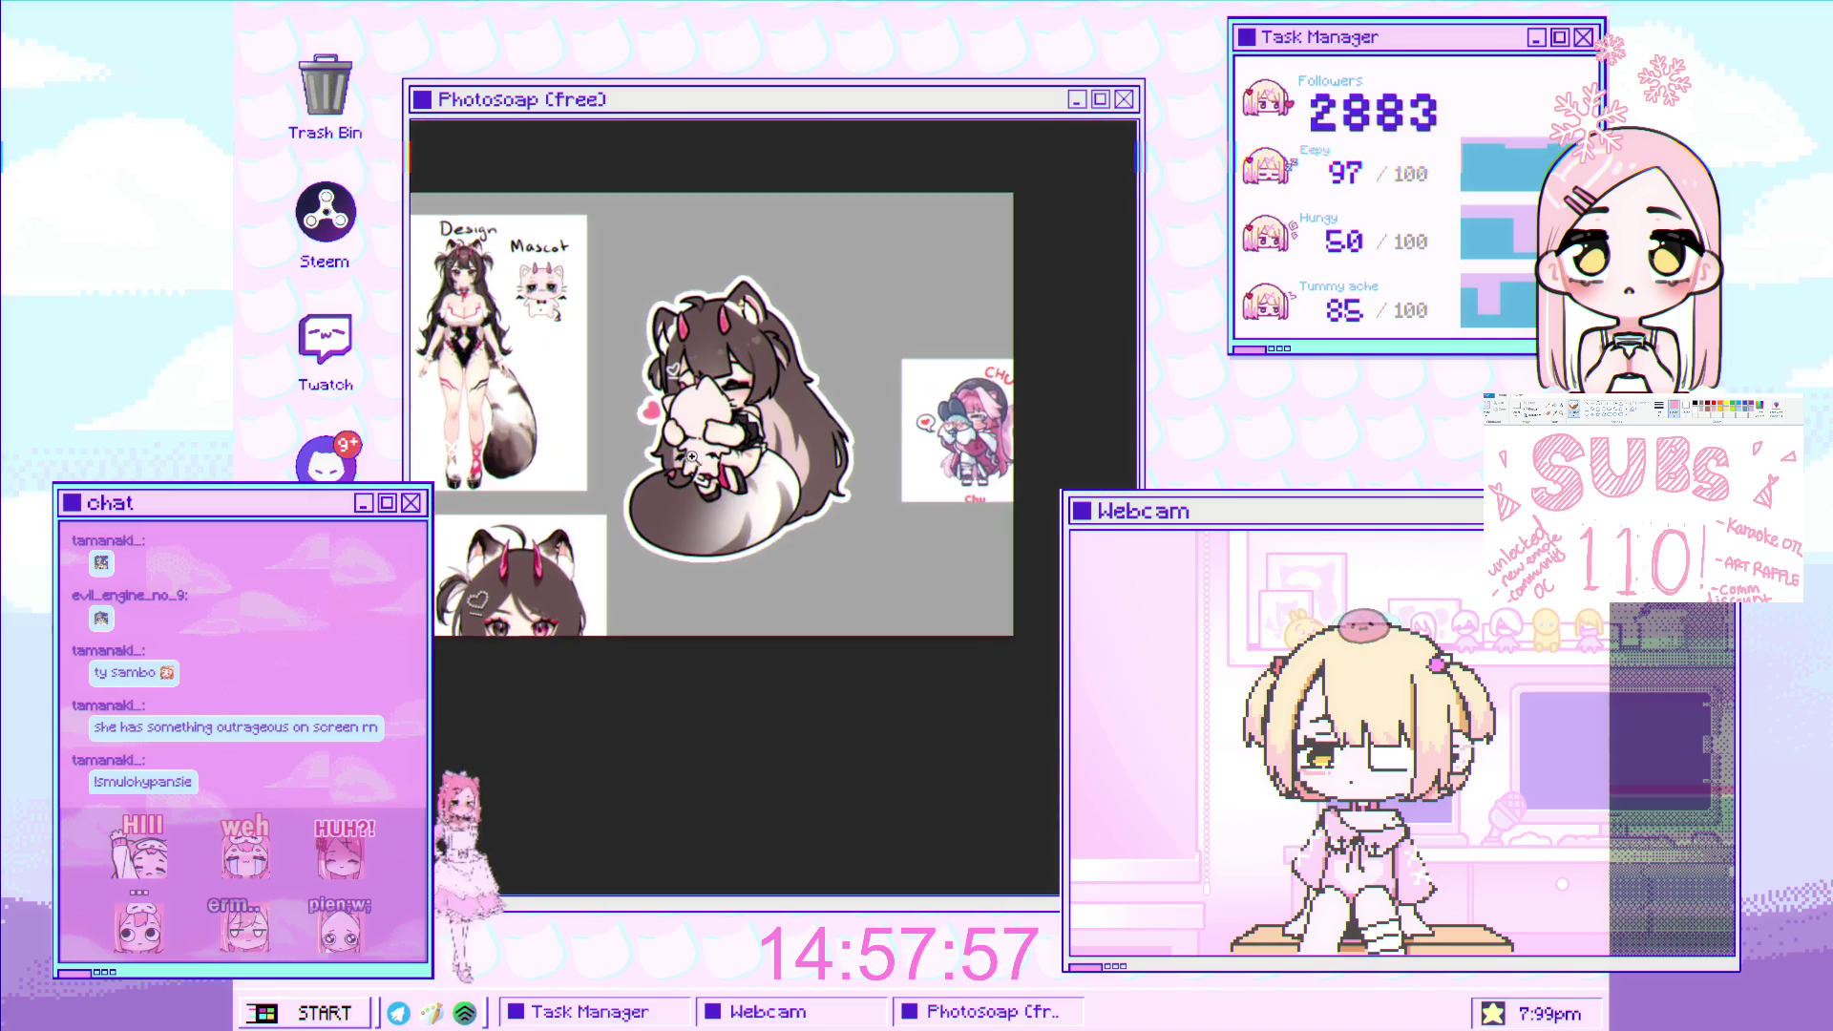
scroll(828, 556, down, 2)
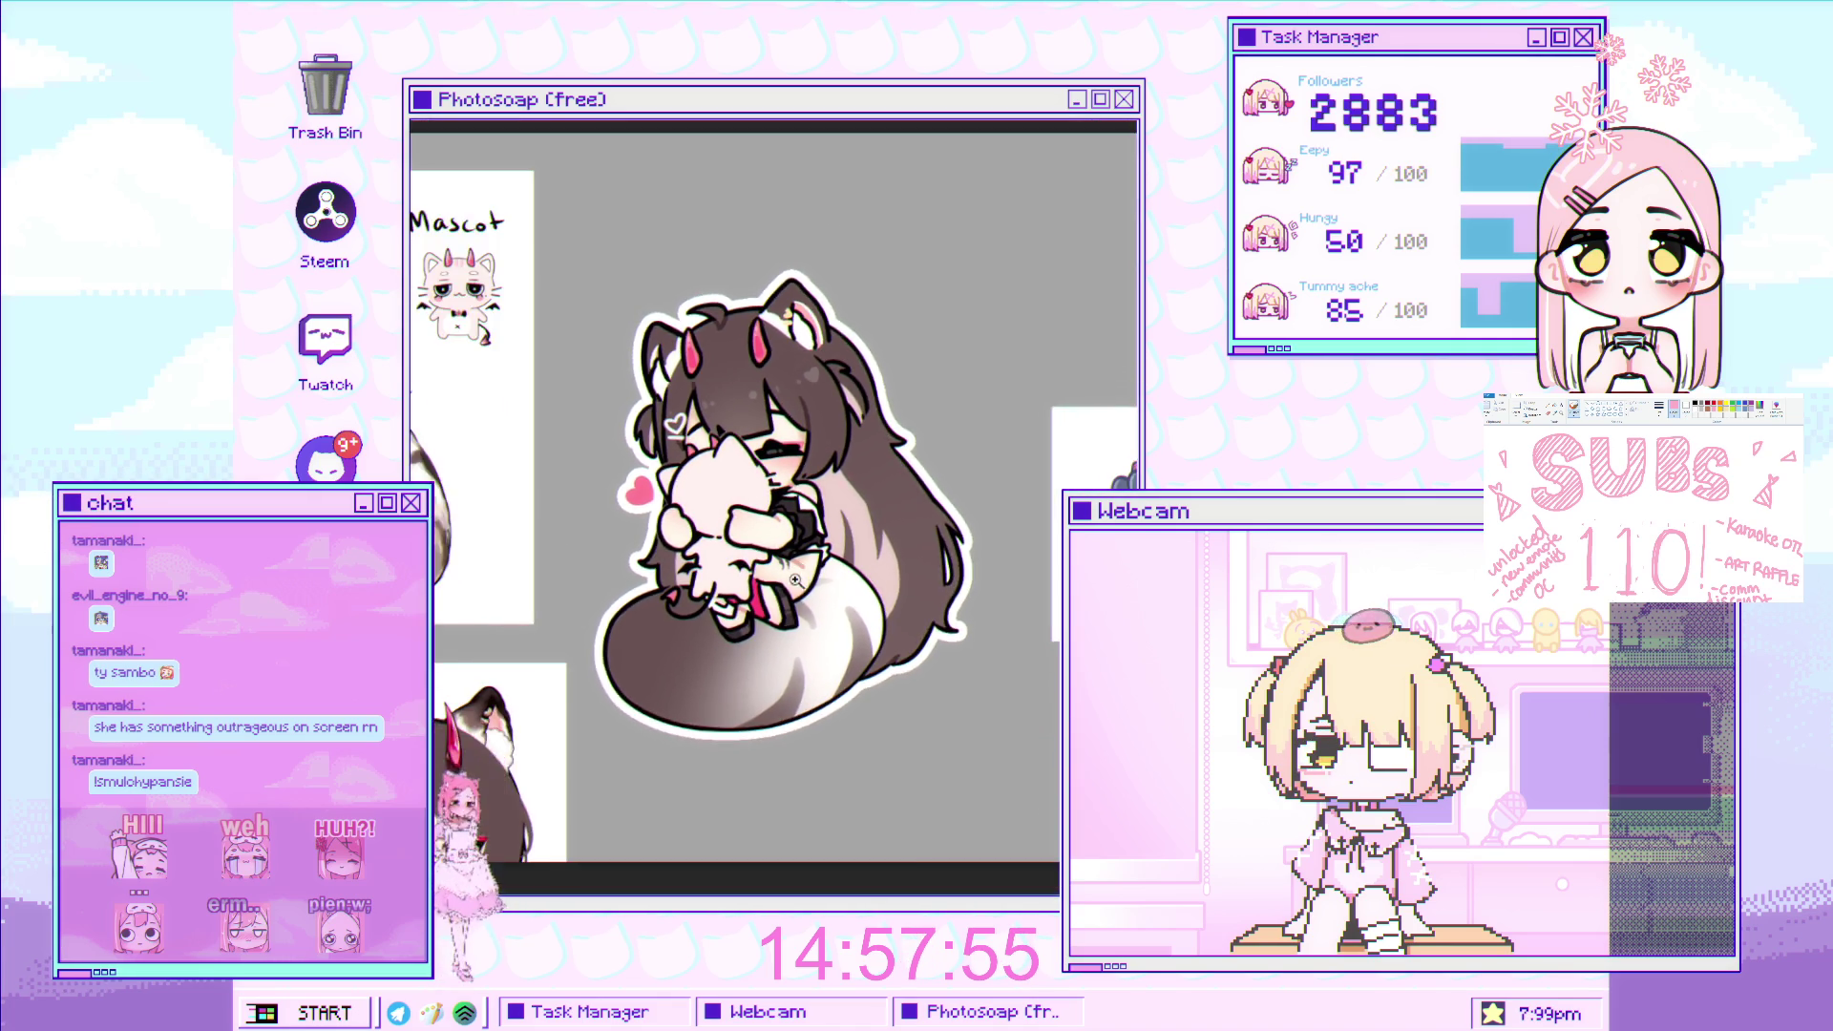
scroll(838, 565, up, 2)
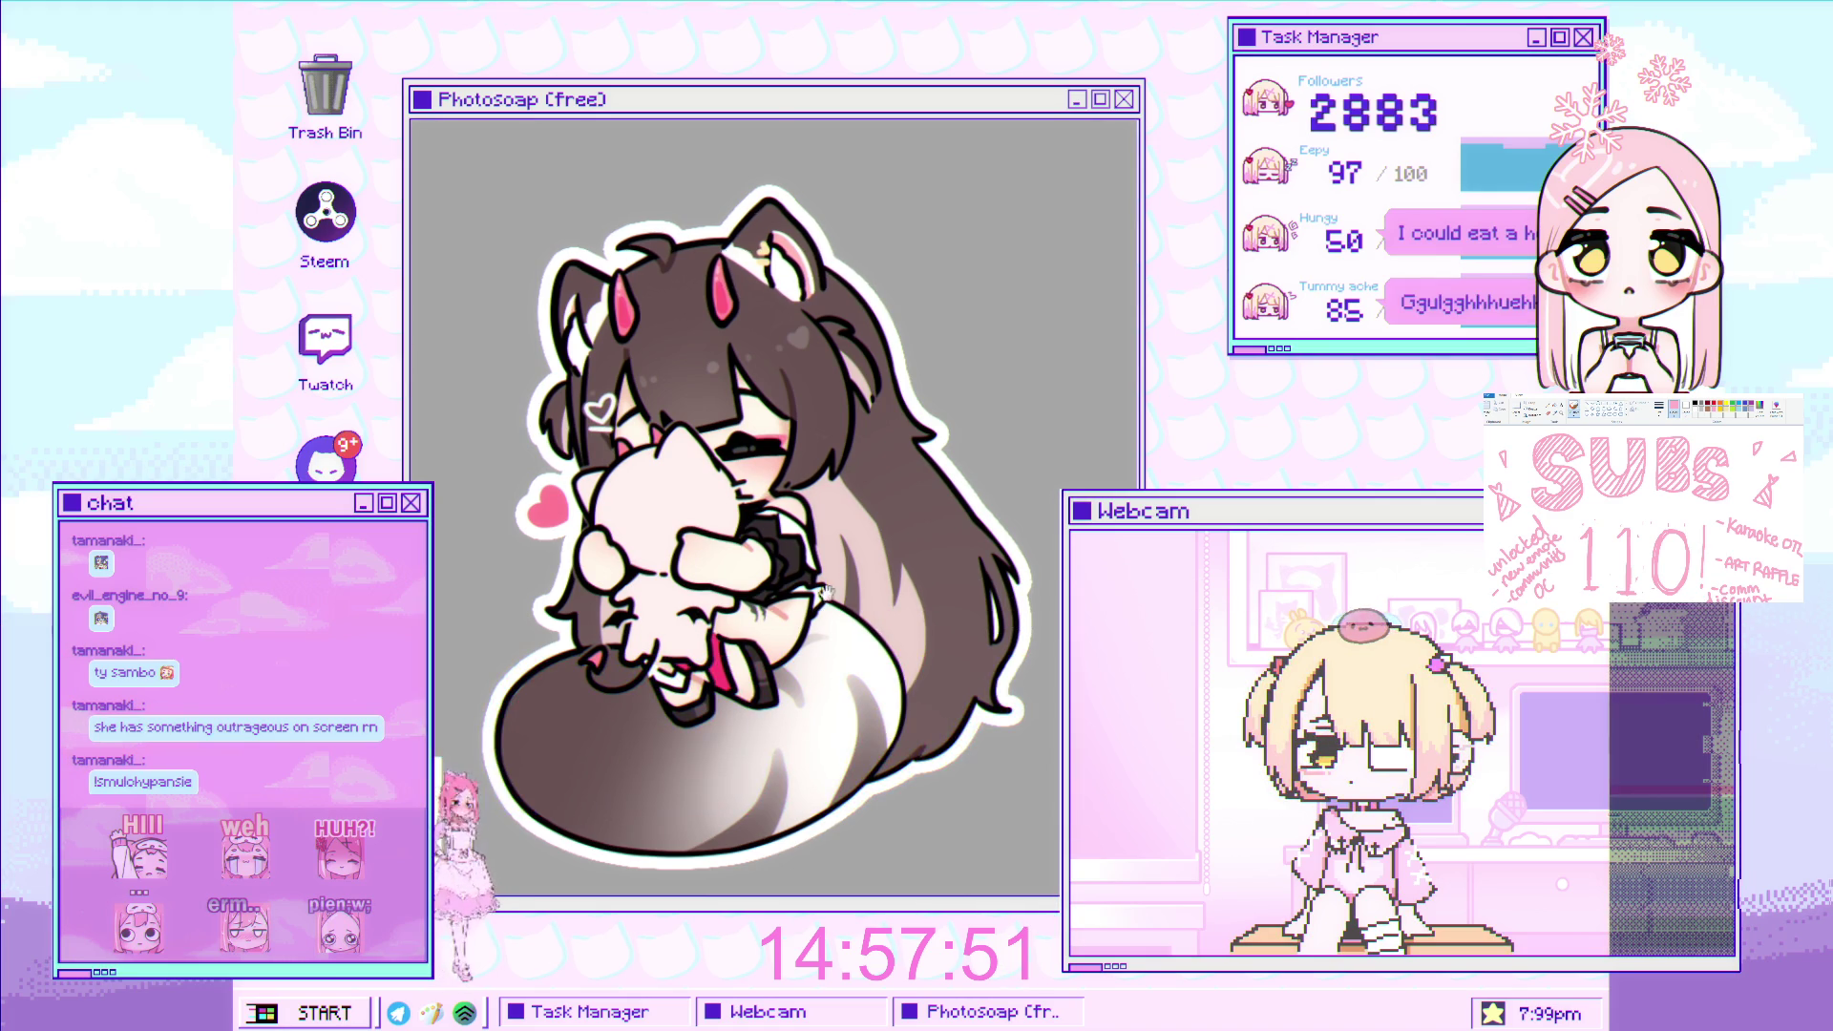
drag(800, 603, 771, 637)
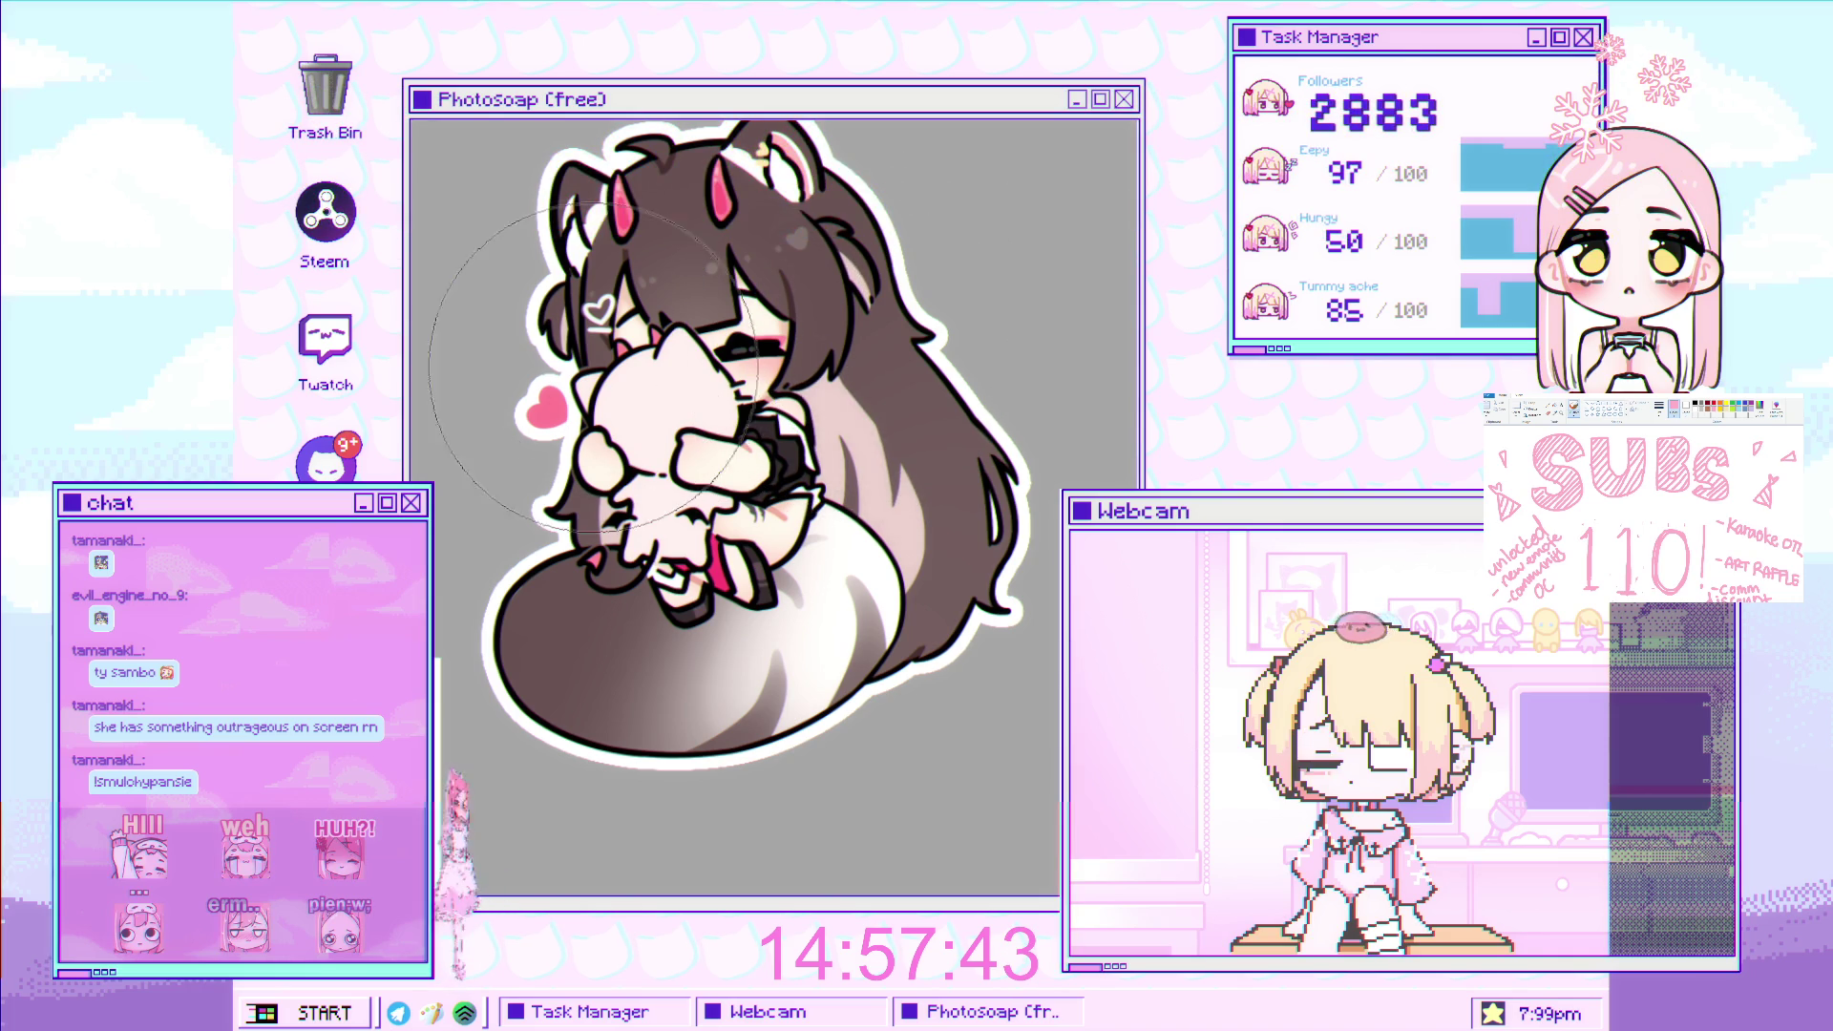
scroll(947, 375, down, 5)
scroll(778, 364, up, 3)
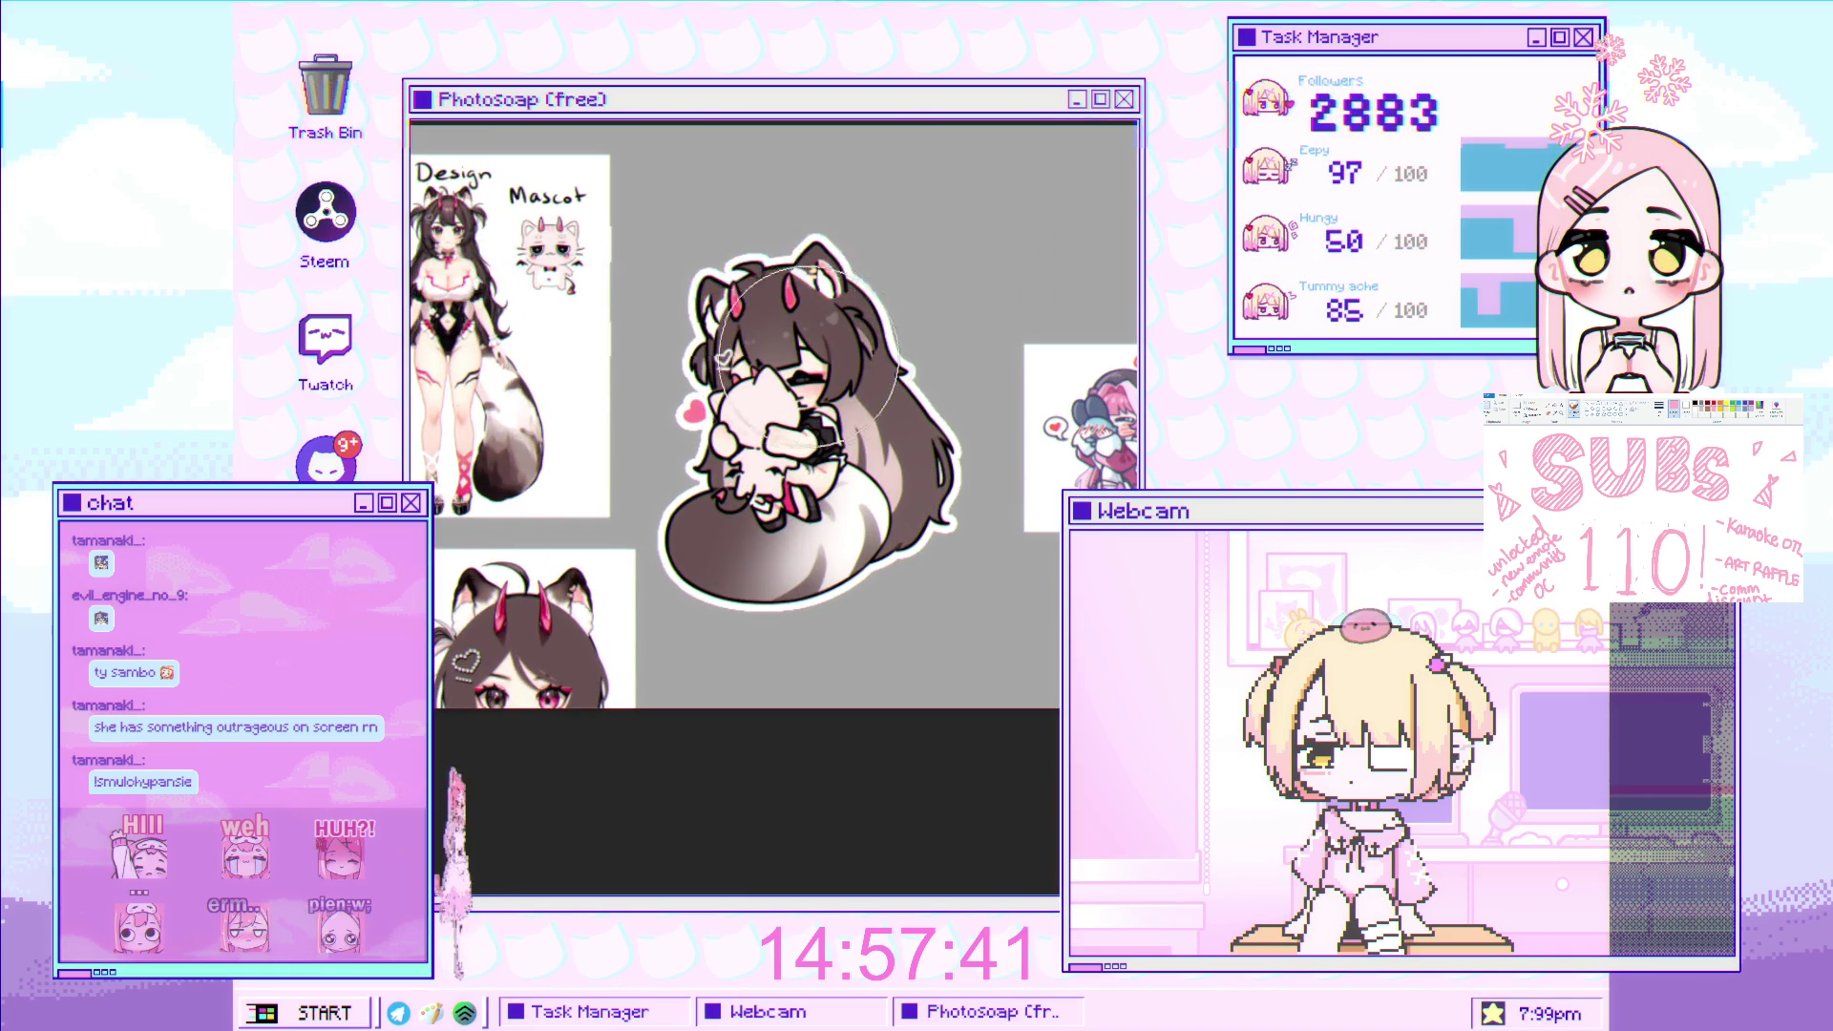
scroll(779, 364, up, 2)
scroll(955, 497, up, 2)
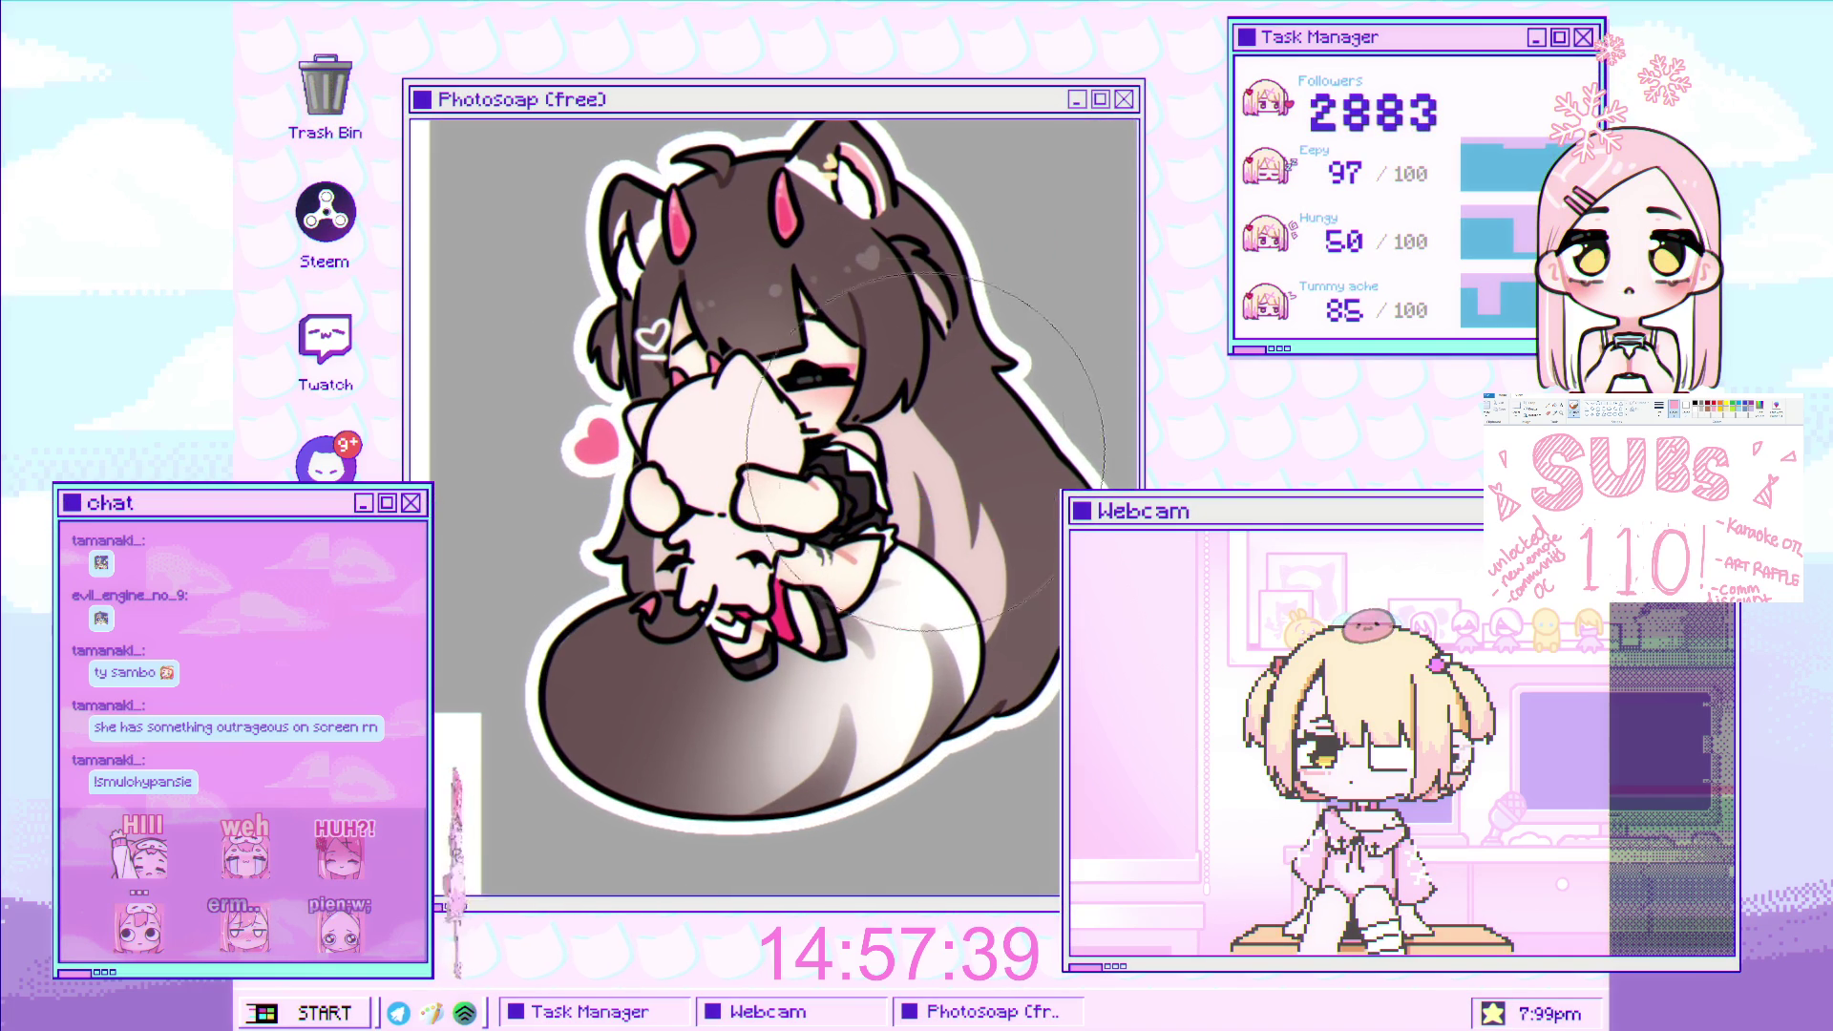
key([)
key([)
key([)
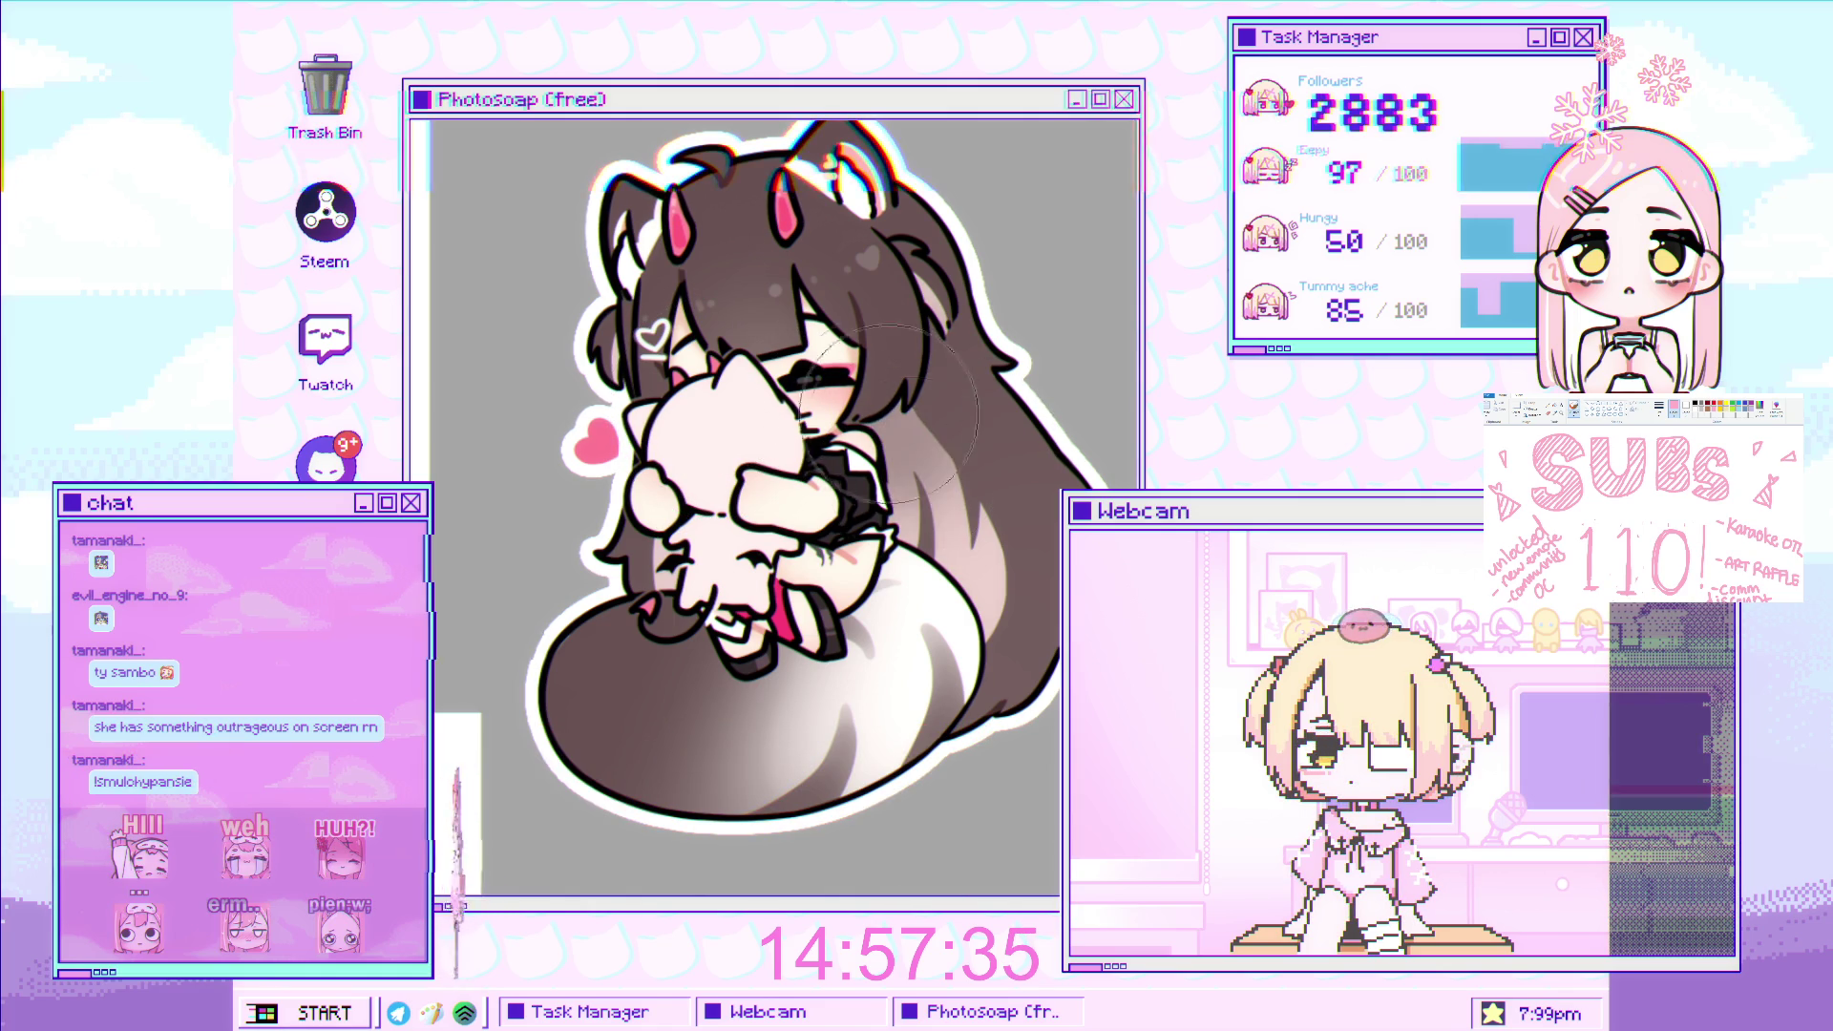
scroll(769, 666, down, 3)
scroll(769, 666, down, 1)
scroll(821, 668, up, 3)
scroll(860, 687, up, 3)
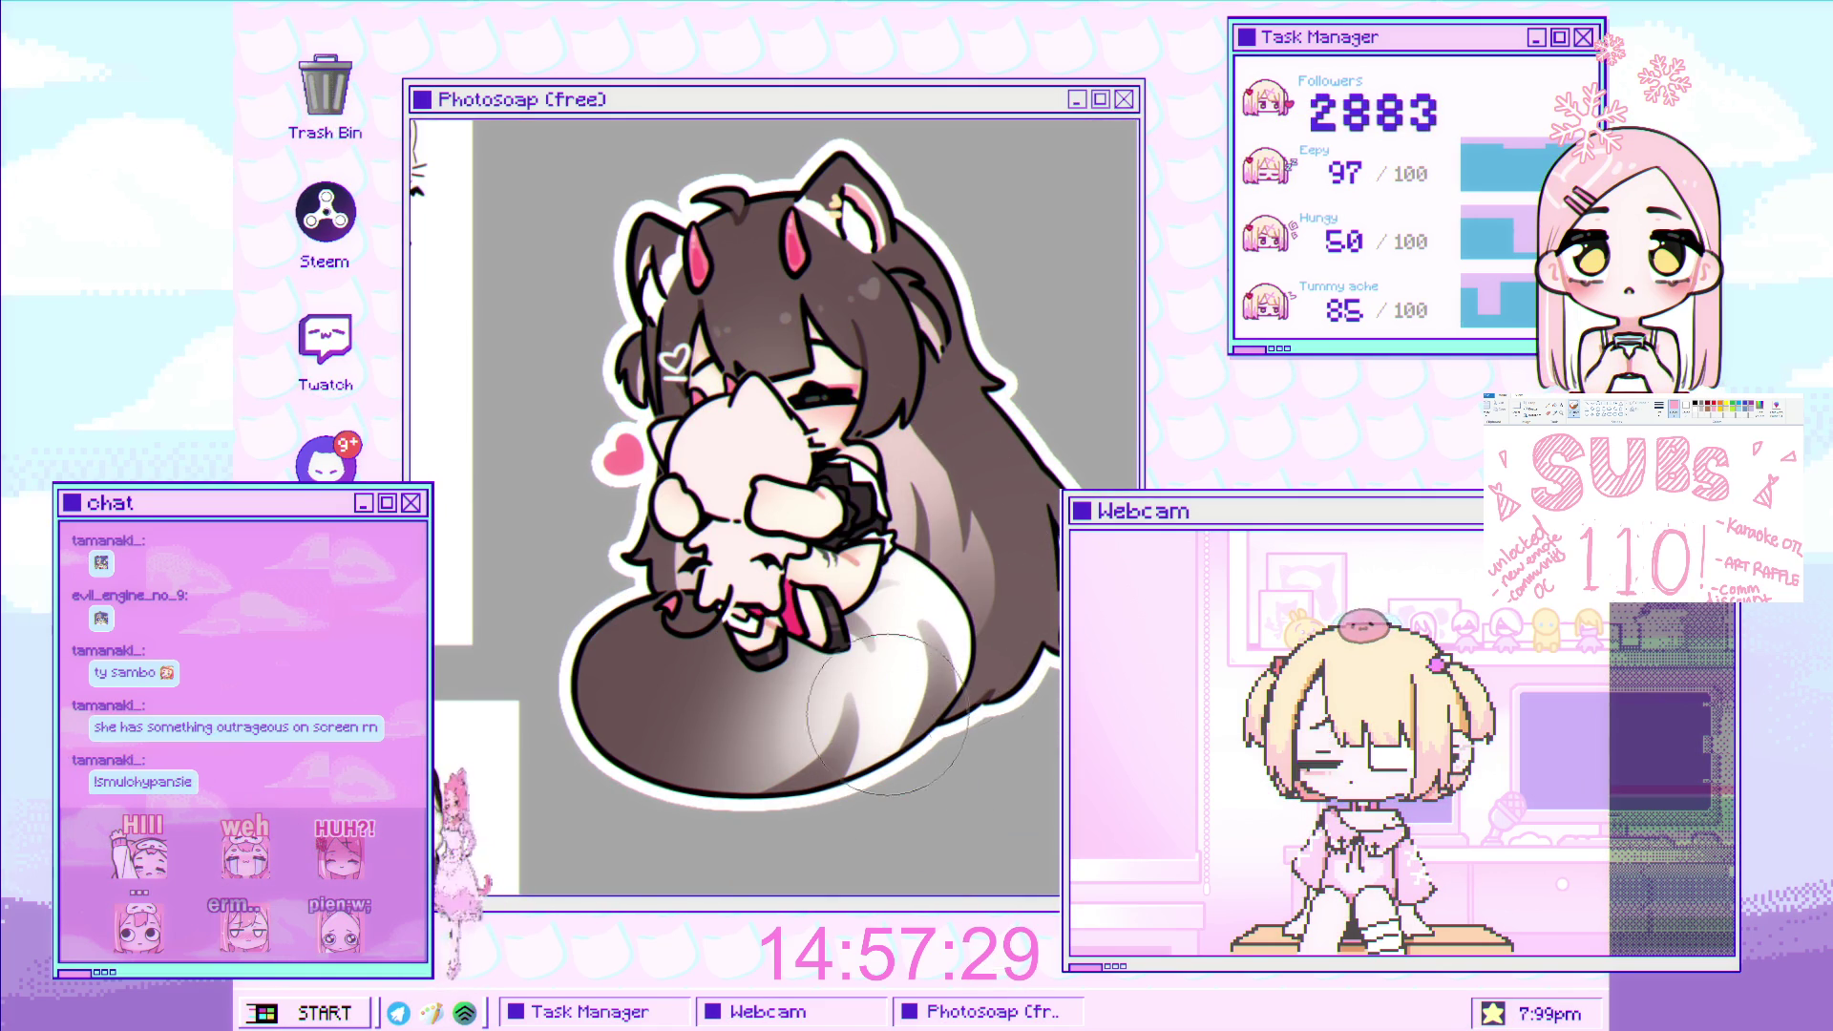
scroll(886, 669, down, 3)
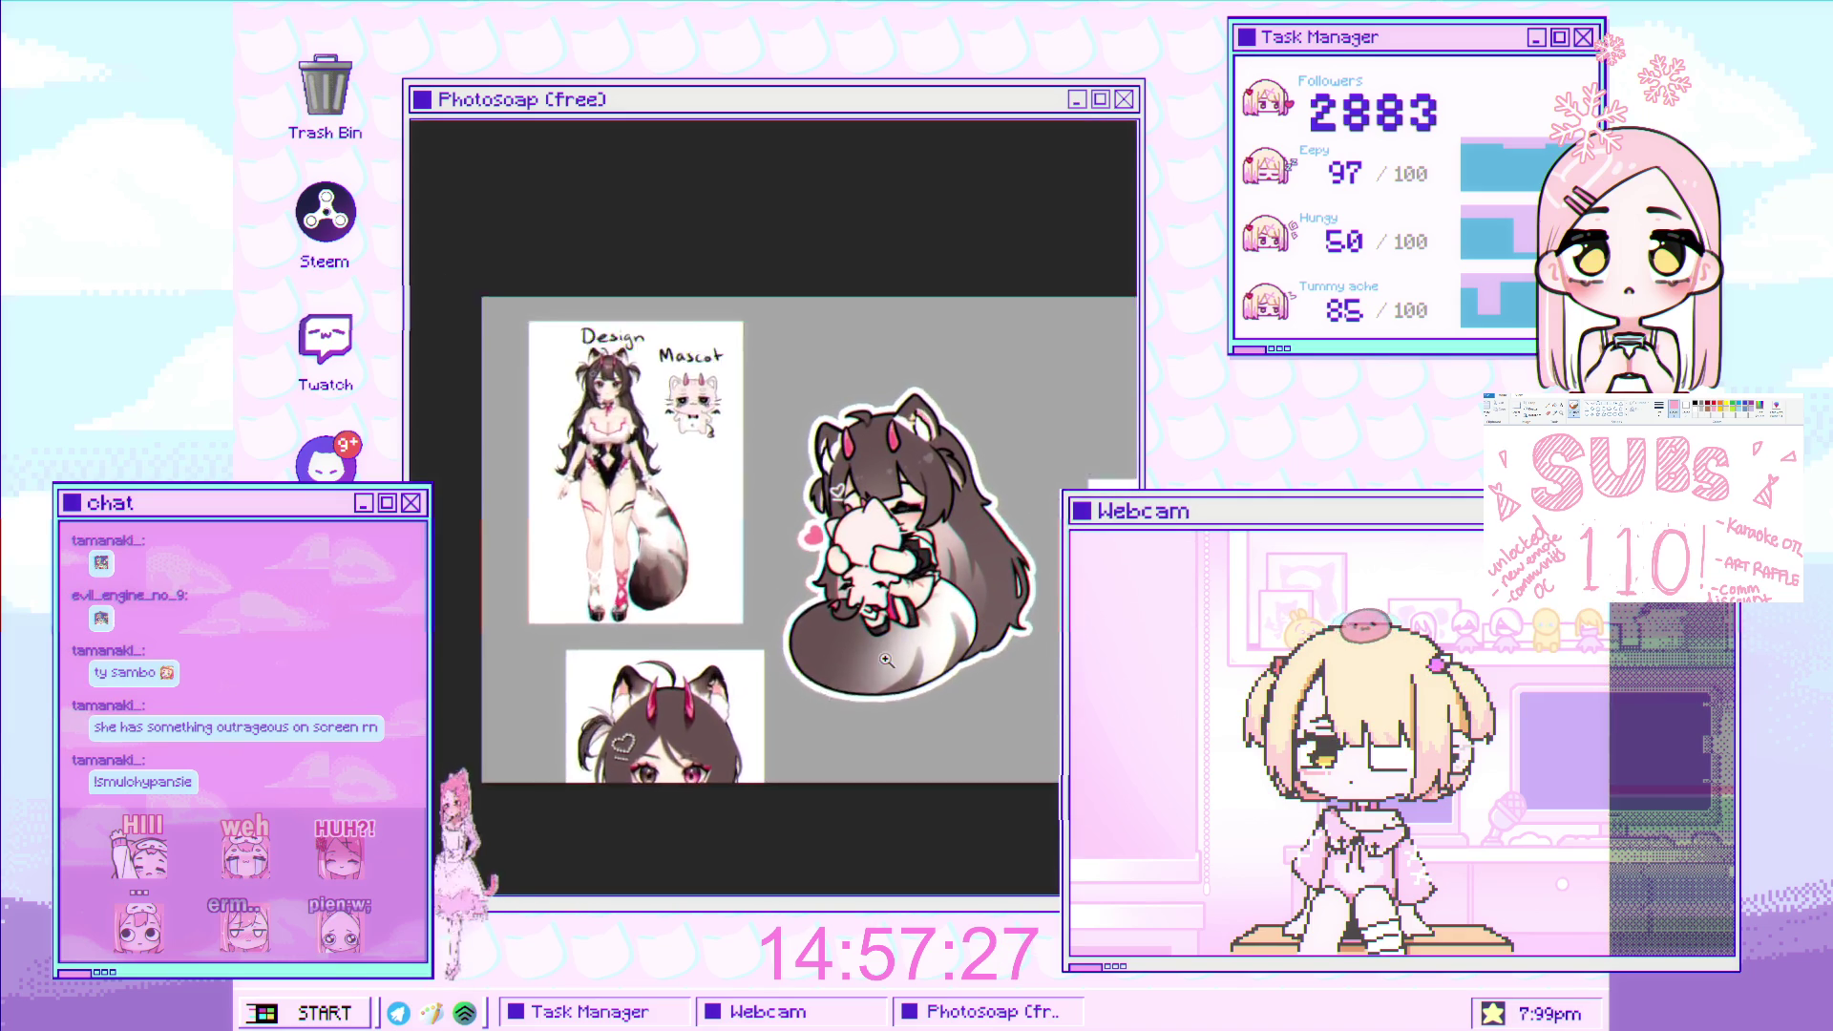
scroll(965, 592, up, 1)
scroll(972, 399, up, 1)
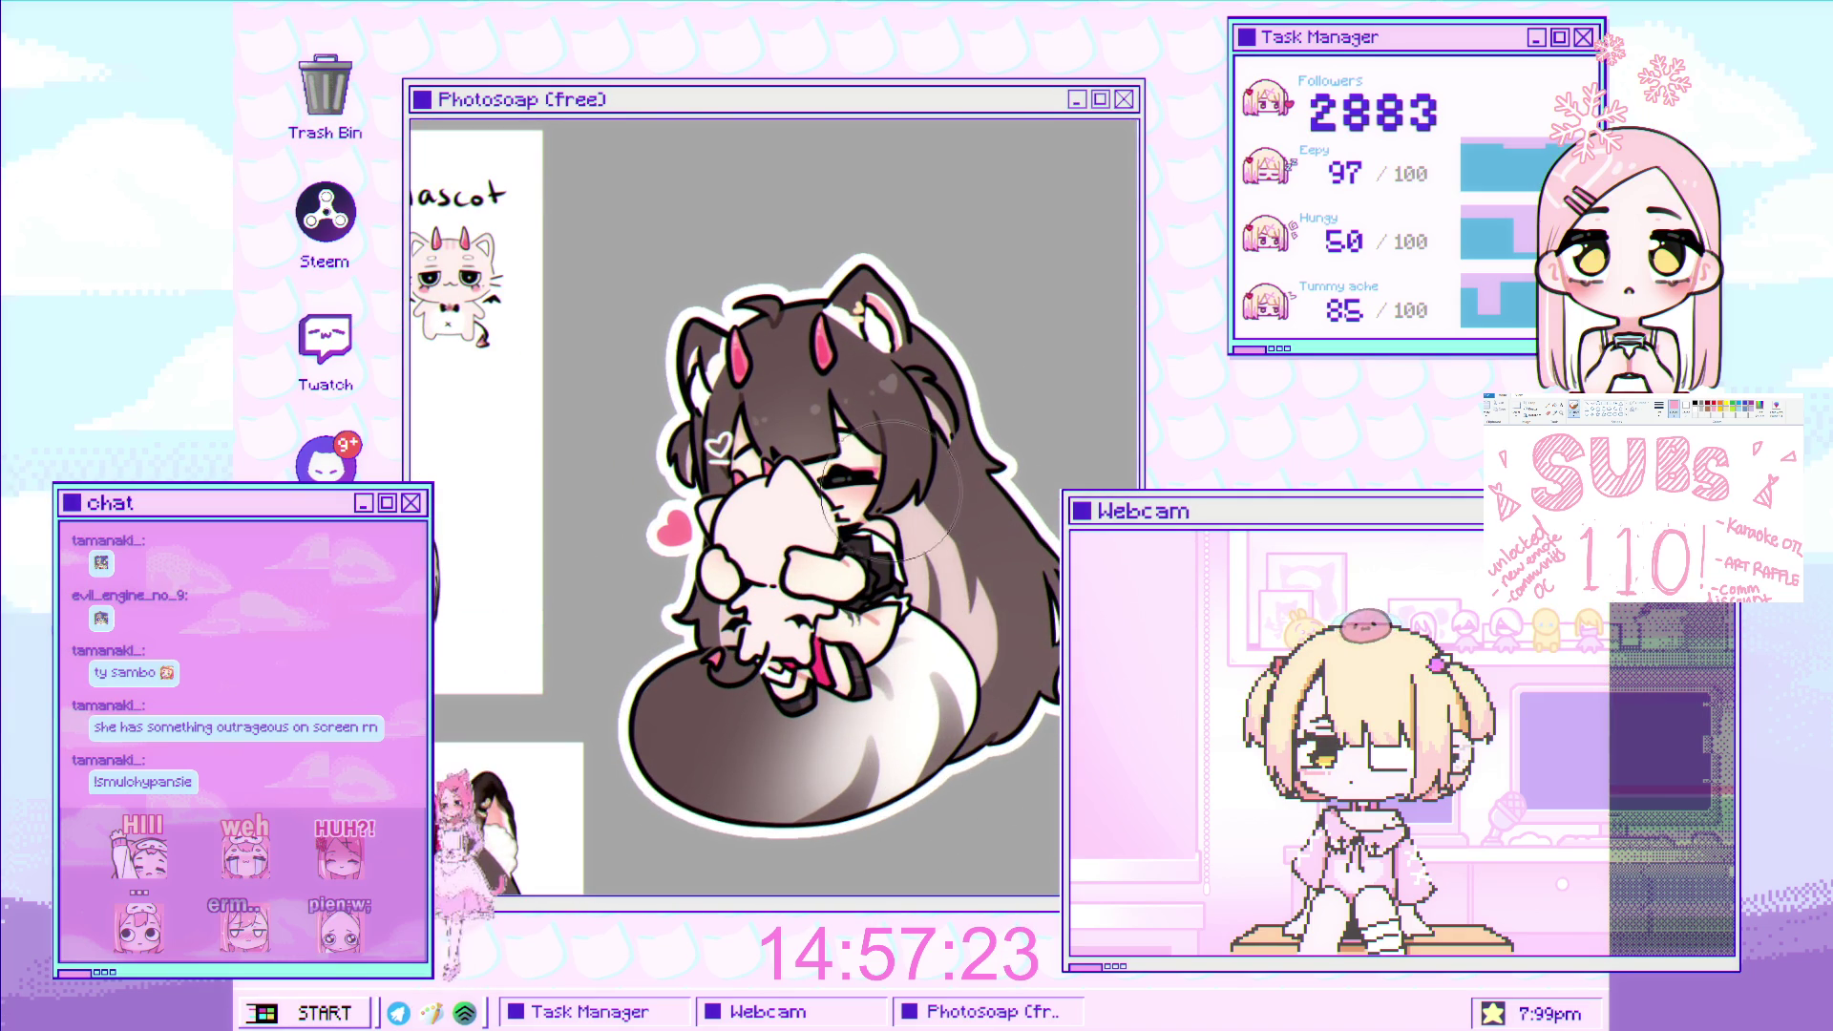
scroll(935, 580, down, 1)
scroll(934, 579, up, 1)
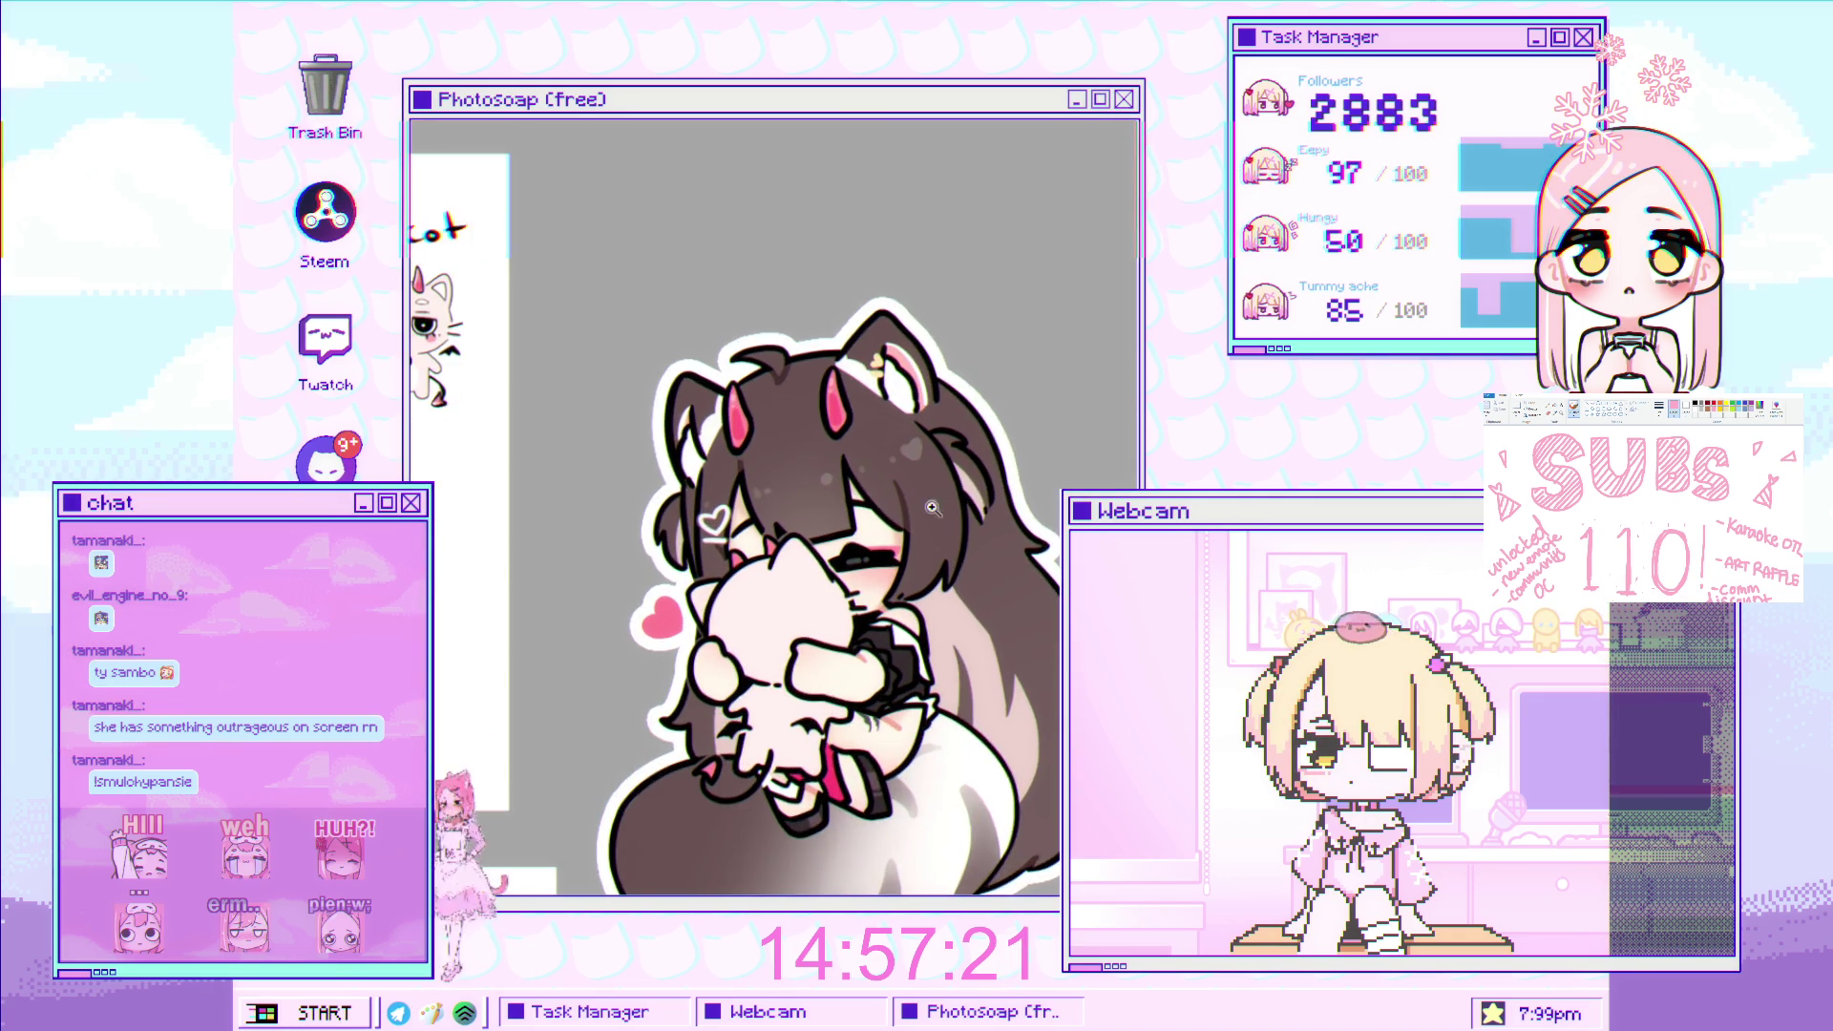
scroll(933, 509, down, 2)
scroll(1019, 562, up, 2)
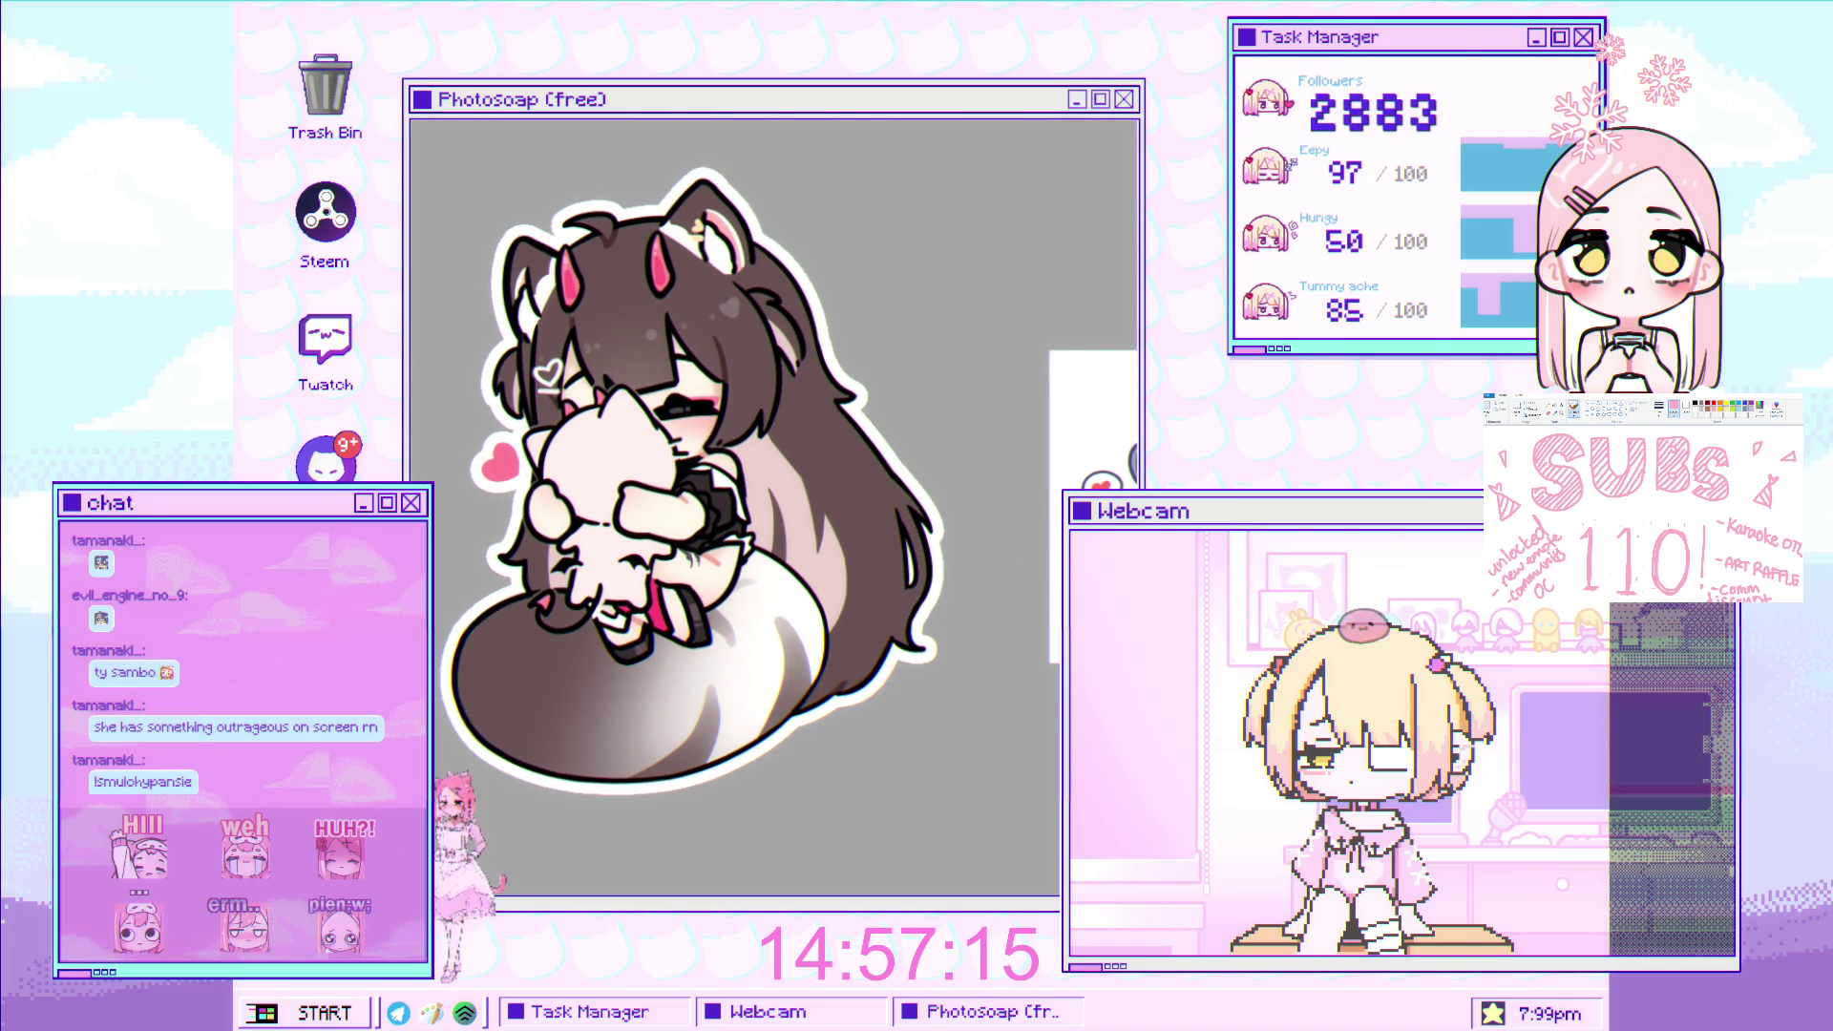
scroll(950, 497, down, 5)
scroll(950, 496, up, 2)
scroll(950, 497, up, 2)
scroll(951, 497, up, 2)
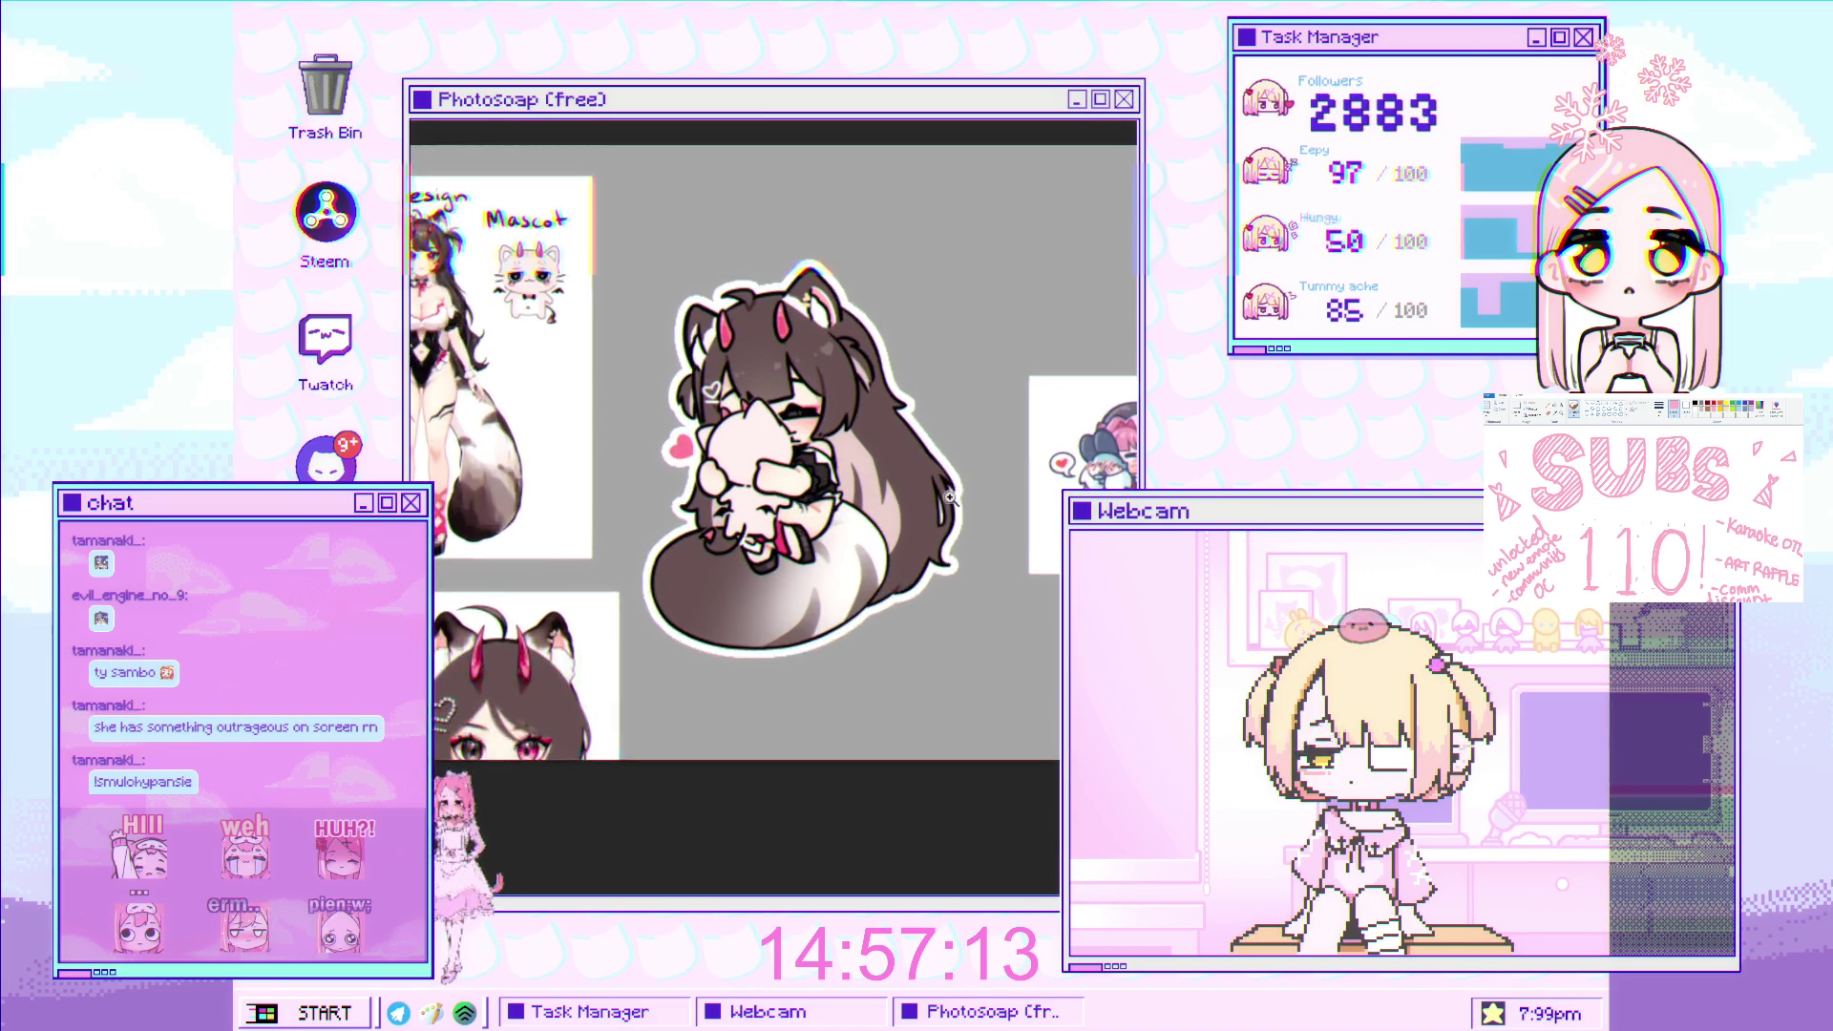
scroll(955, 501, up, 1)
scroll(1028, 542, up, 2)
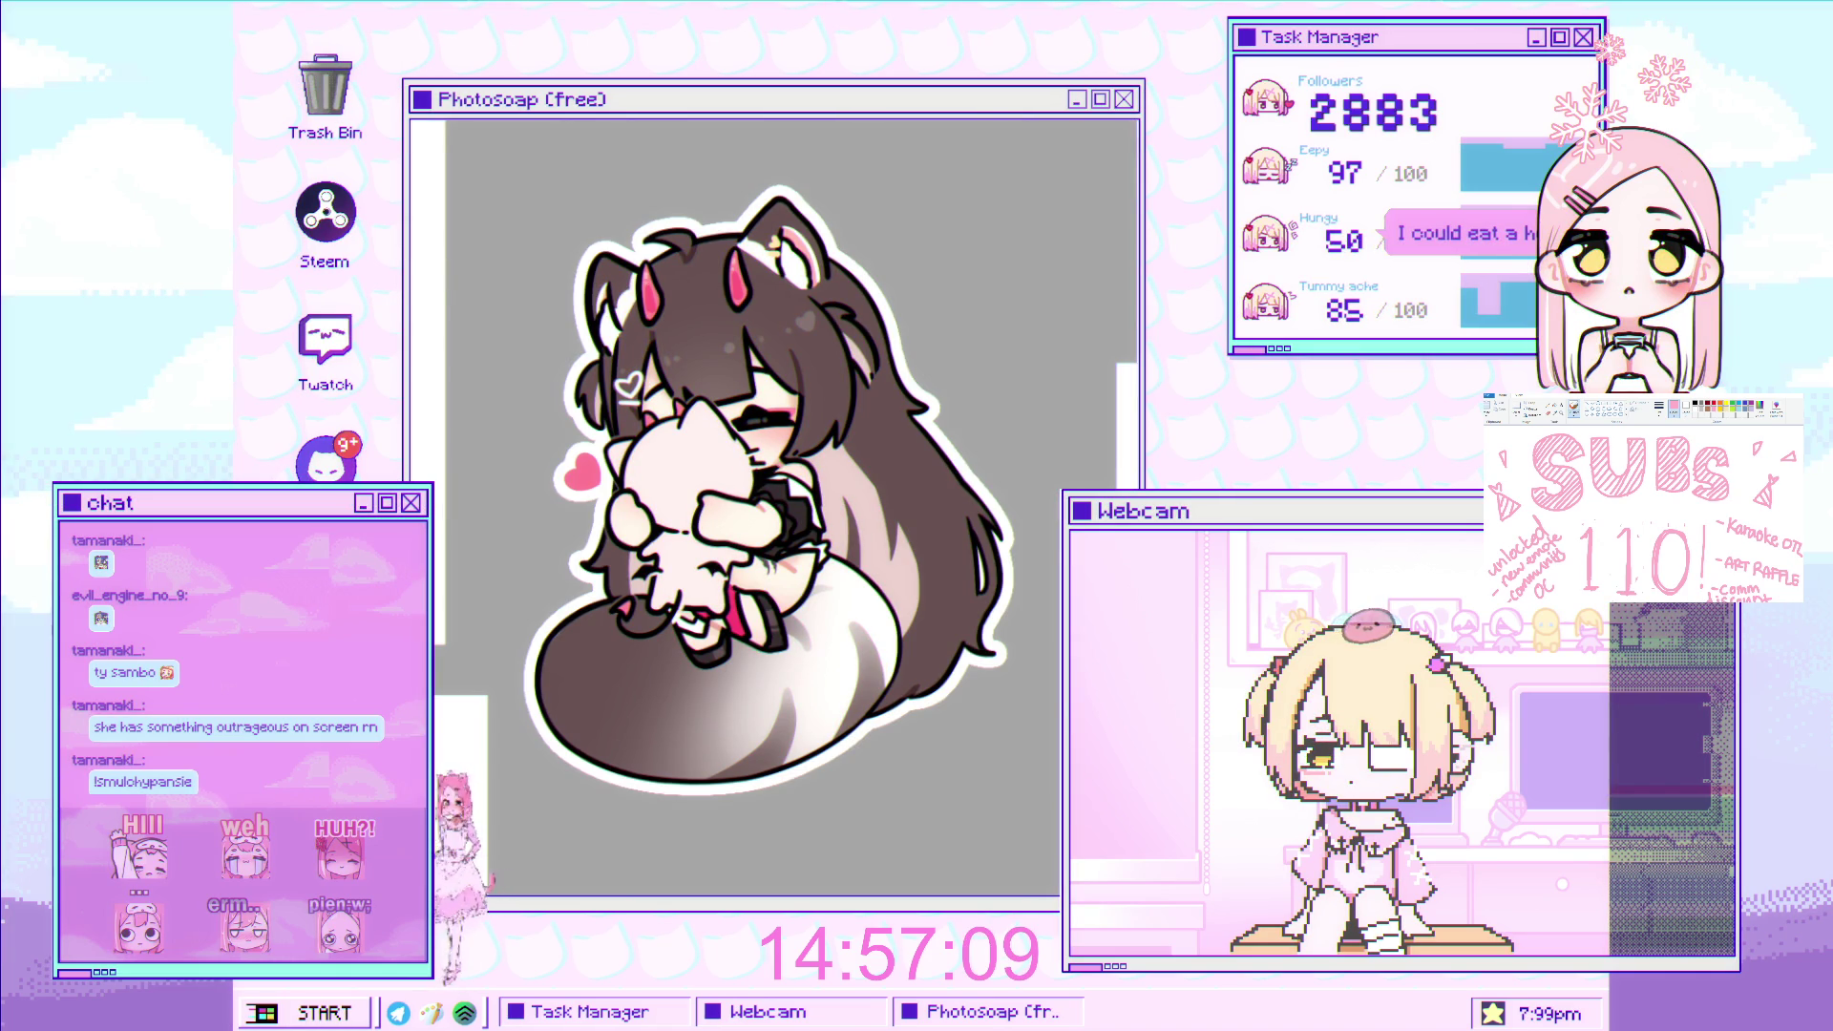
scroll(905, 325, up, 1)
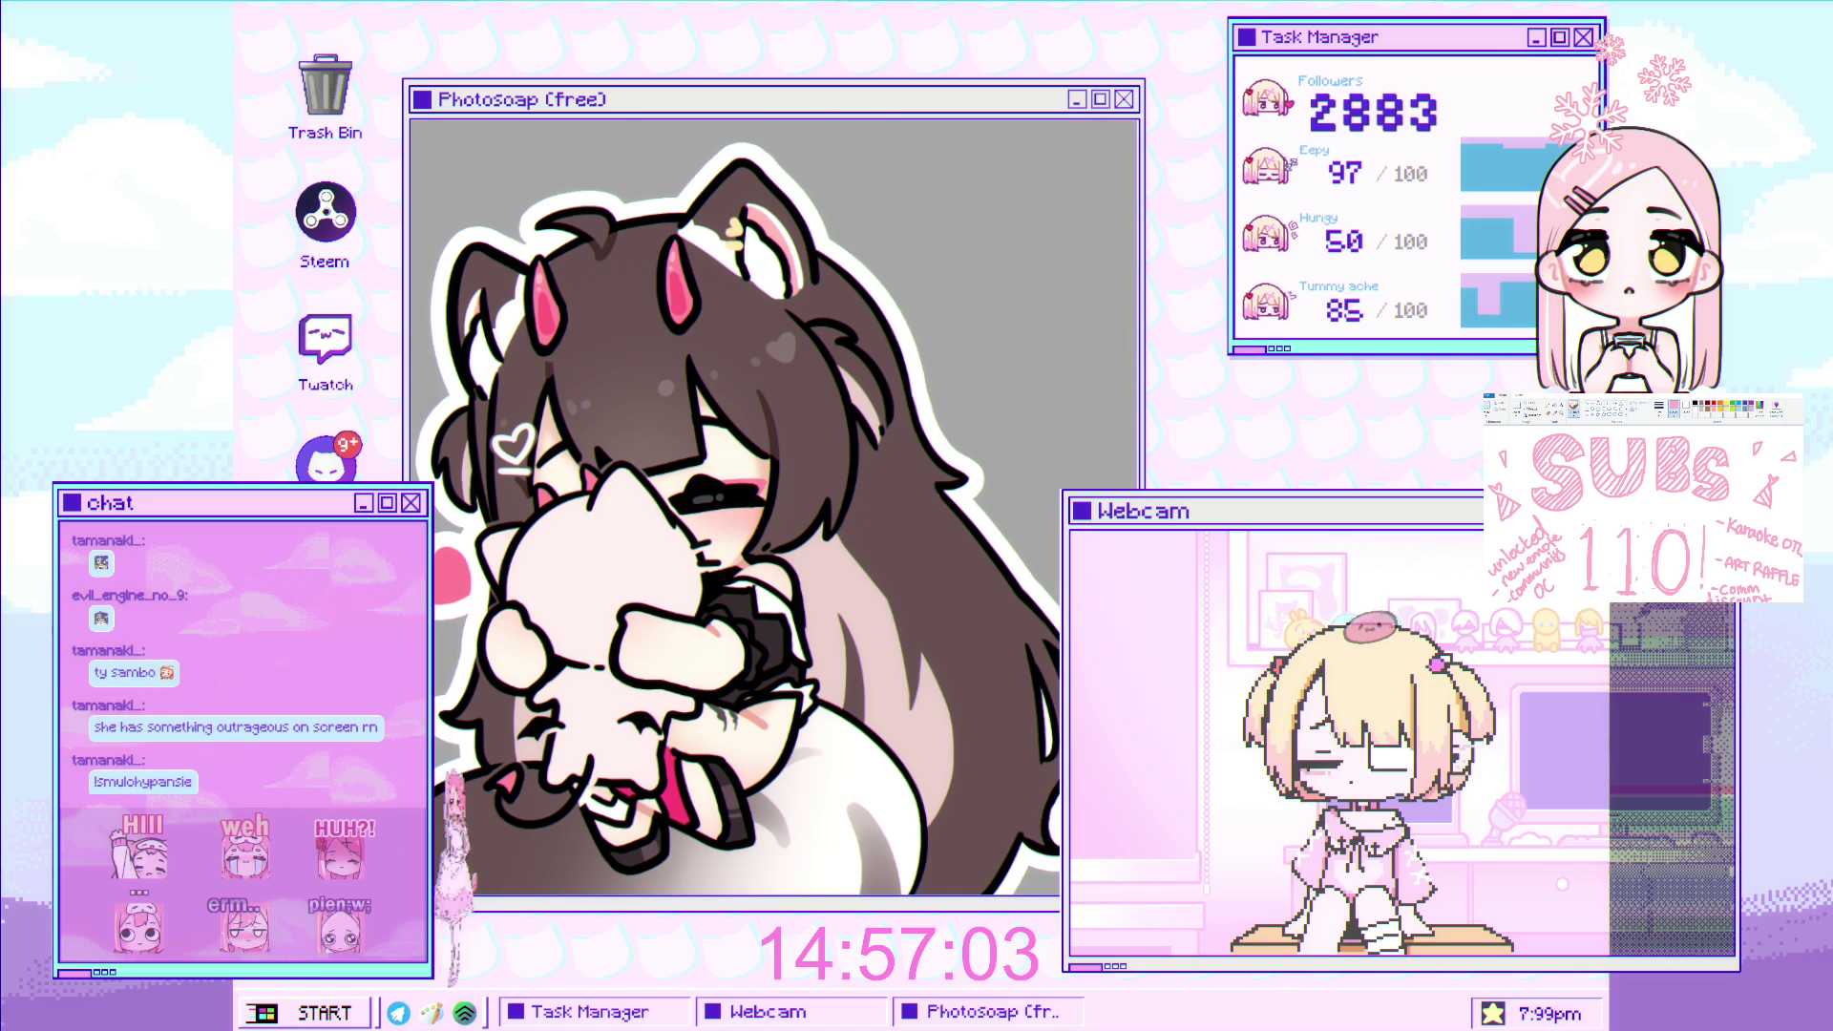
key(bracketleft)
key(bracketleft)
key(bracketleft)
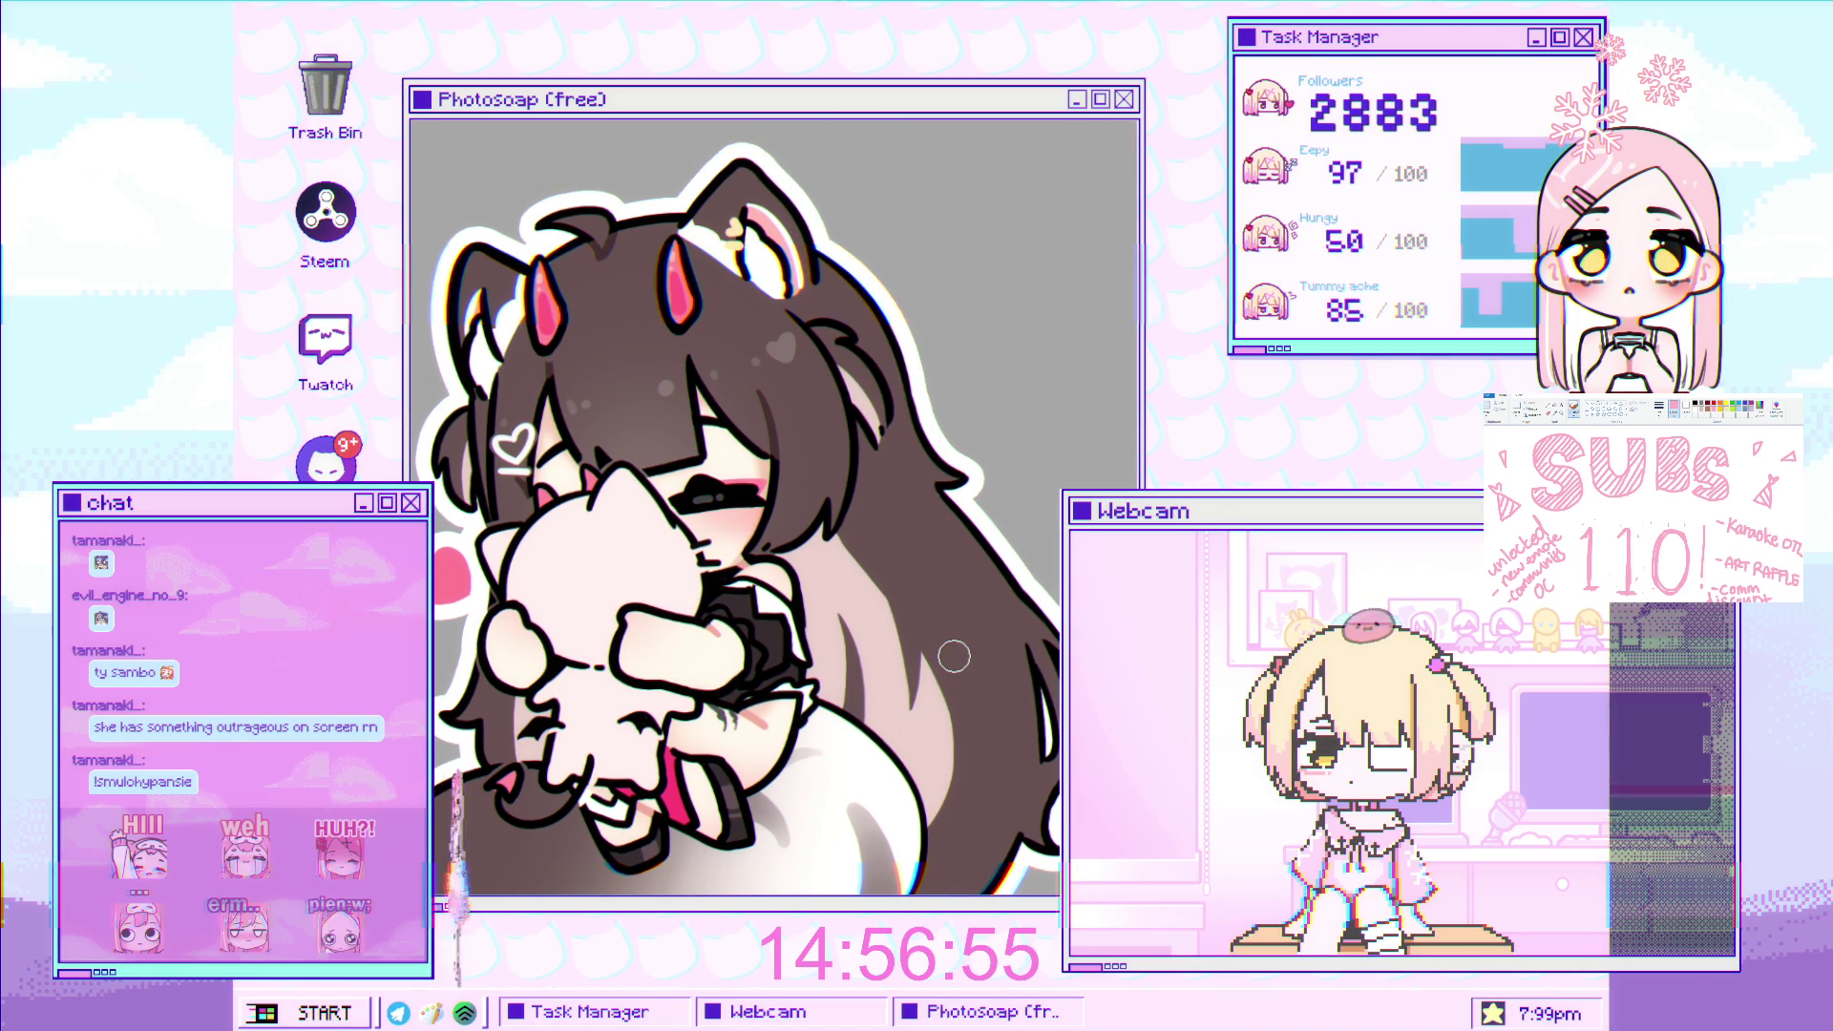
scroll(978, 652, down, 2)
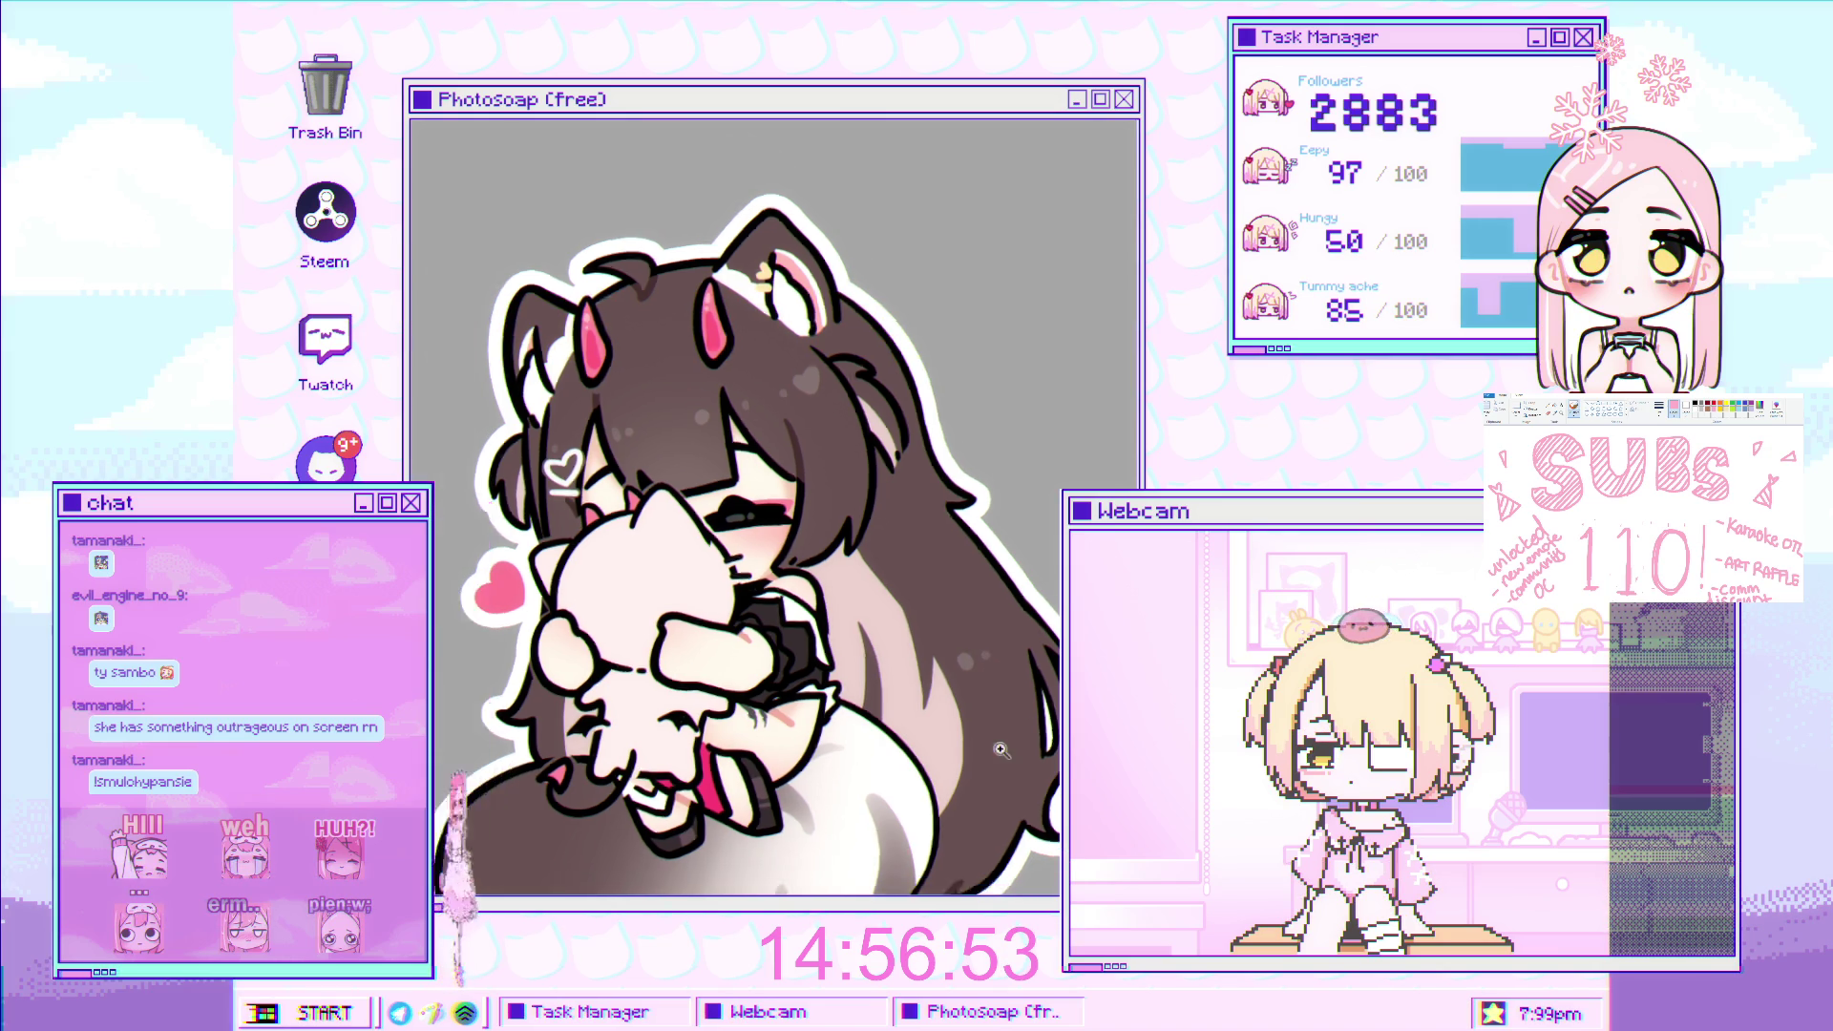
scroll(974, 654, down, 2)
scroll(964, 657, up, 1)
scroll(961, 657, down, 1)
scroll(950, 620, up, 1)
scroll(941, 573, down, 1)
scroll(927, 506, up, 2)
scroll(936, 516, down, 2)
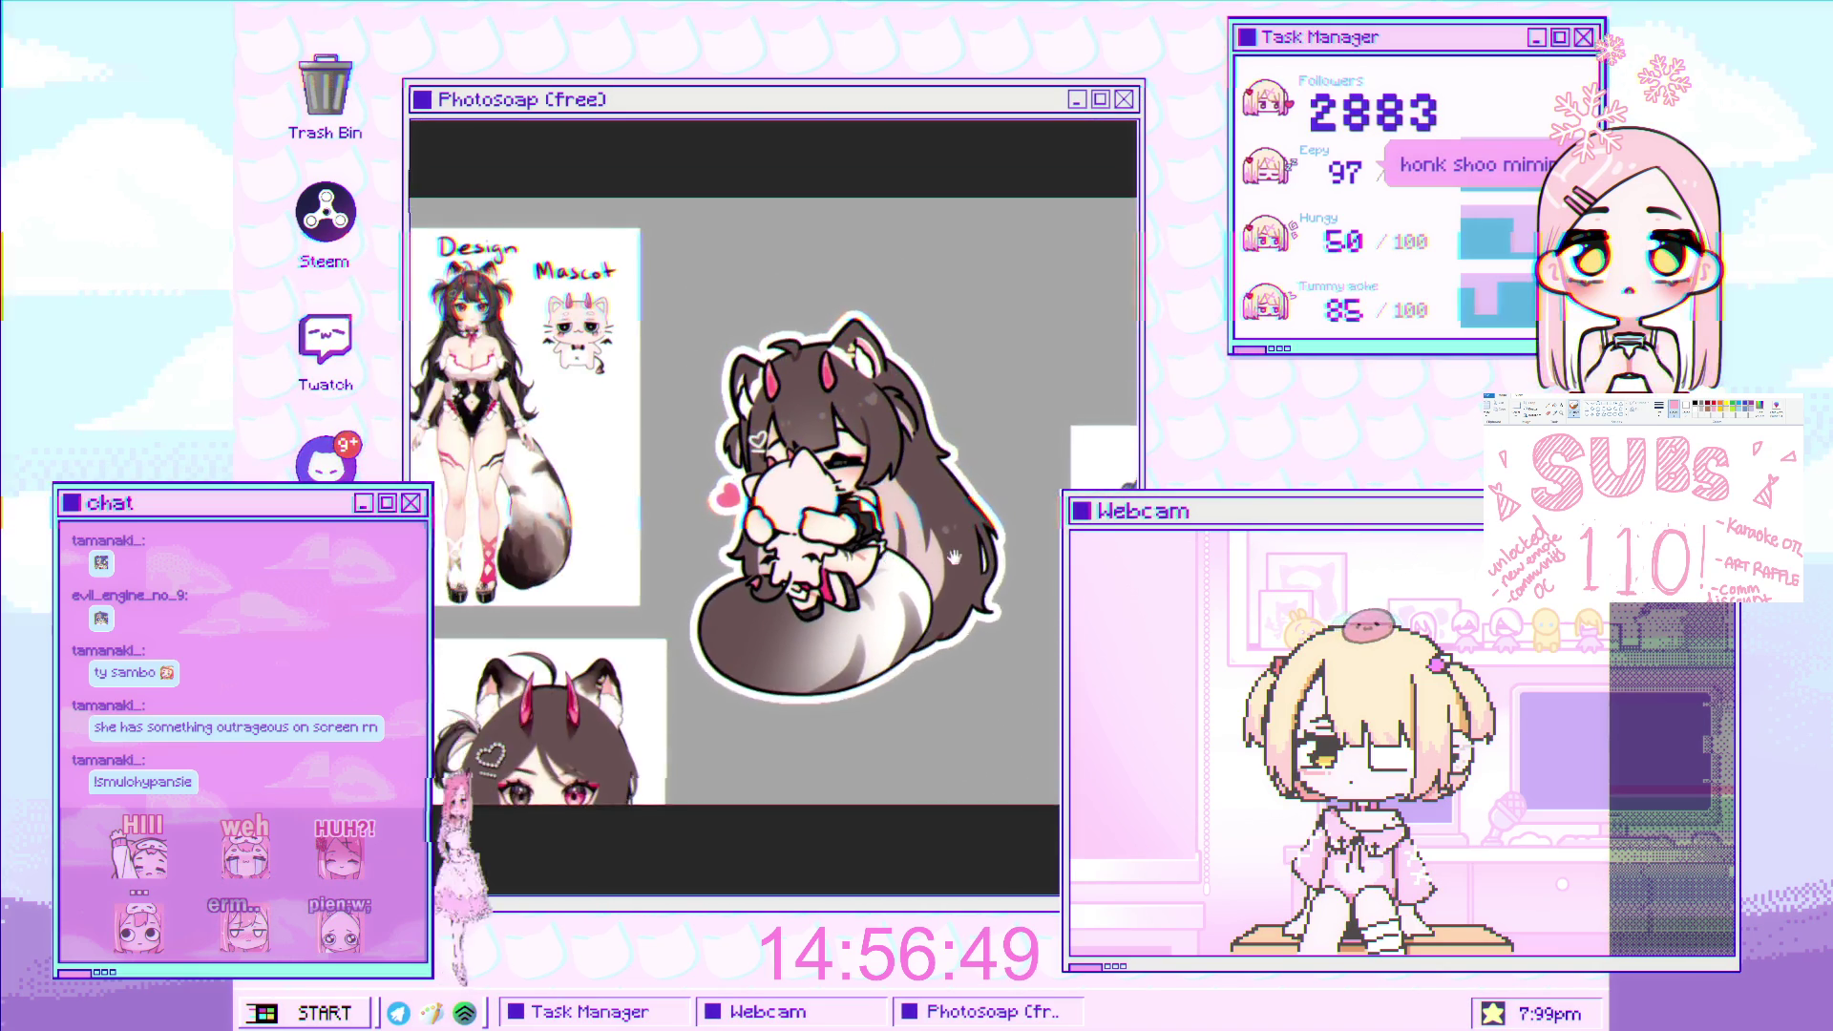
scroll(950, 530, up, 1)
scroll(969, 554, up, 1)
scroll(974, 559, down, 2)
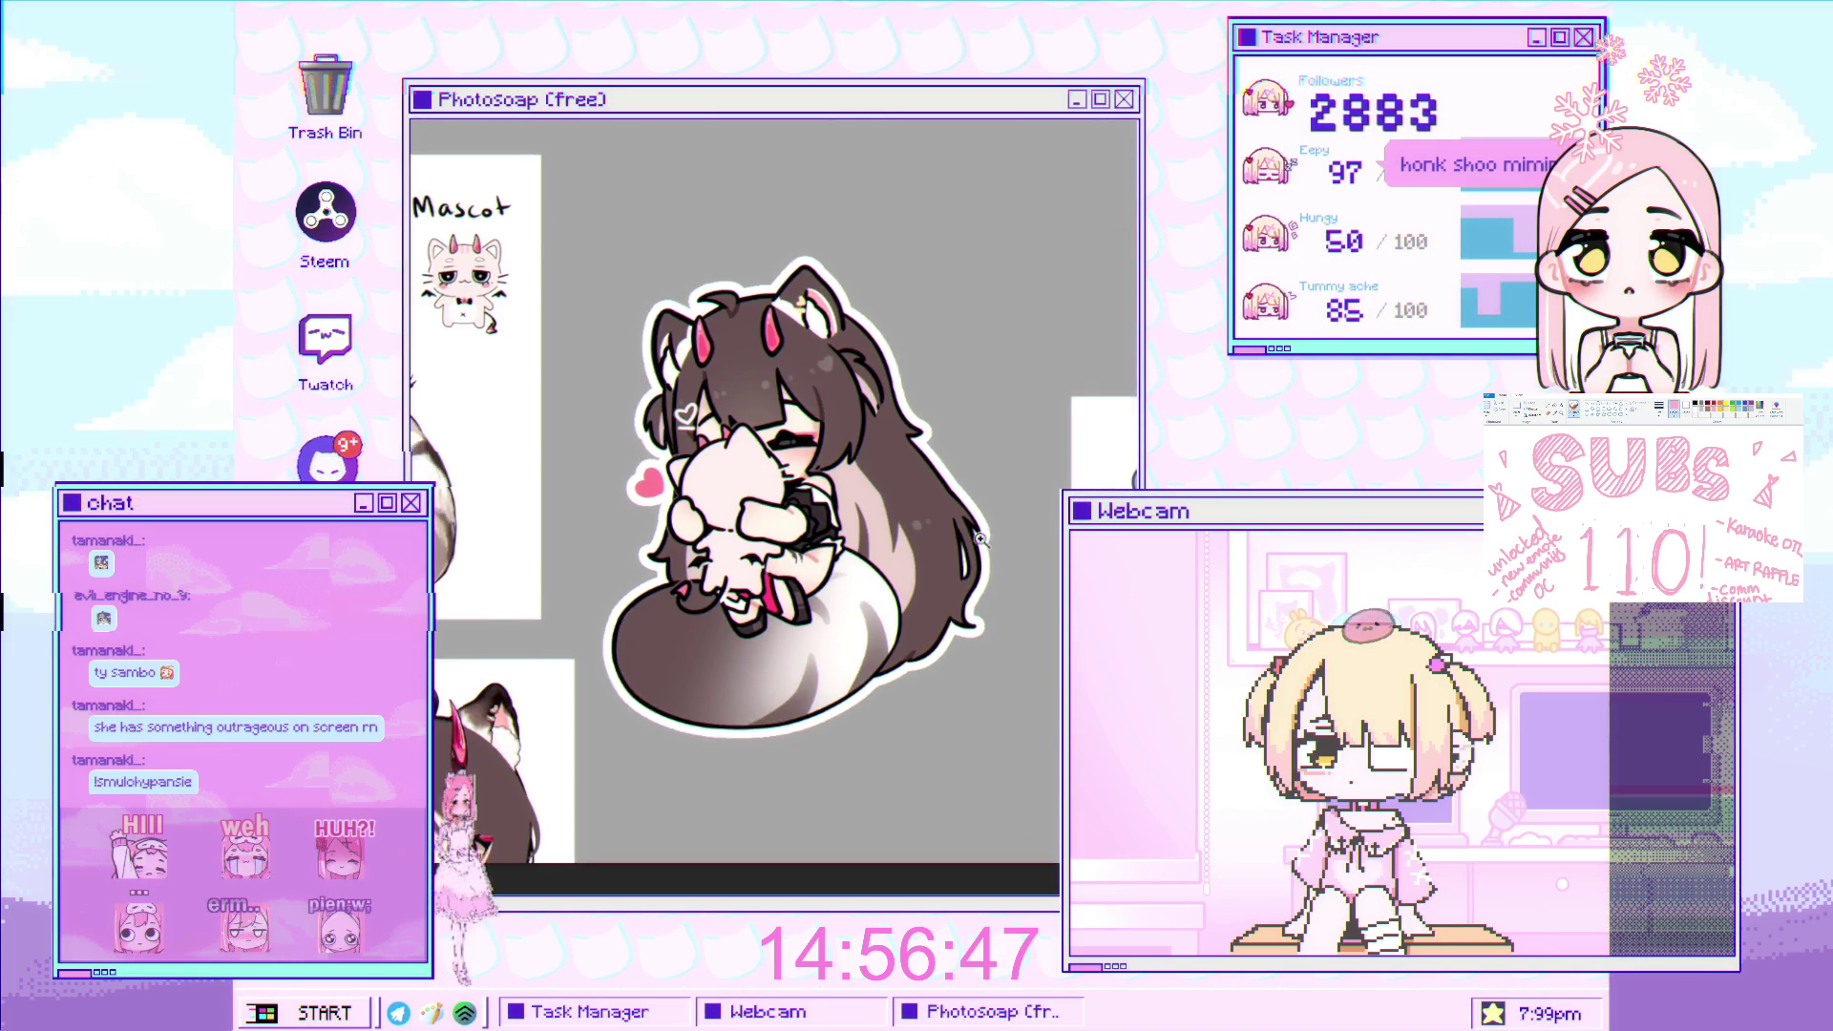
scroll(907, 525, up, 2)
scroll(850, 487, up, 1)
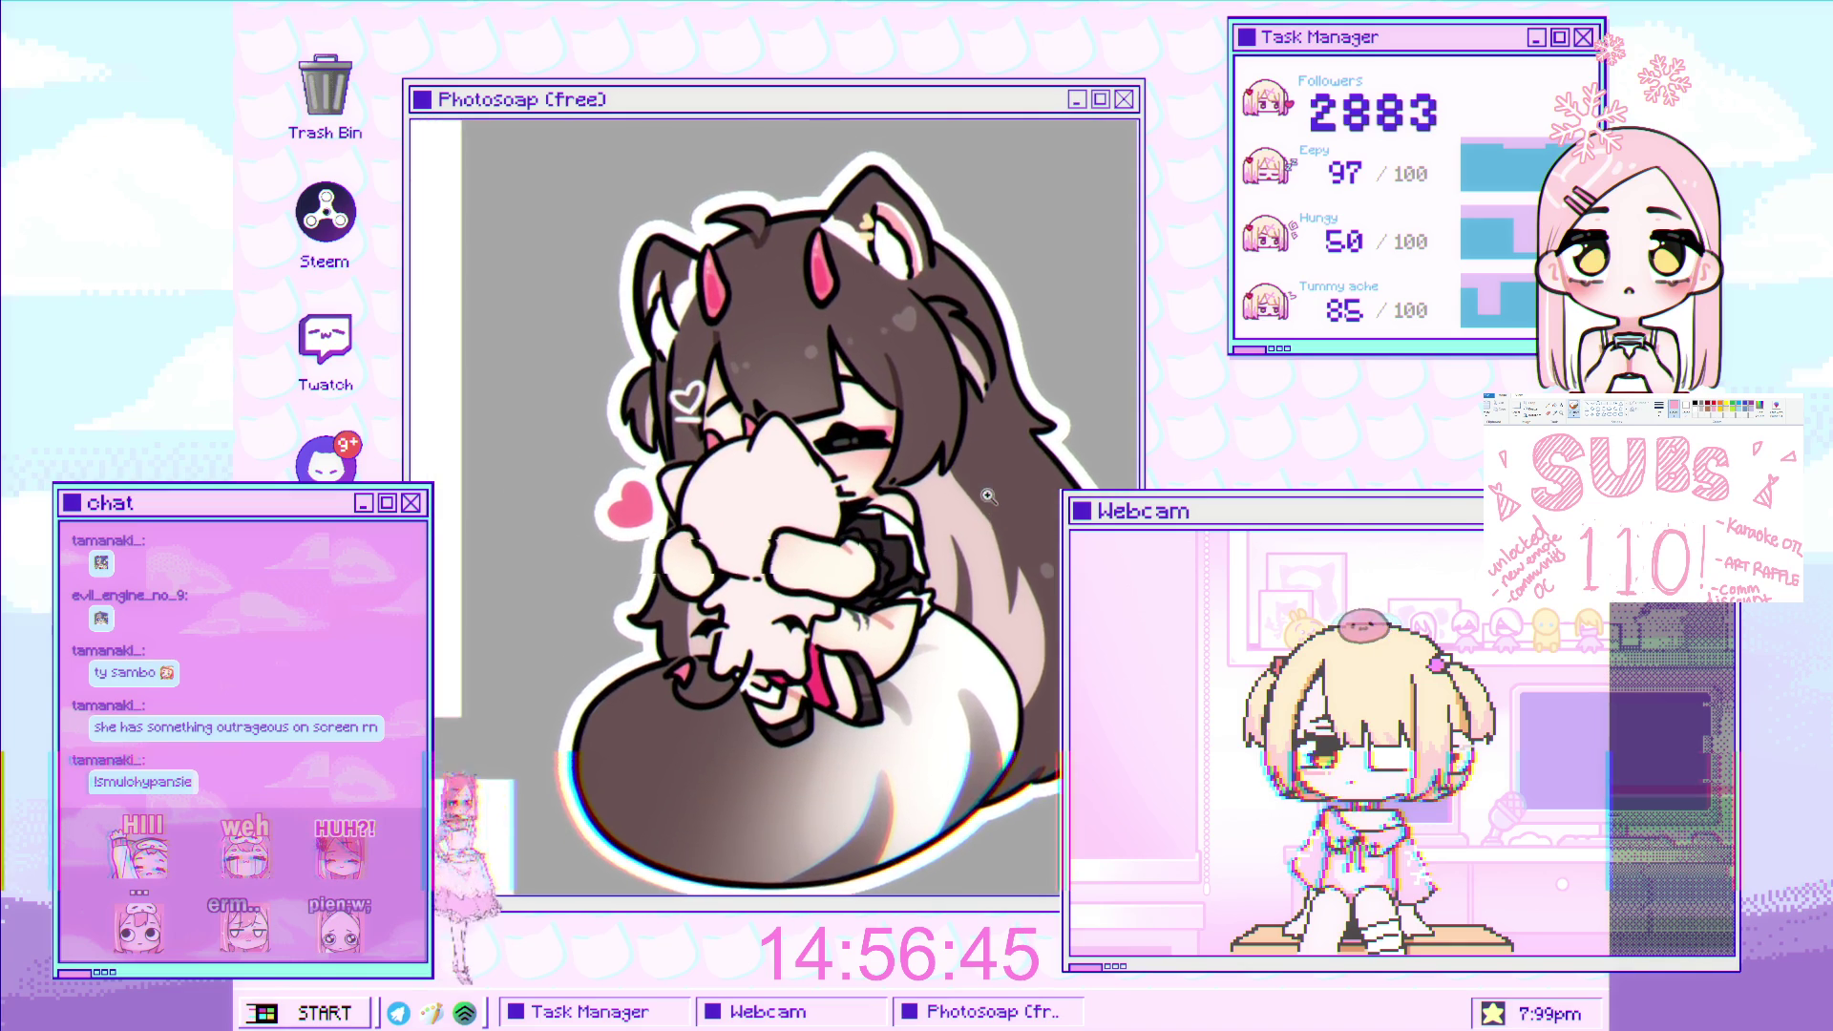
scroll(888, 458, up, 1)
scroll(916, 444, up, 1)
scroll(955, 421, up, 1)
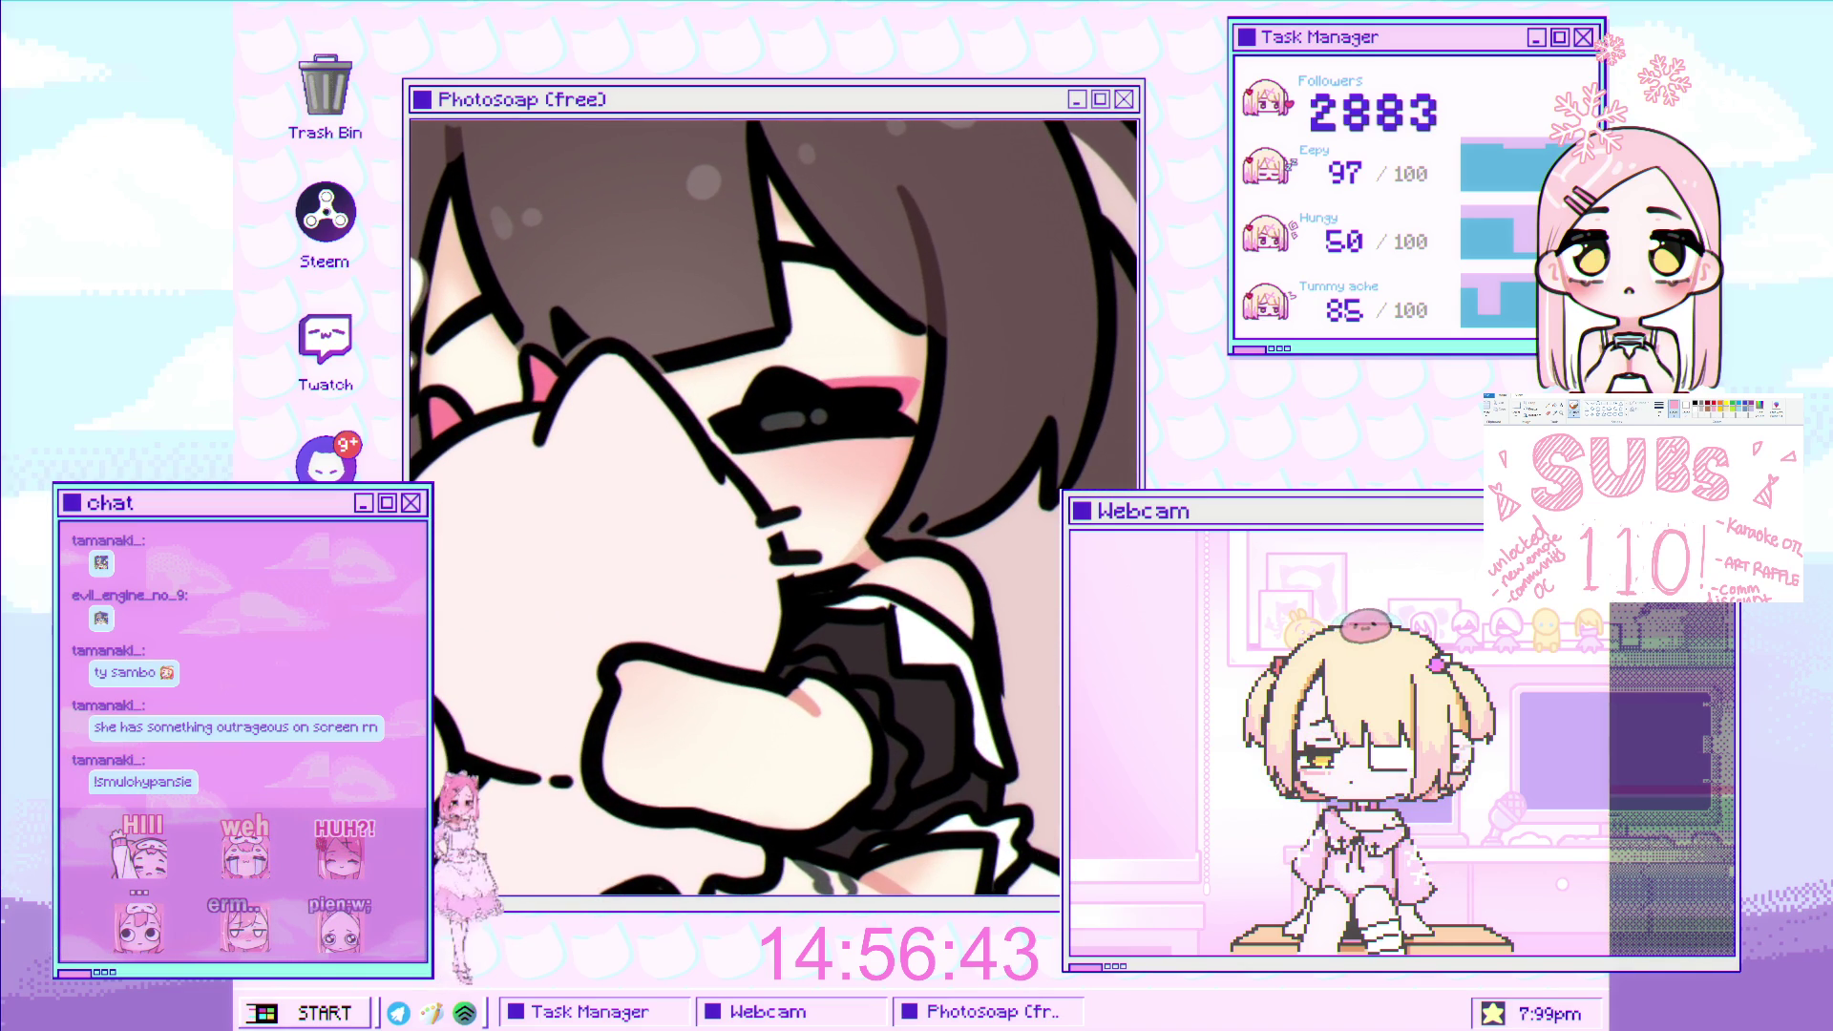
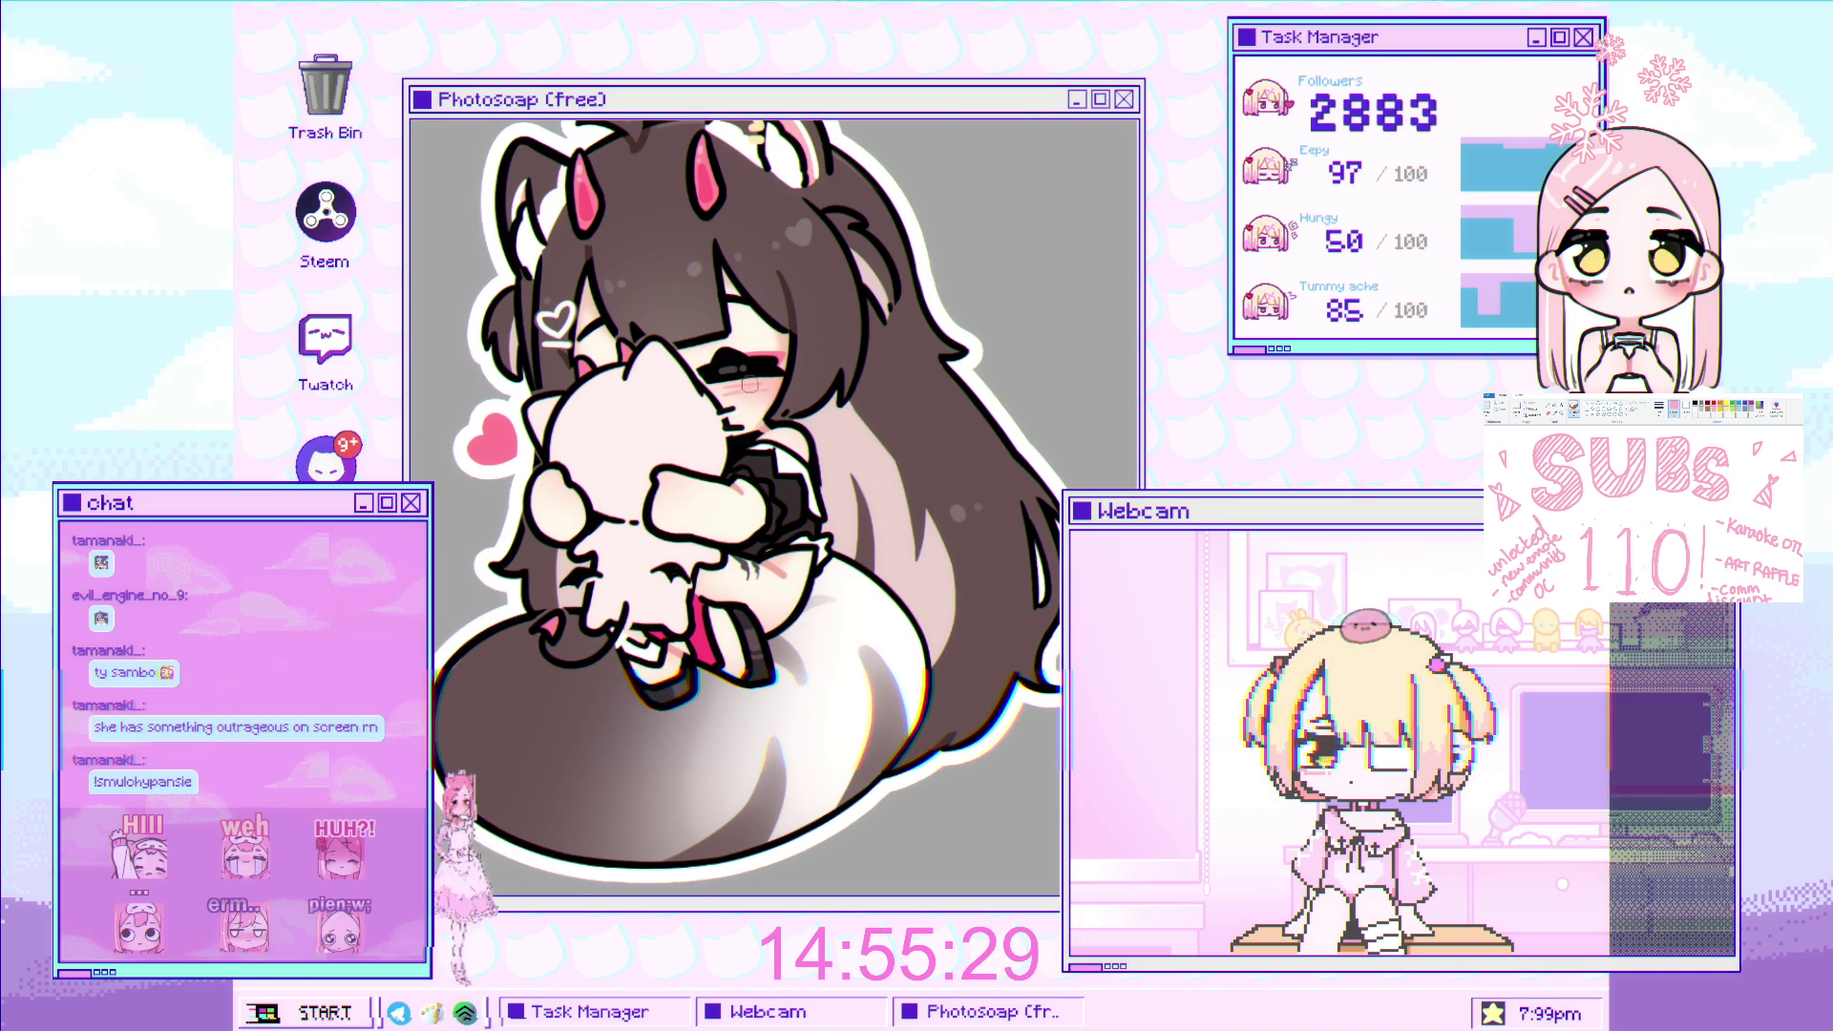
Airbrush a soft pink blush across the white plush's cheek and check it at several zoom levels.
drag(704, 436, 747, 426)
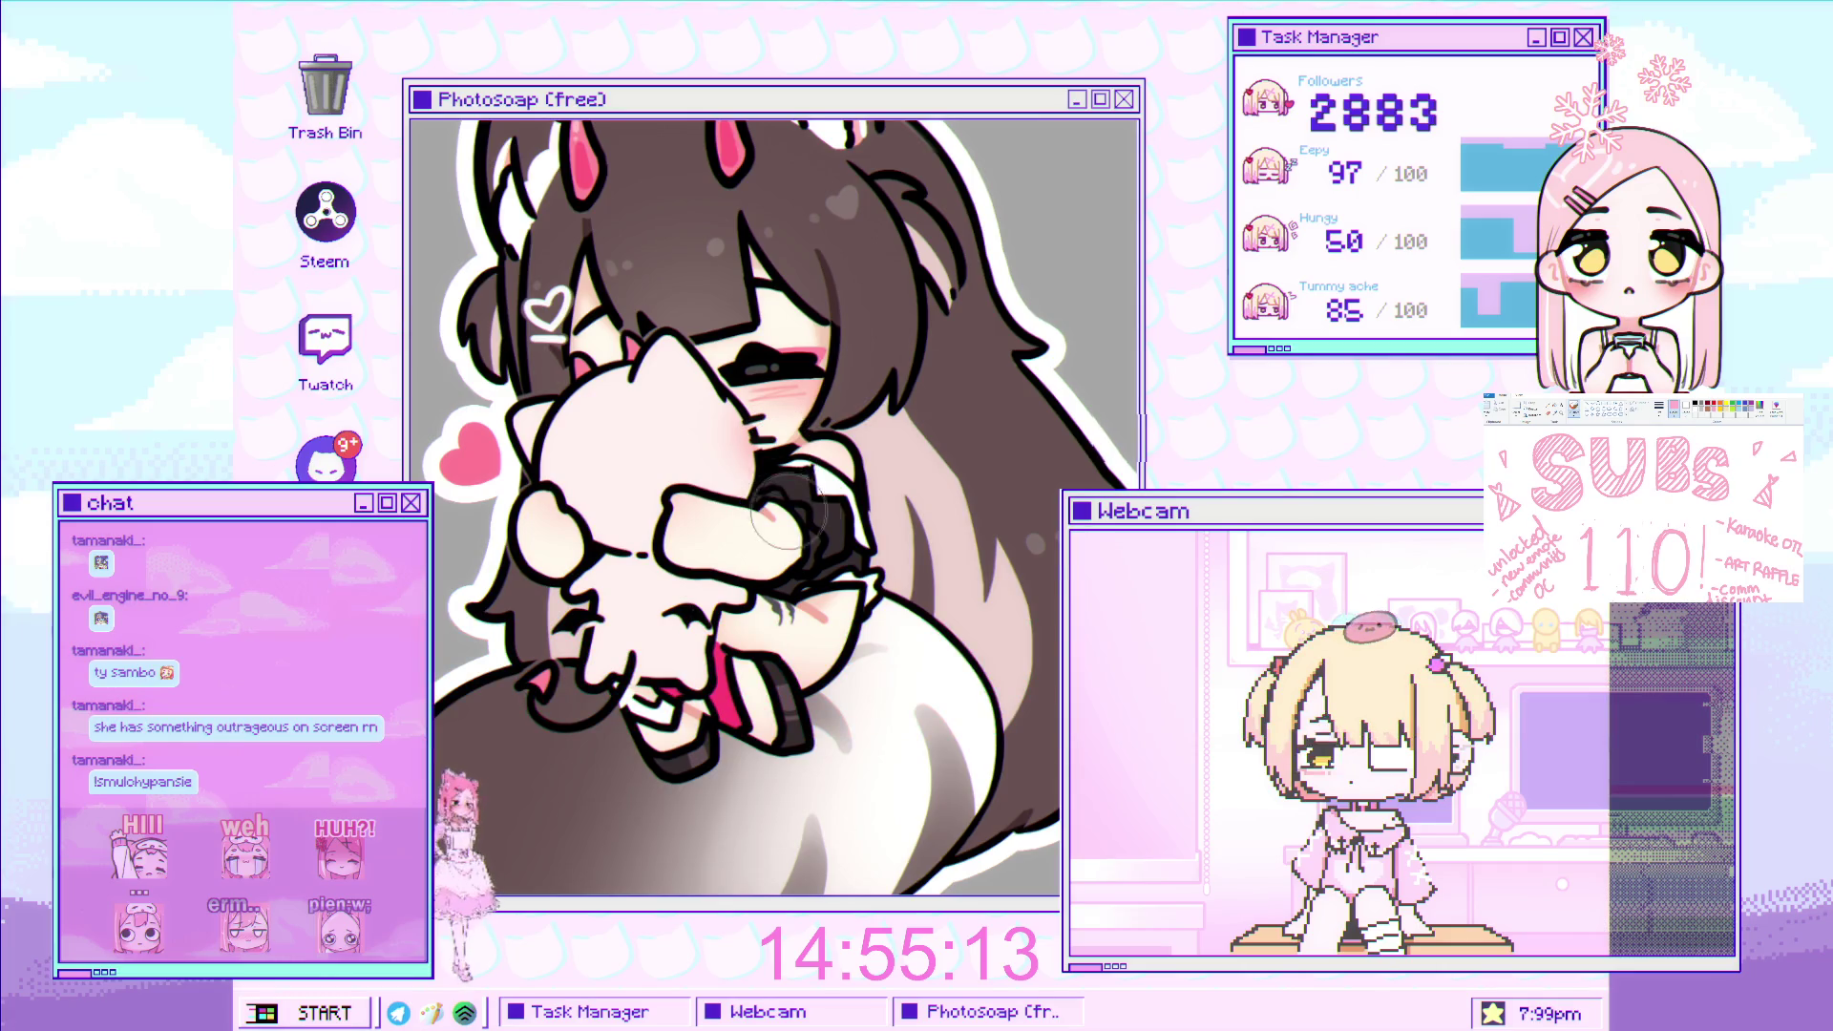
scroll(824, 521, down, 3)
scroll(824, 521, up, 2)
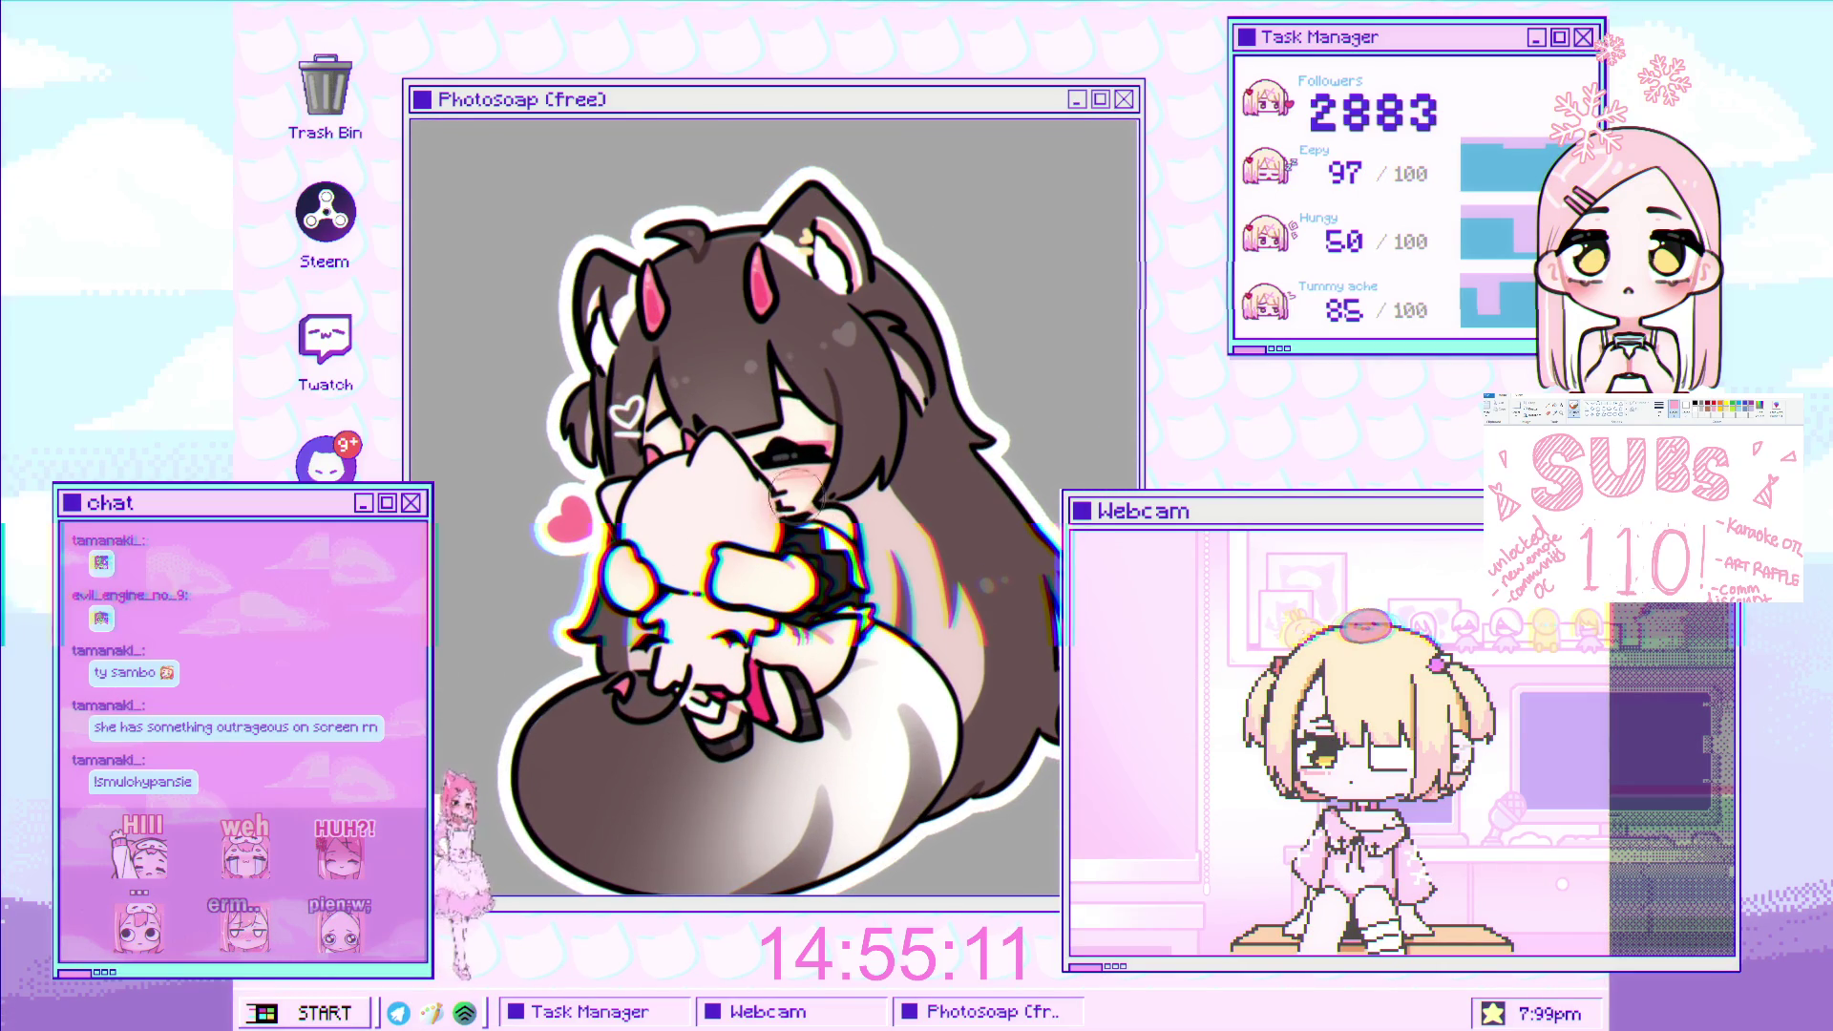
scroll(715, 416, up, 1)
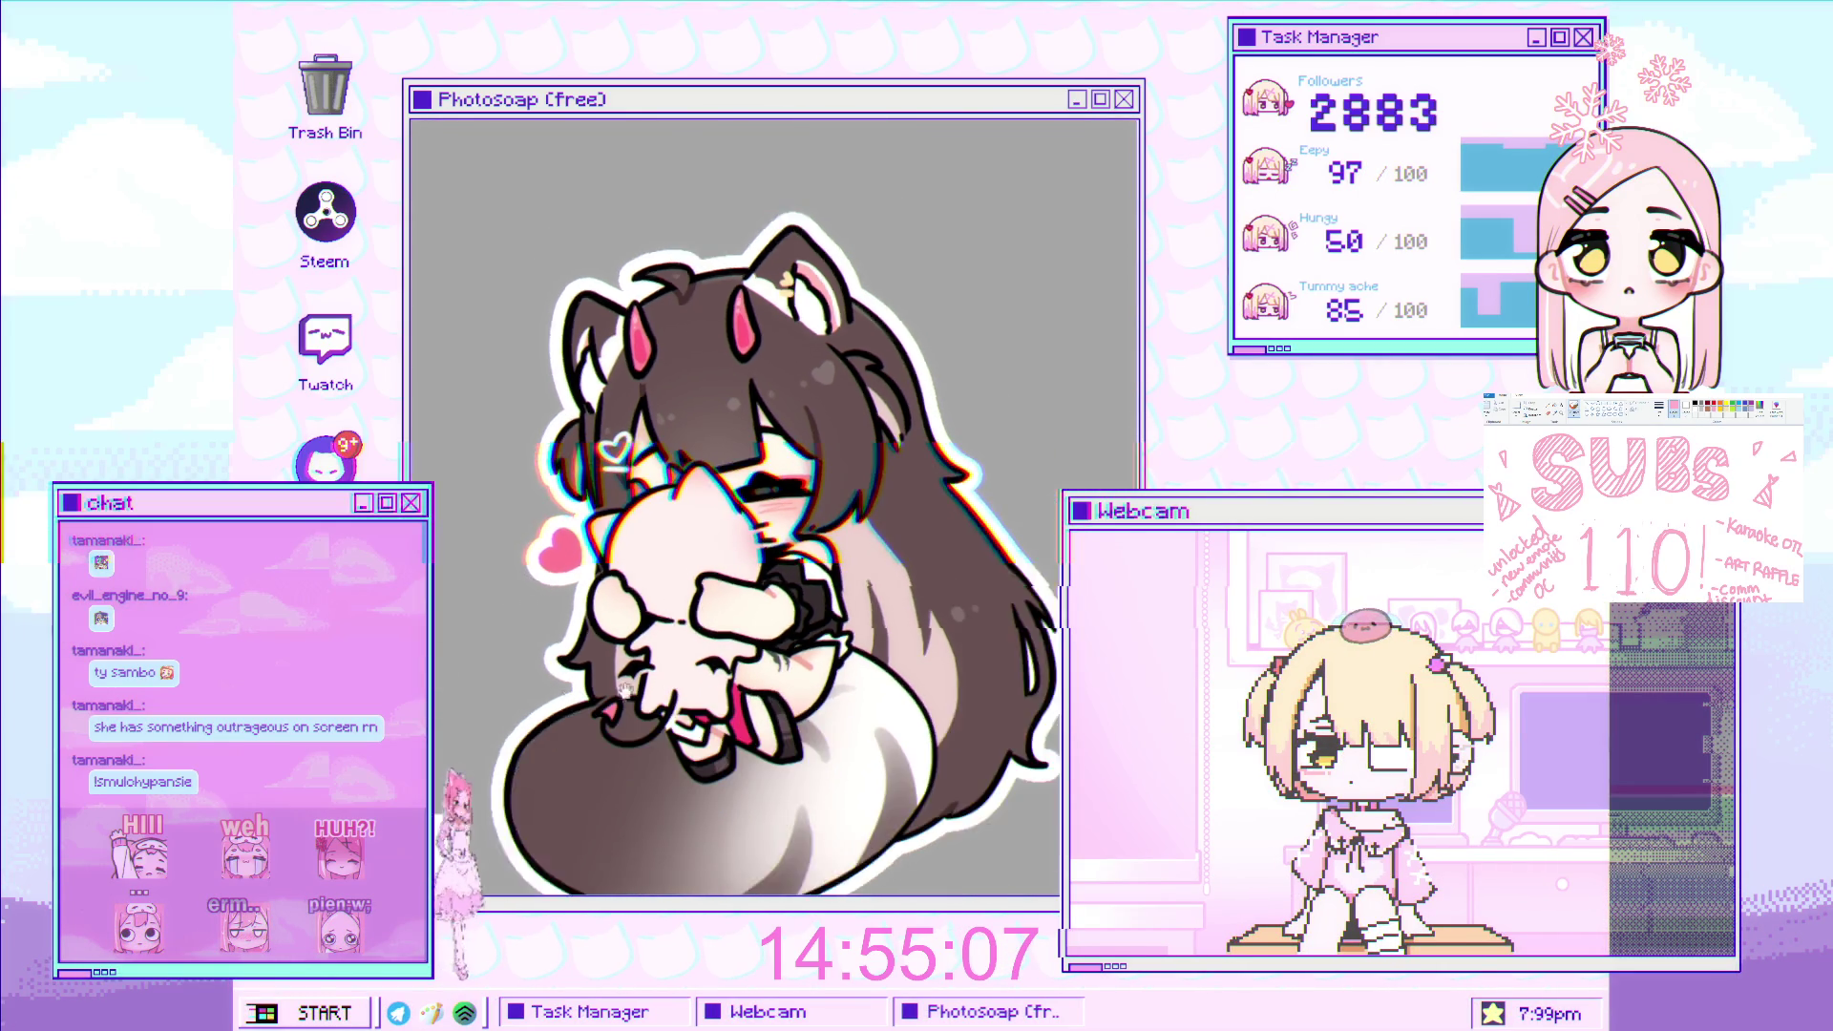
scroll(669, 534, down, 2)
scroll(793, 579, up, 3)
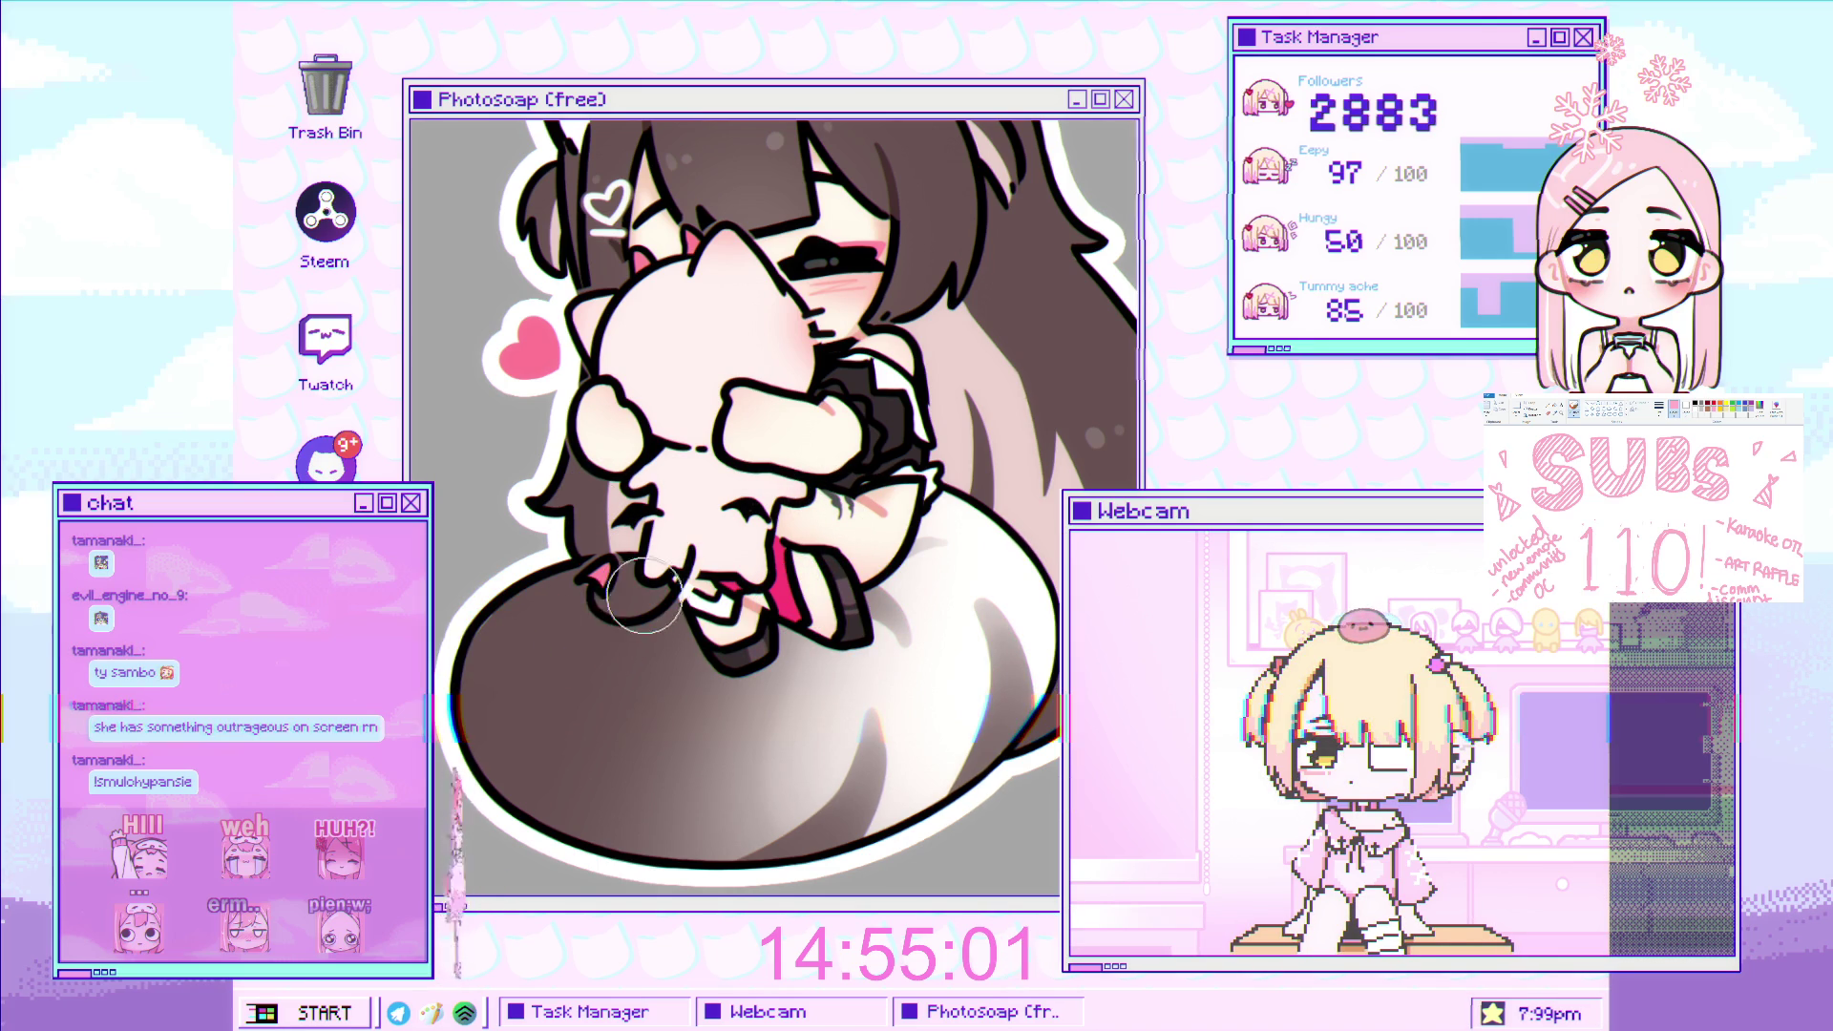
scroll(638, 632, down, 3)
scroll(783, 573, down, 2)
scroll(754, 592, up, 2)
scroll(736, 609, down, 1)
scroll(768, 573, up, 1)
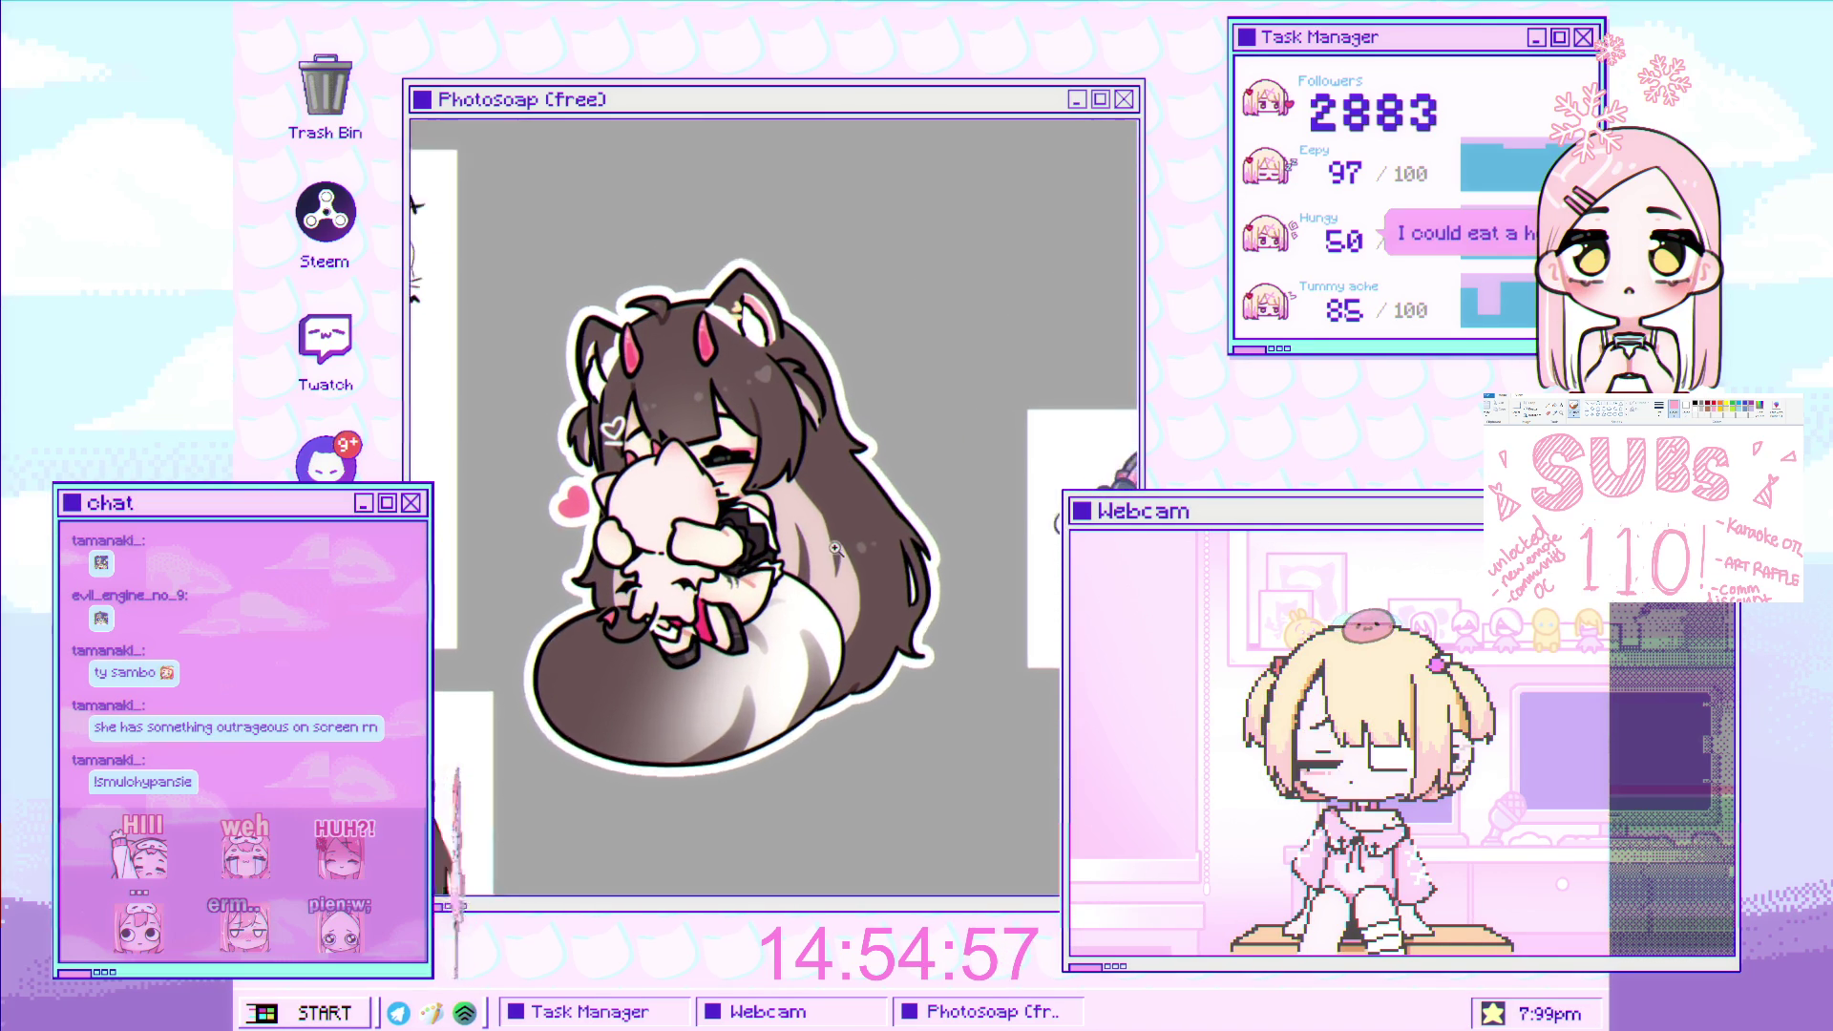
scroll(807, 520, up, 1)
scroll(786, 535, up, 1)
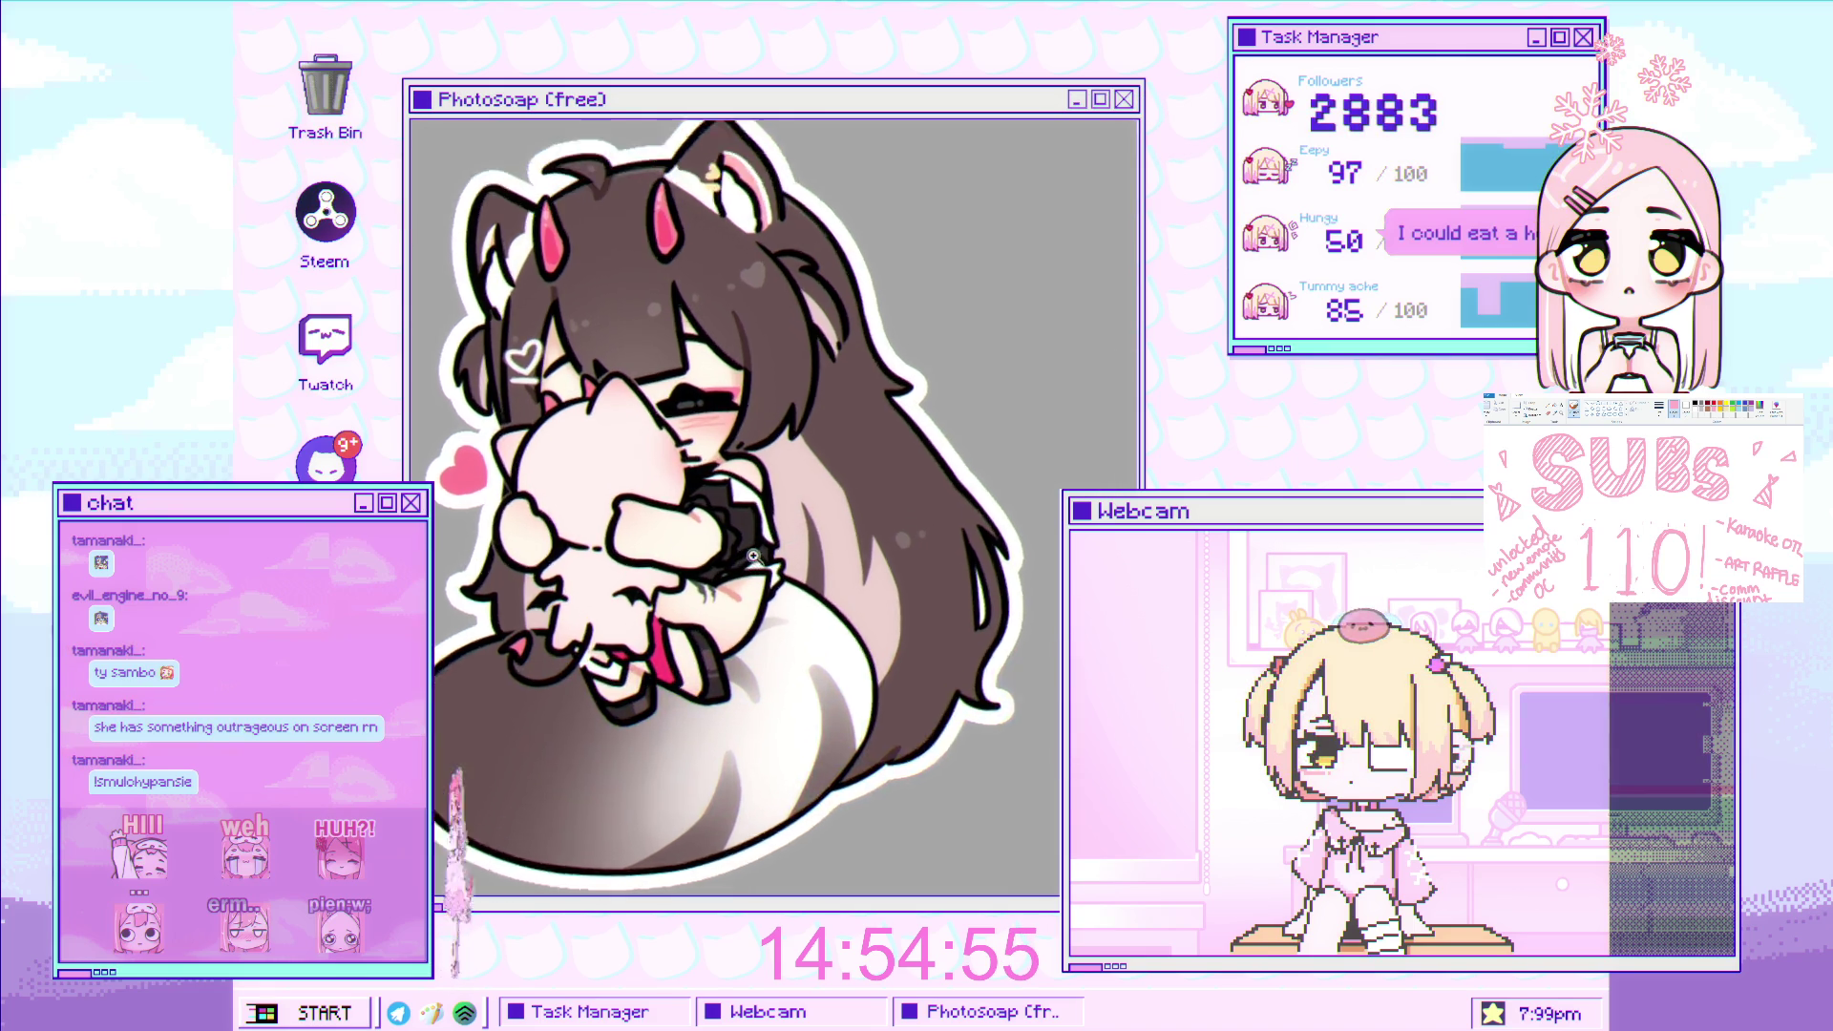
scroll(793, 537, up, 1)
scroll(800, 540, down, 1)
scroll(800, 540, down, 1)
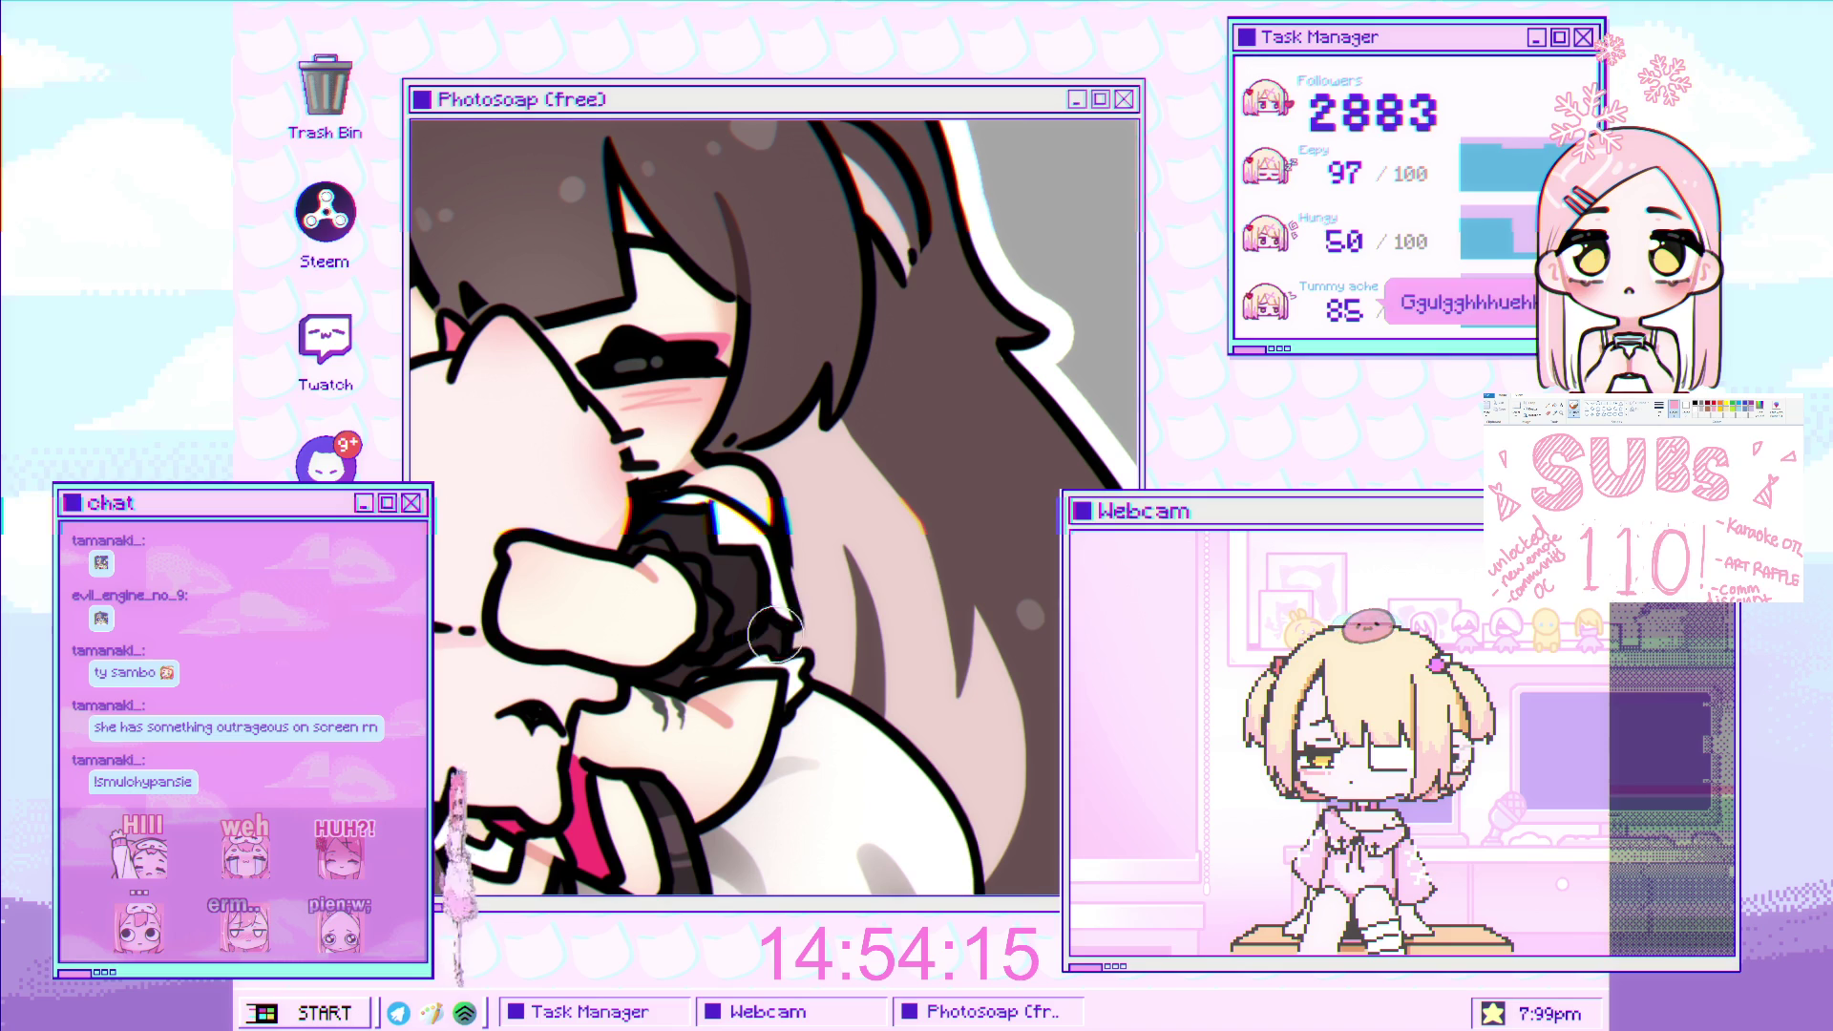
Zoom out to the full canvas, then zoom in onto the girl's cheek against the plush.
scroll(783, 621, down, 2)
scroll(790, 607, down, 2)
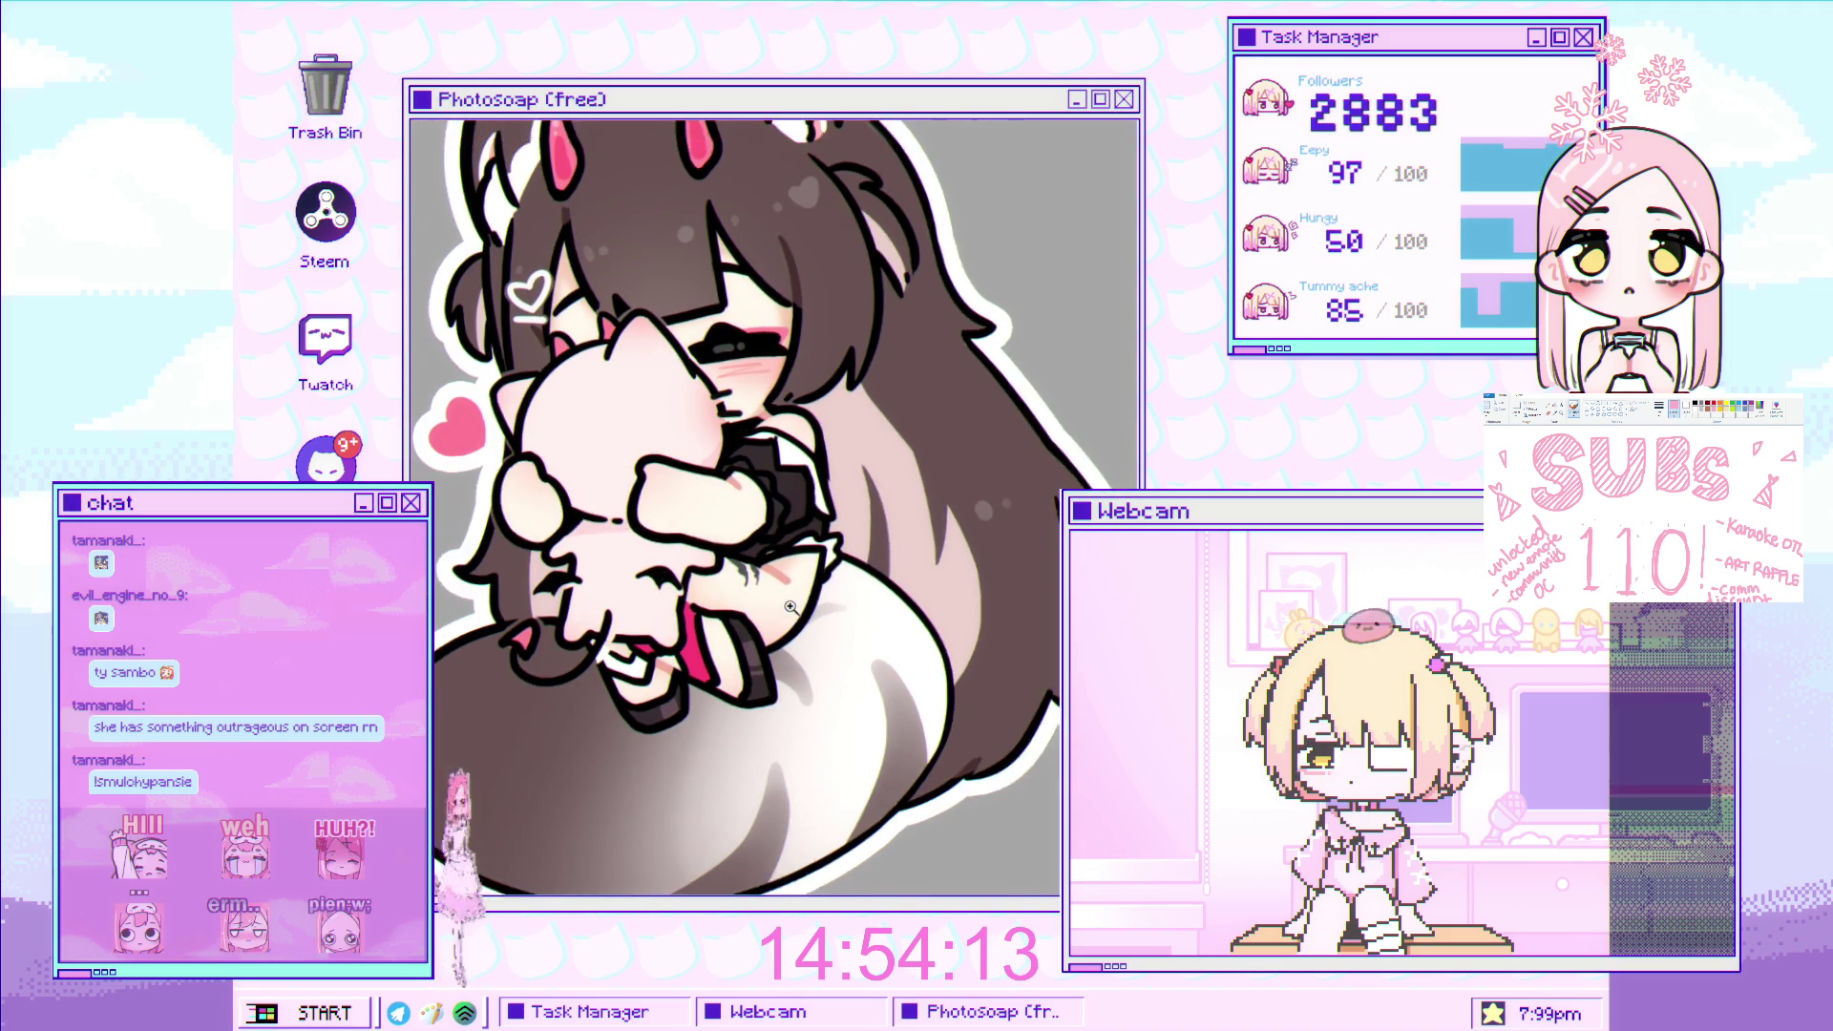
scroll(764, 592, up, 2)
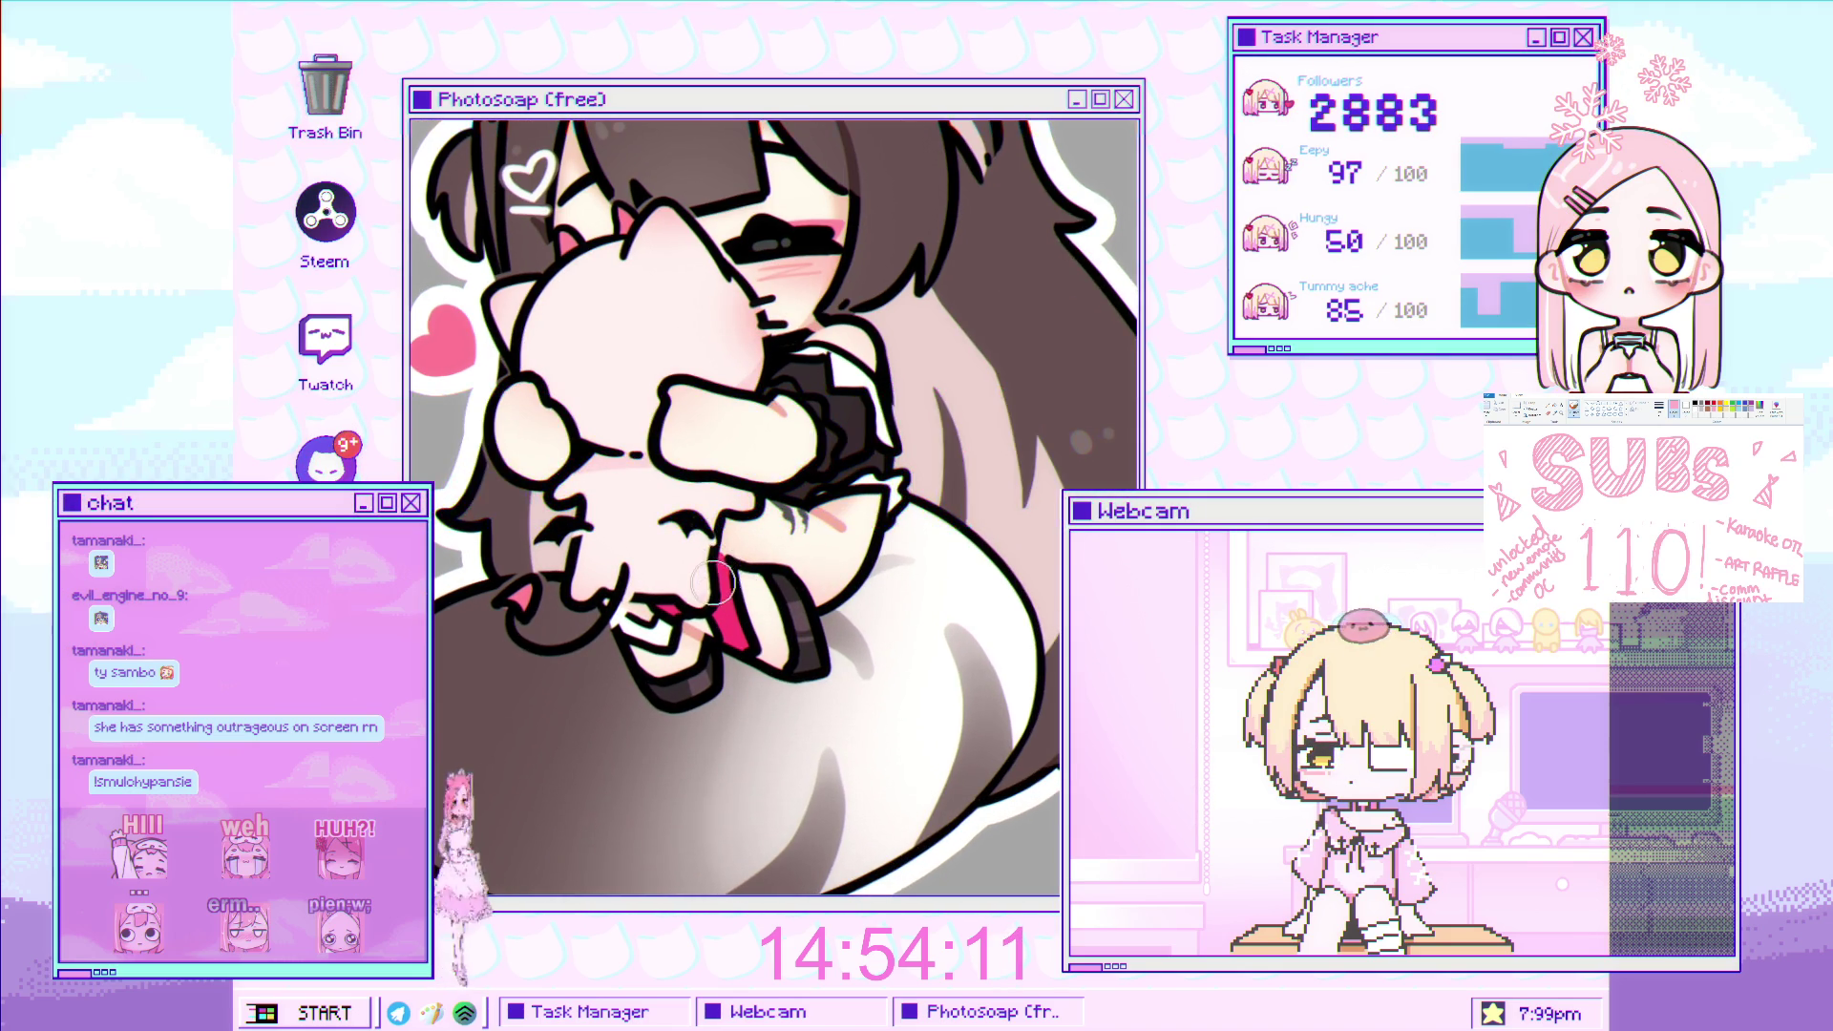
scroll(859, 478, down, 3)
scroll(1041, 384, up, 1)
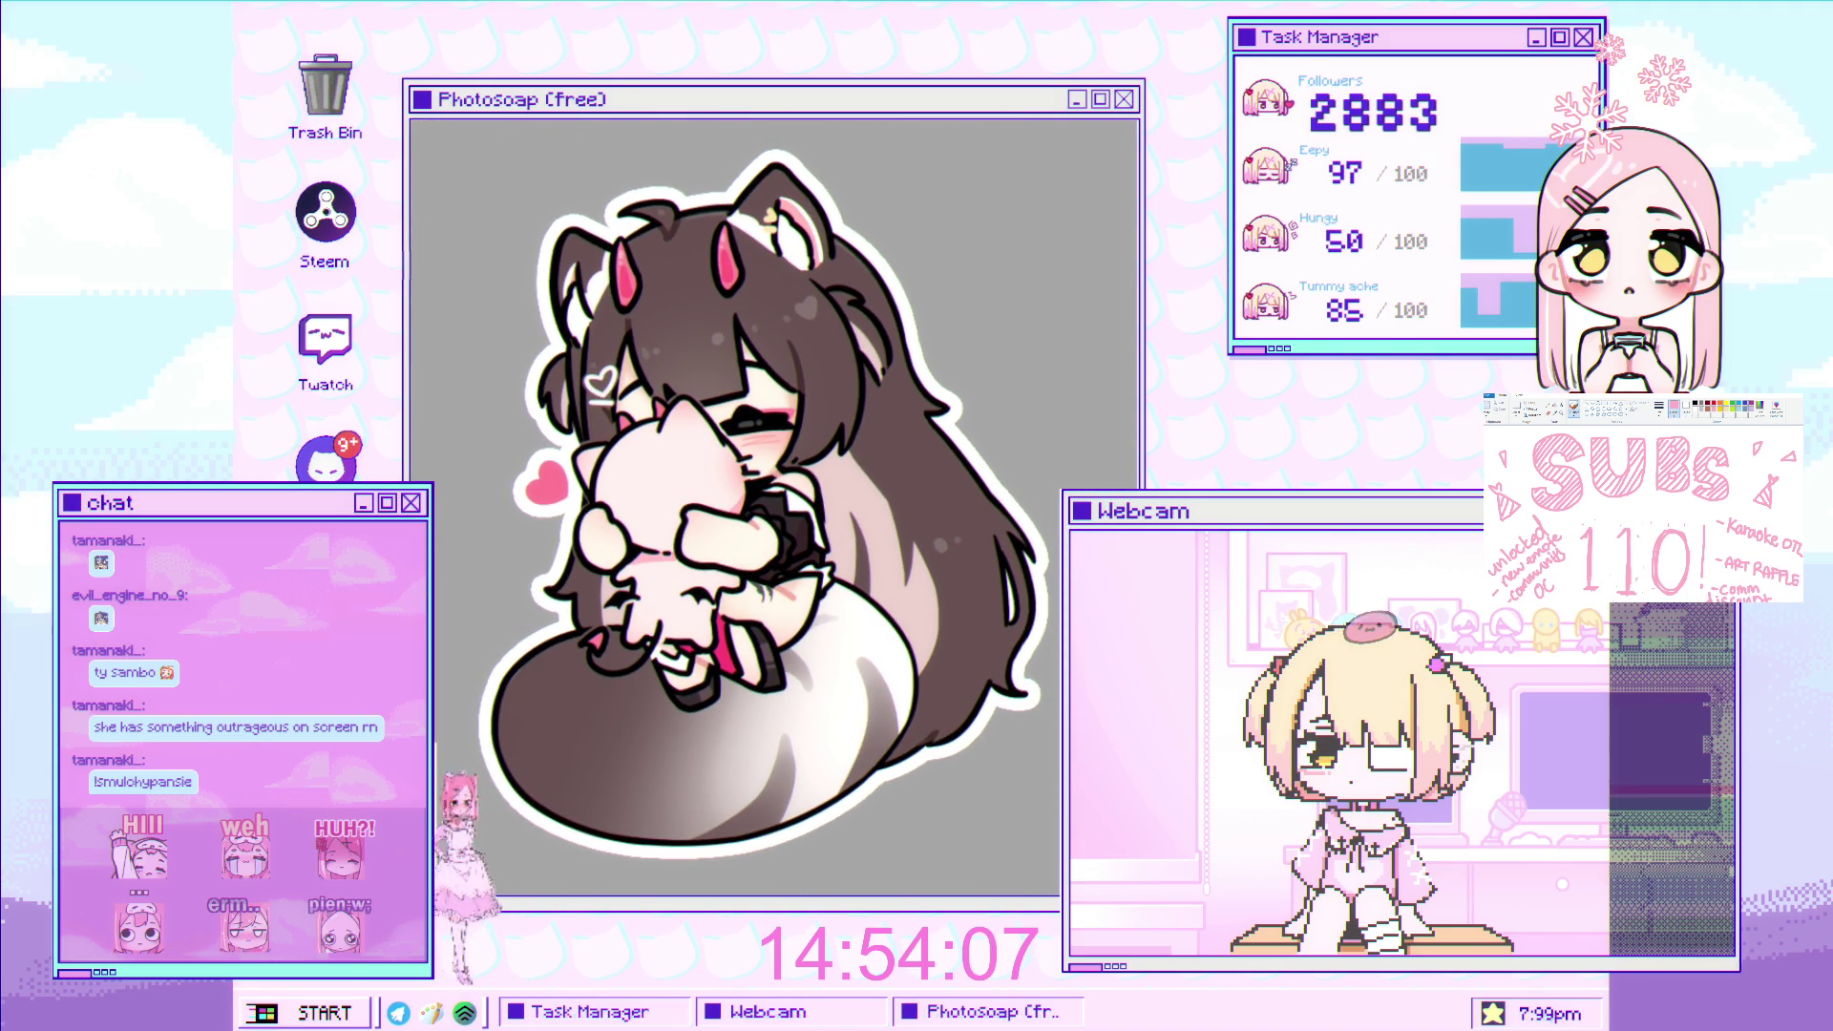
scroll(972, 545, down, 2)
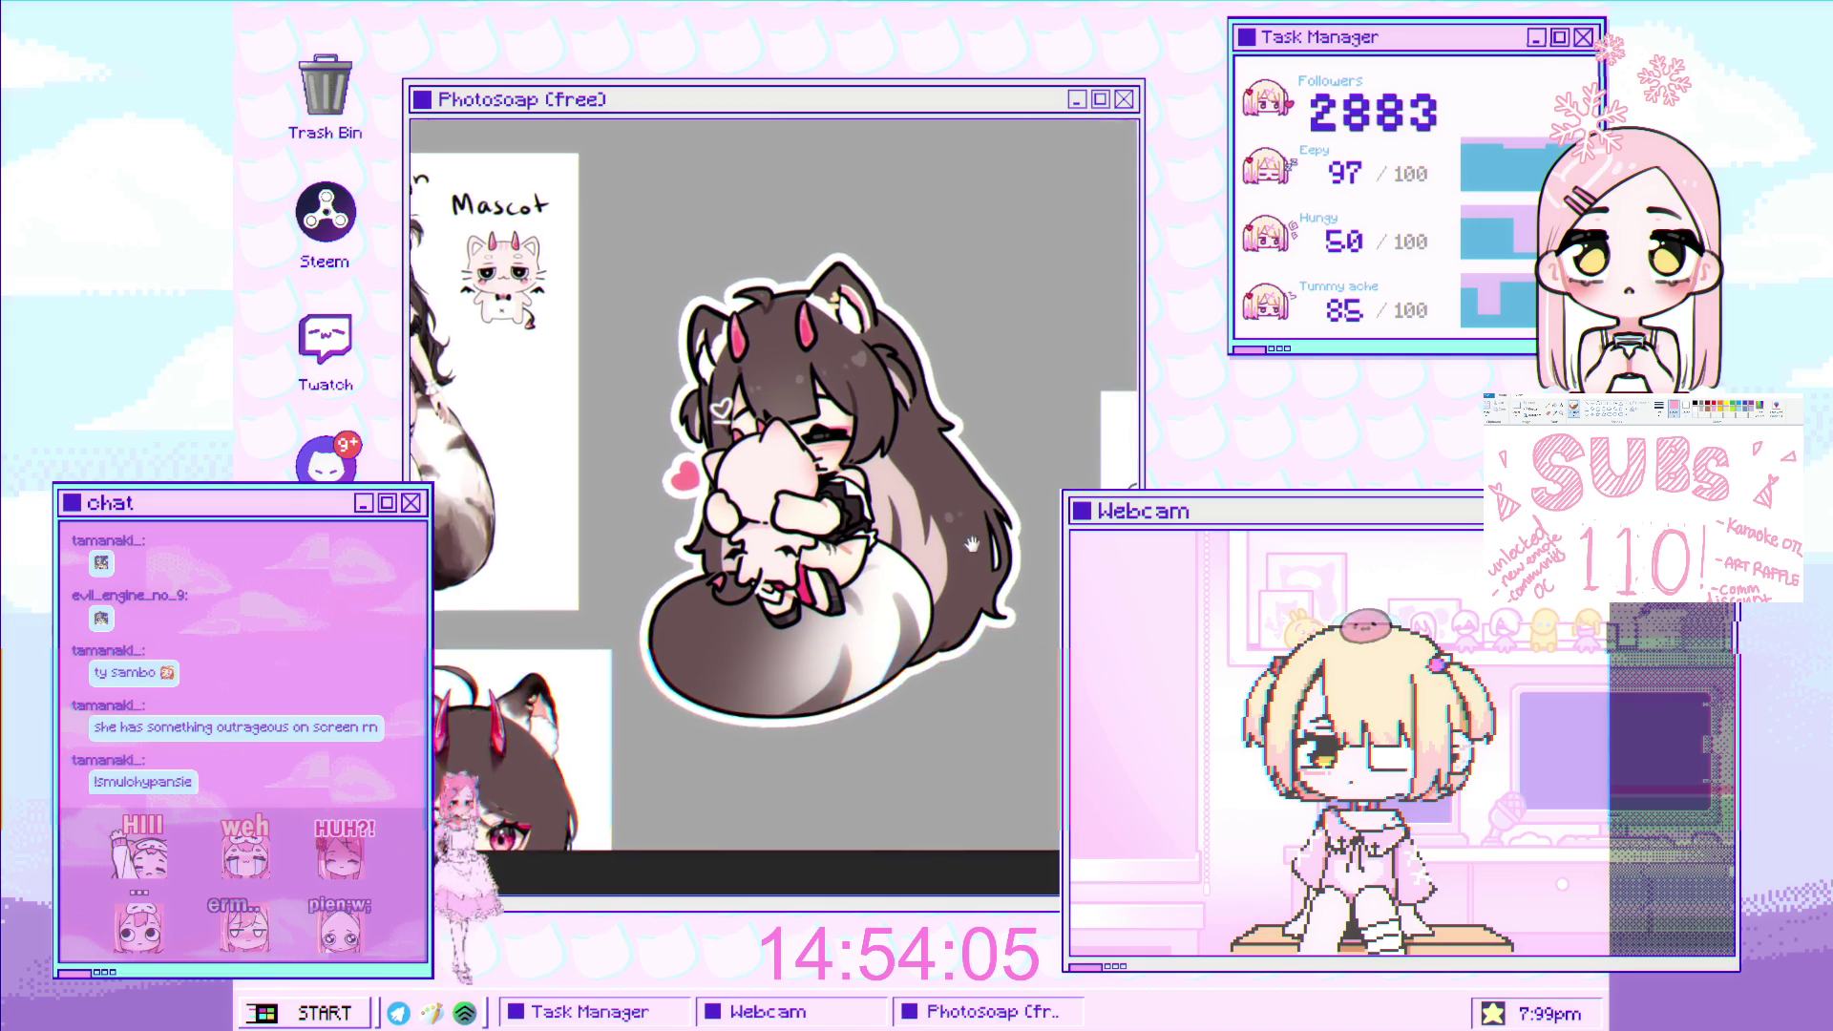
scroll(972, 545, up, 2)
scroll(845, 427, up, 1)
scroll(803, 535, up, 2)
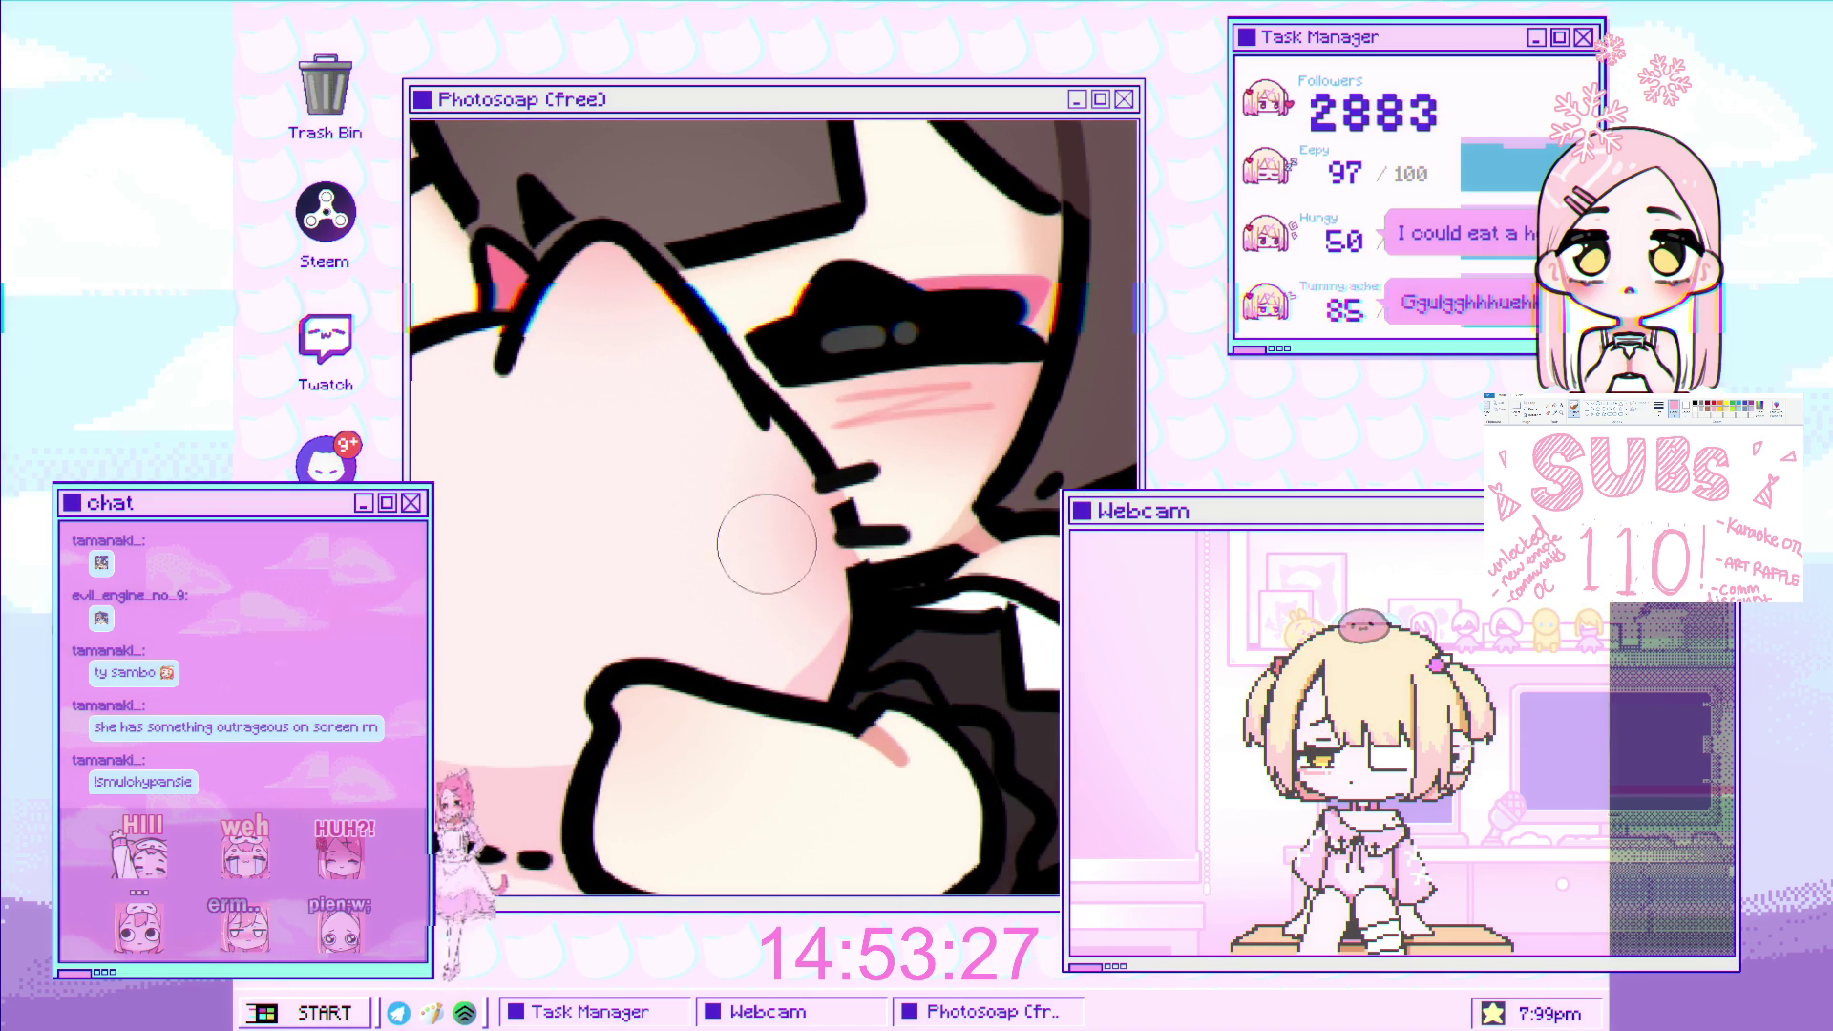
Paint pink hatch blush lines on the girl's cheek and check the whole drawing.
drag(744, 530, 756, 500)
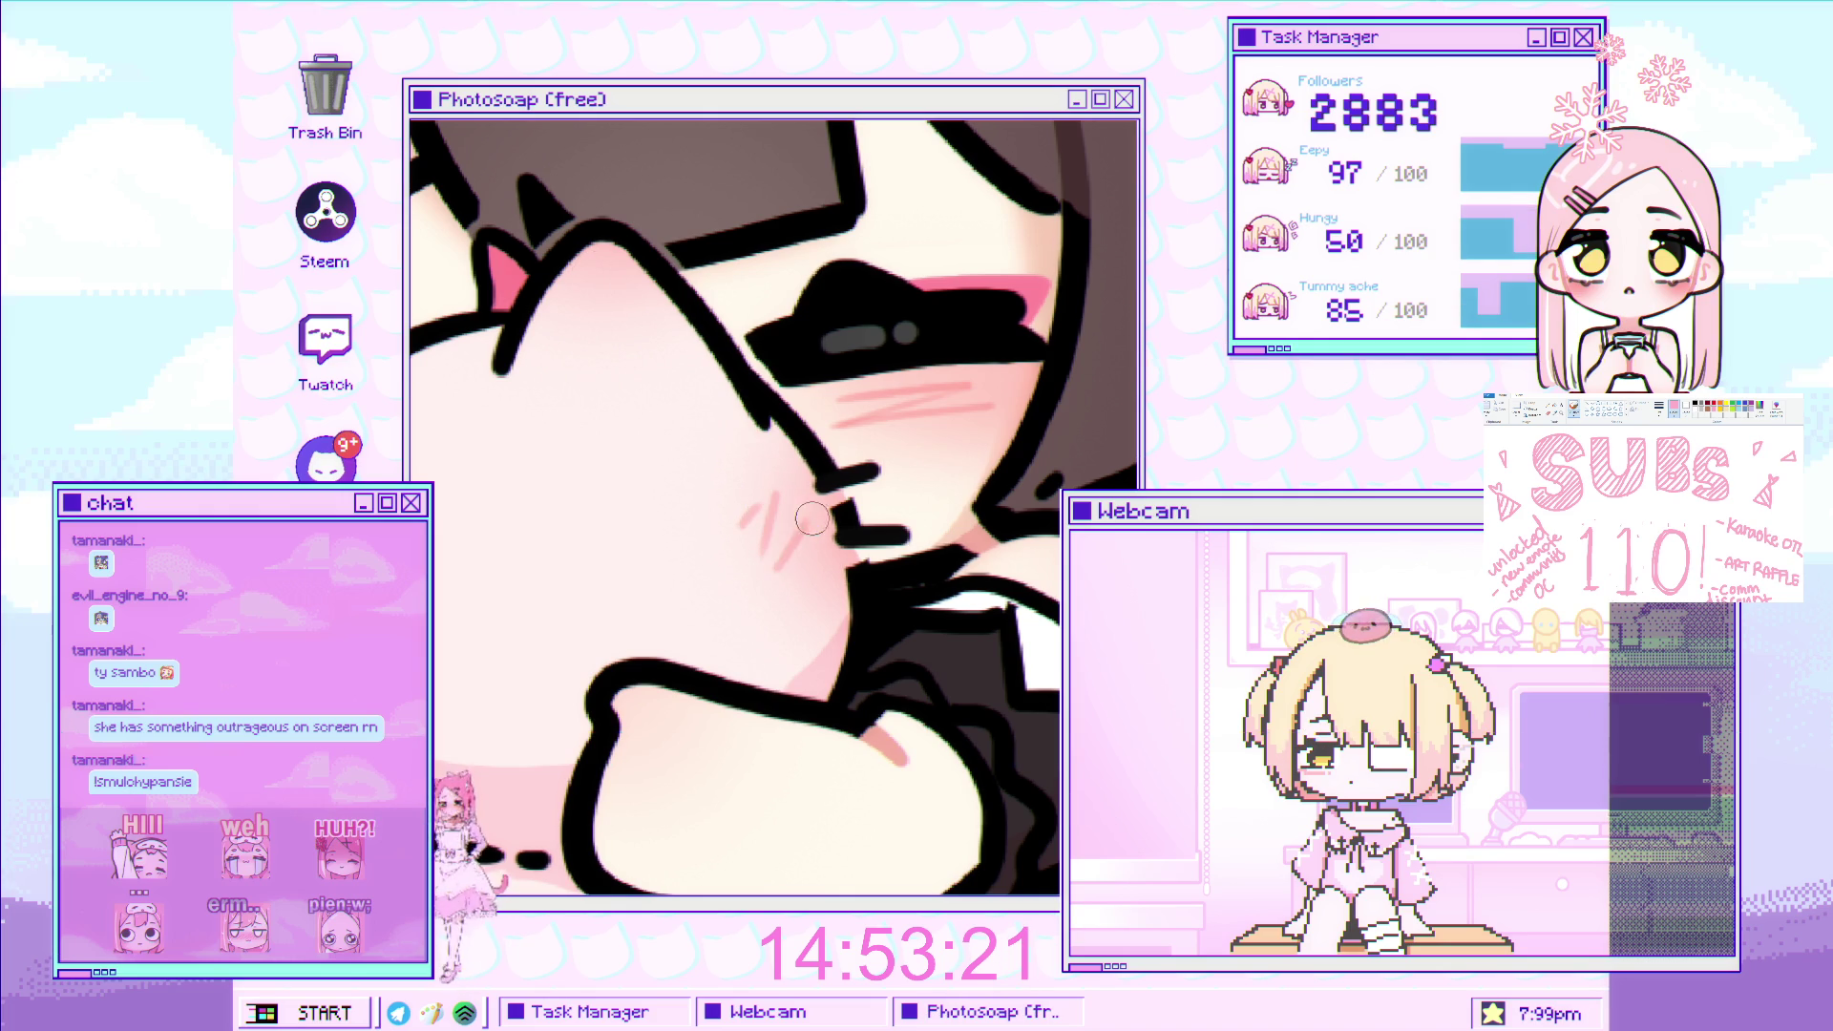
drag(773, 536, 755, 521)
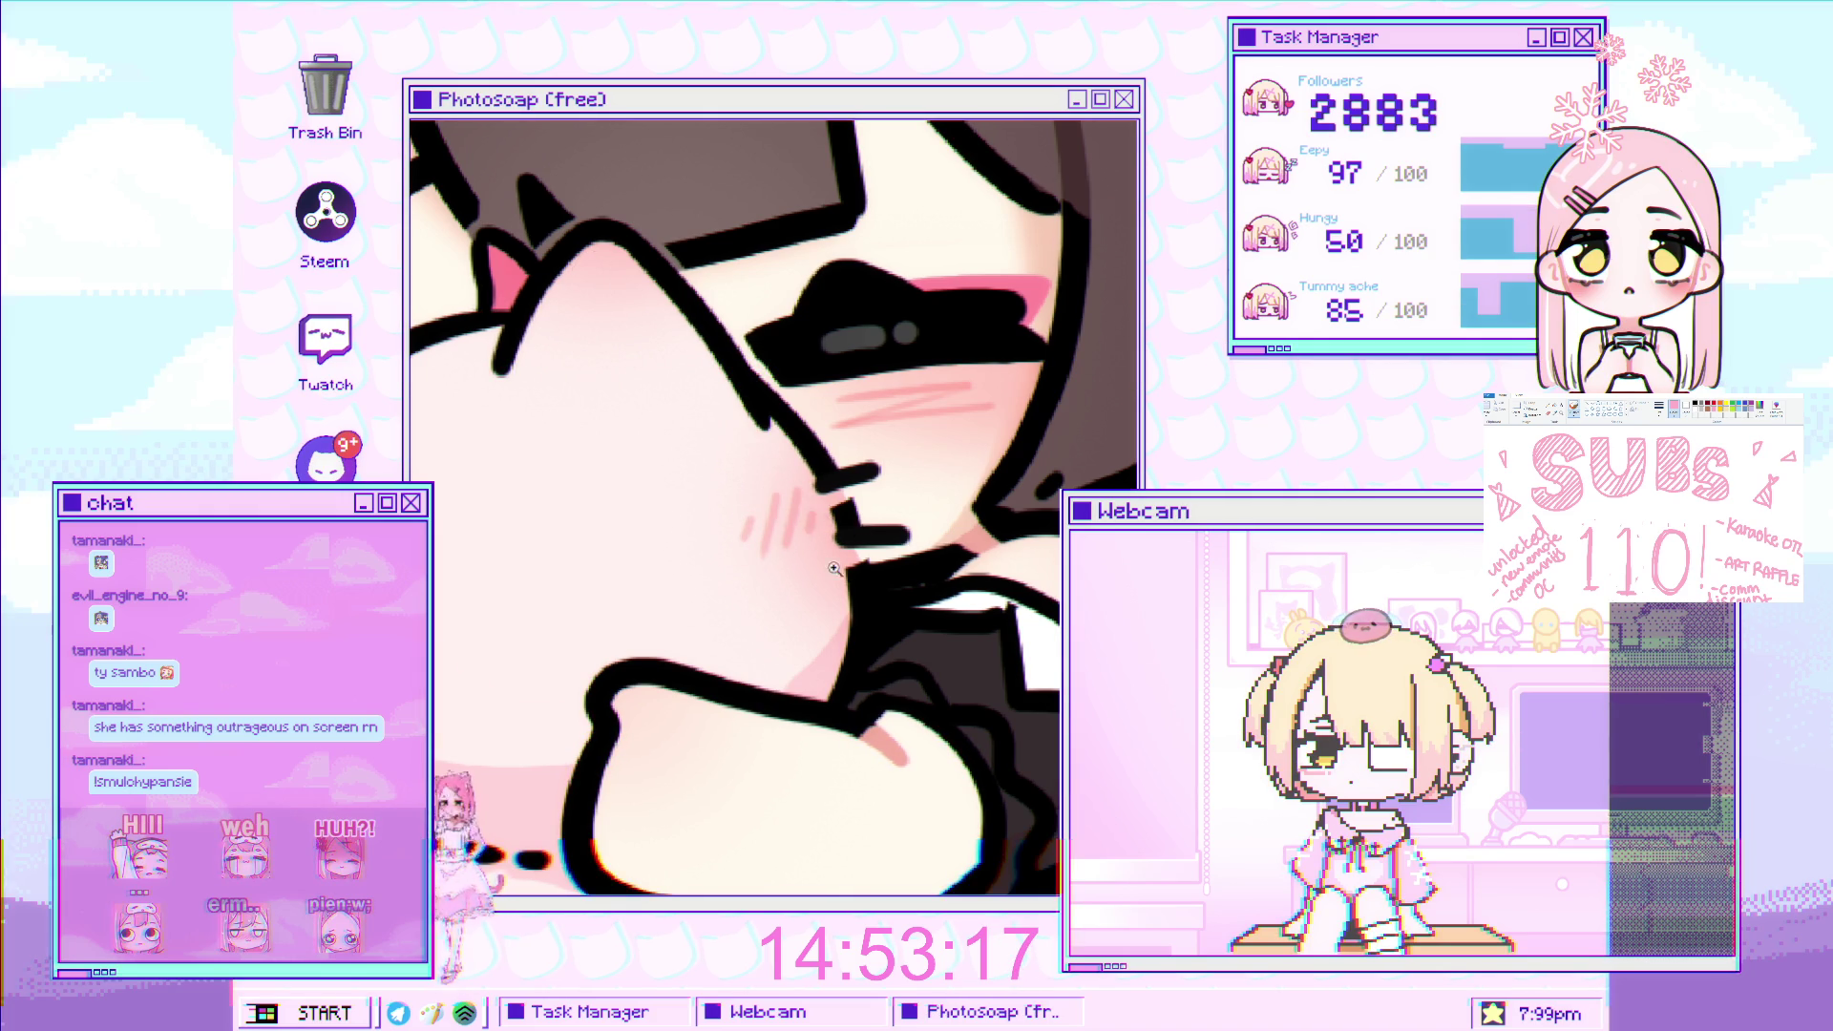
key(ctrl+0)
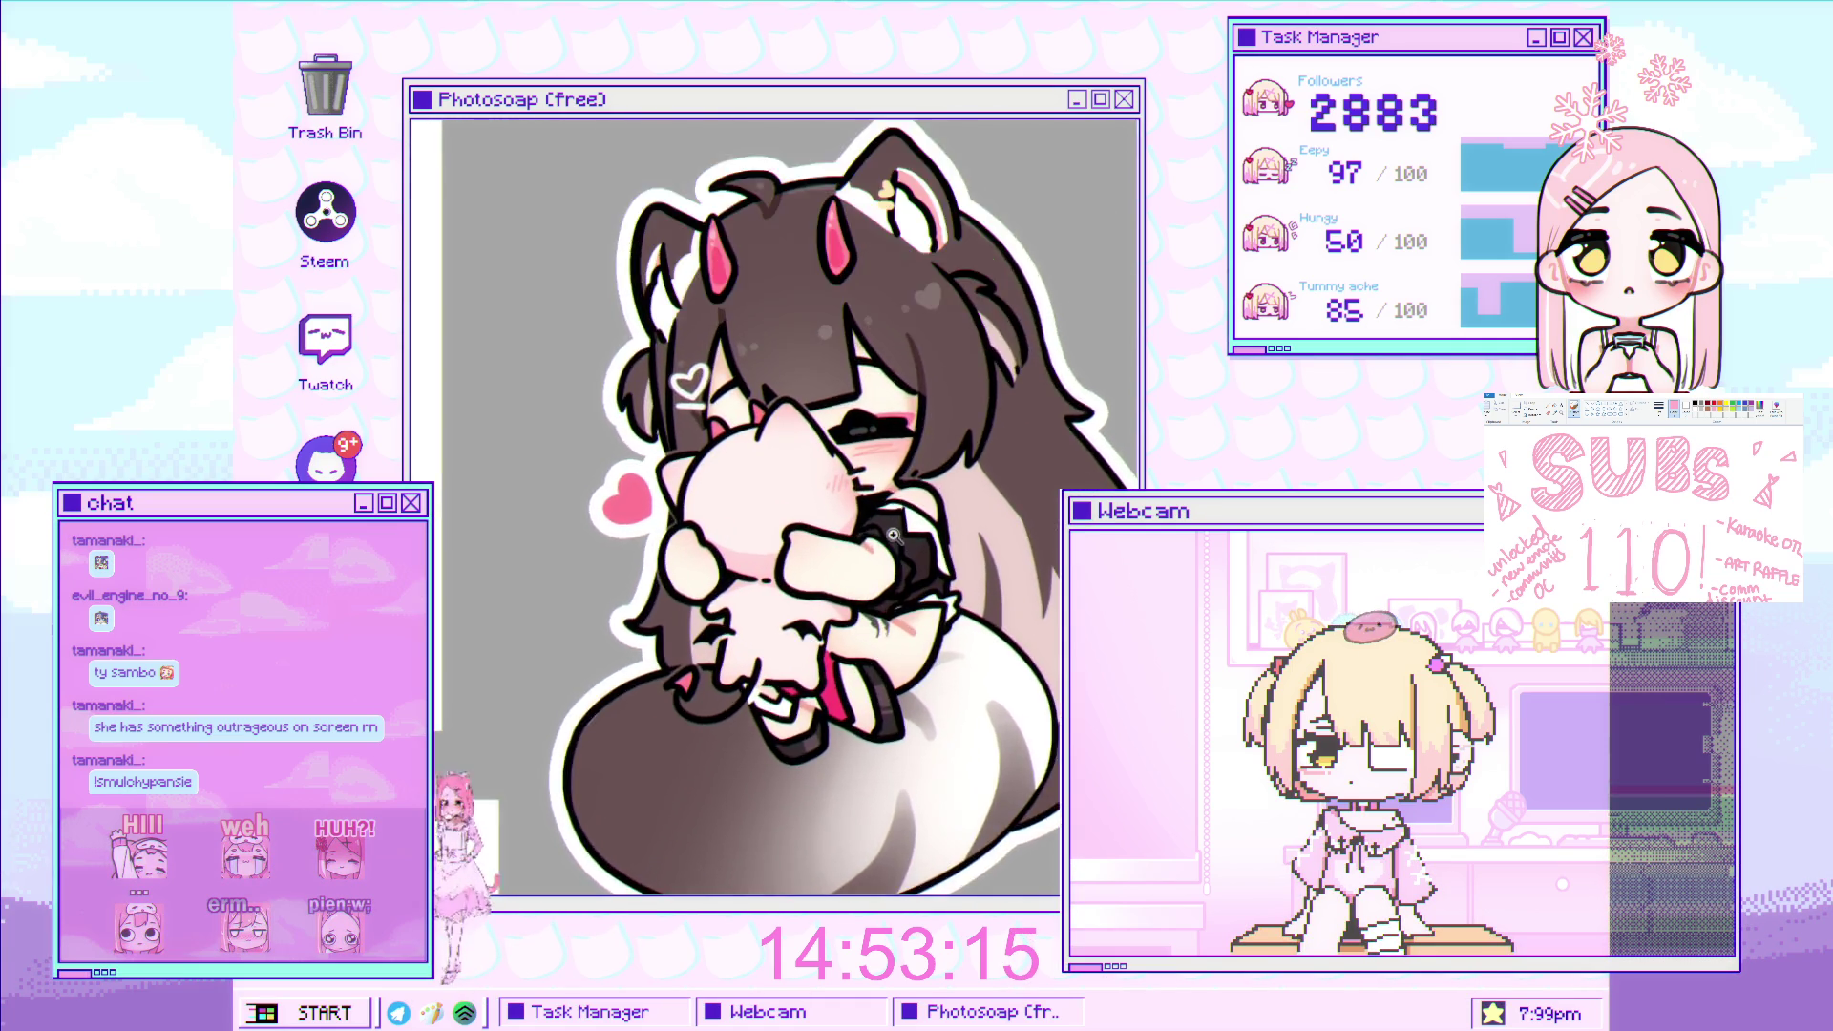
click(935, 429)
key(ctrl+0)
Zoom into the plush cat's head and dab pink on its ear and head top.
click(840, 474)
click(839, 475)
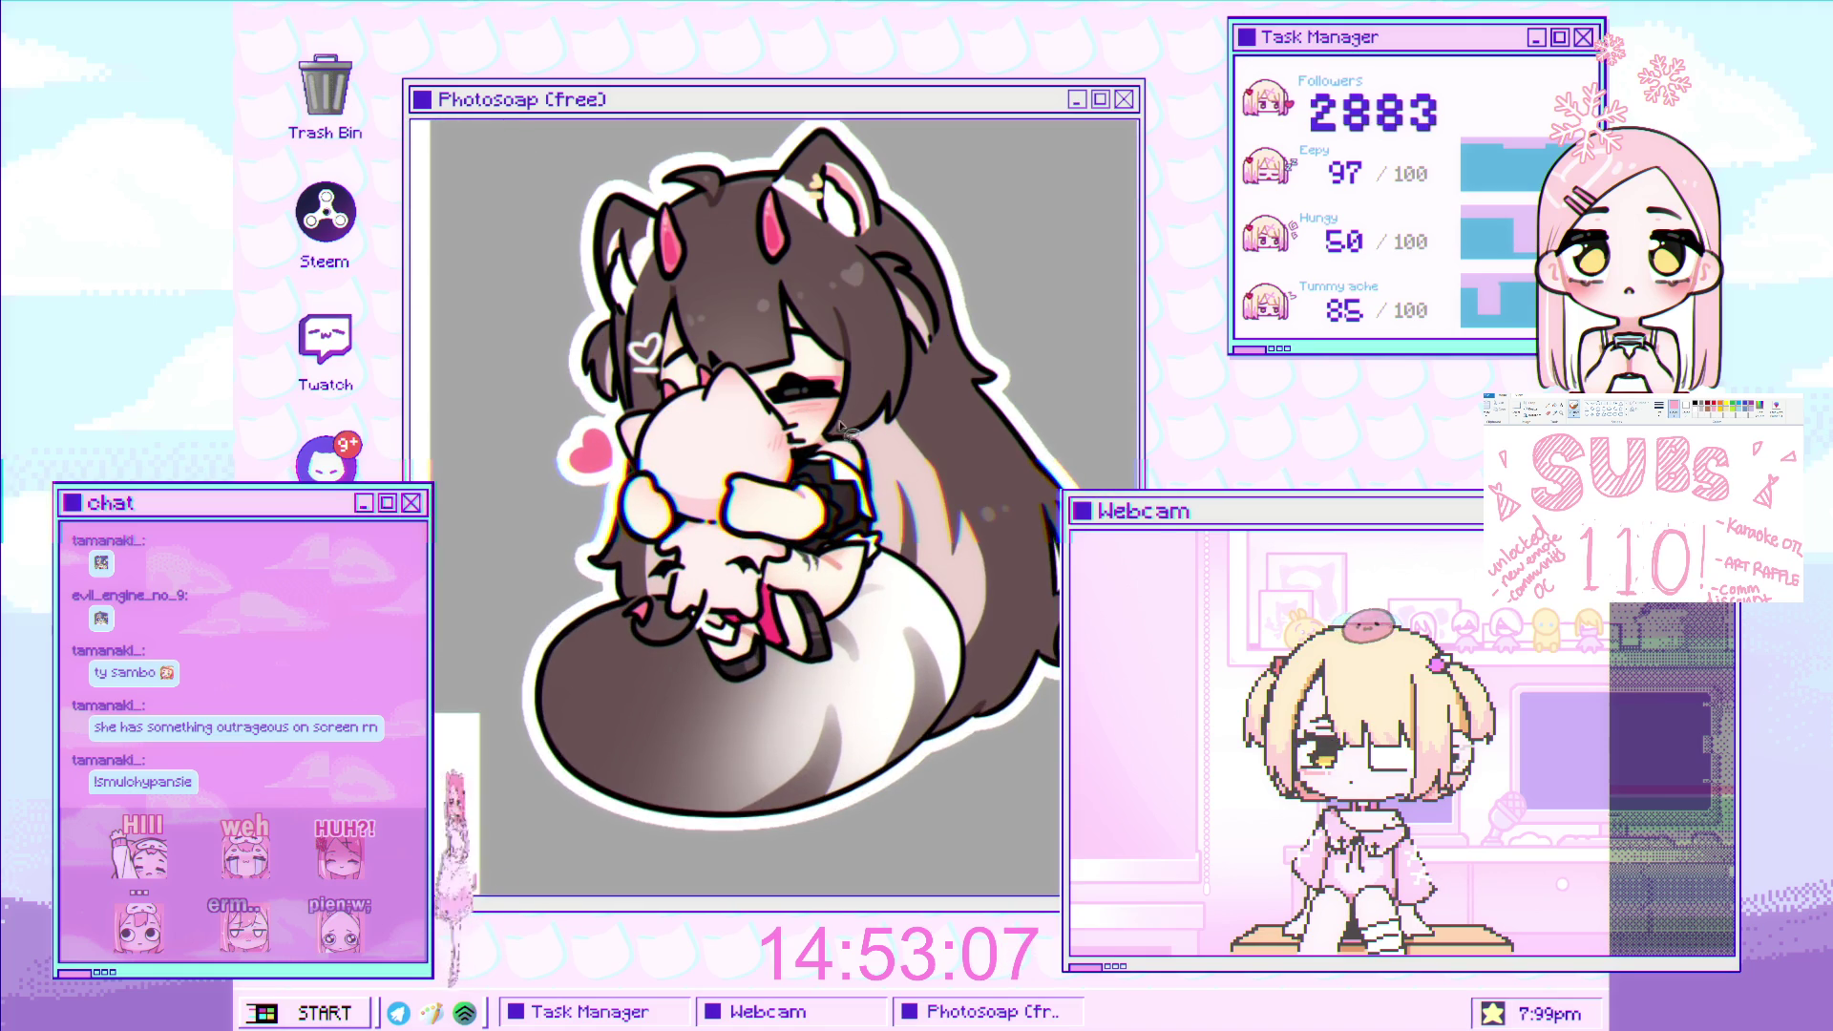
click(840, 428)
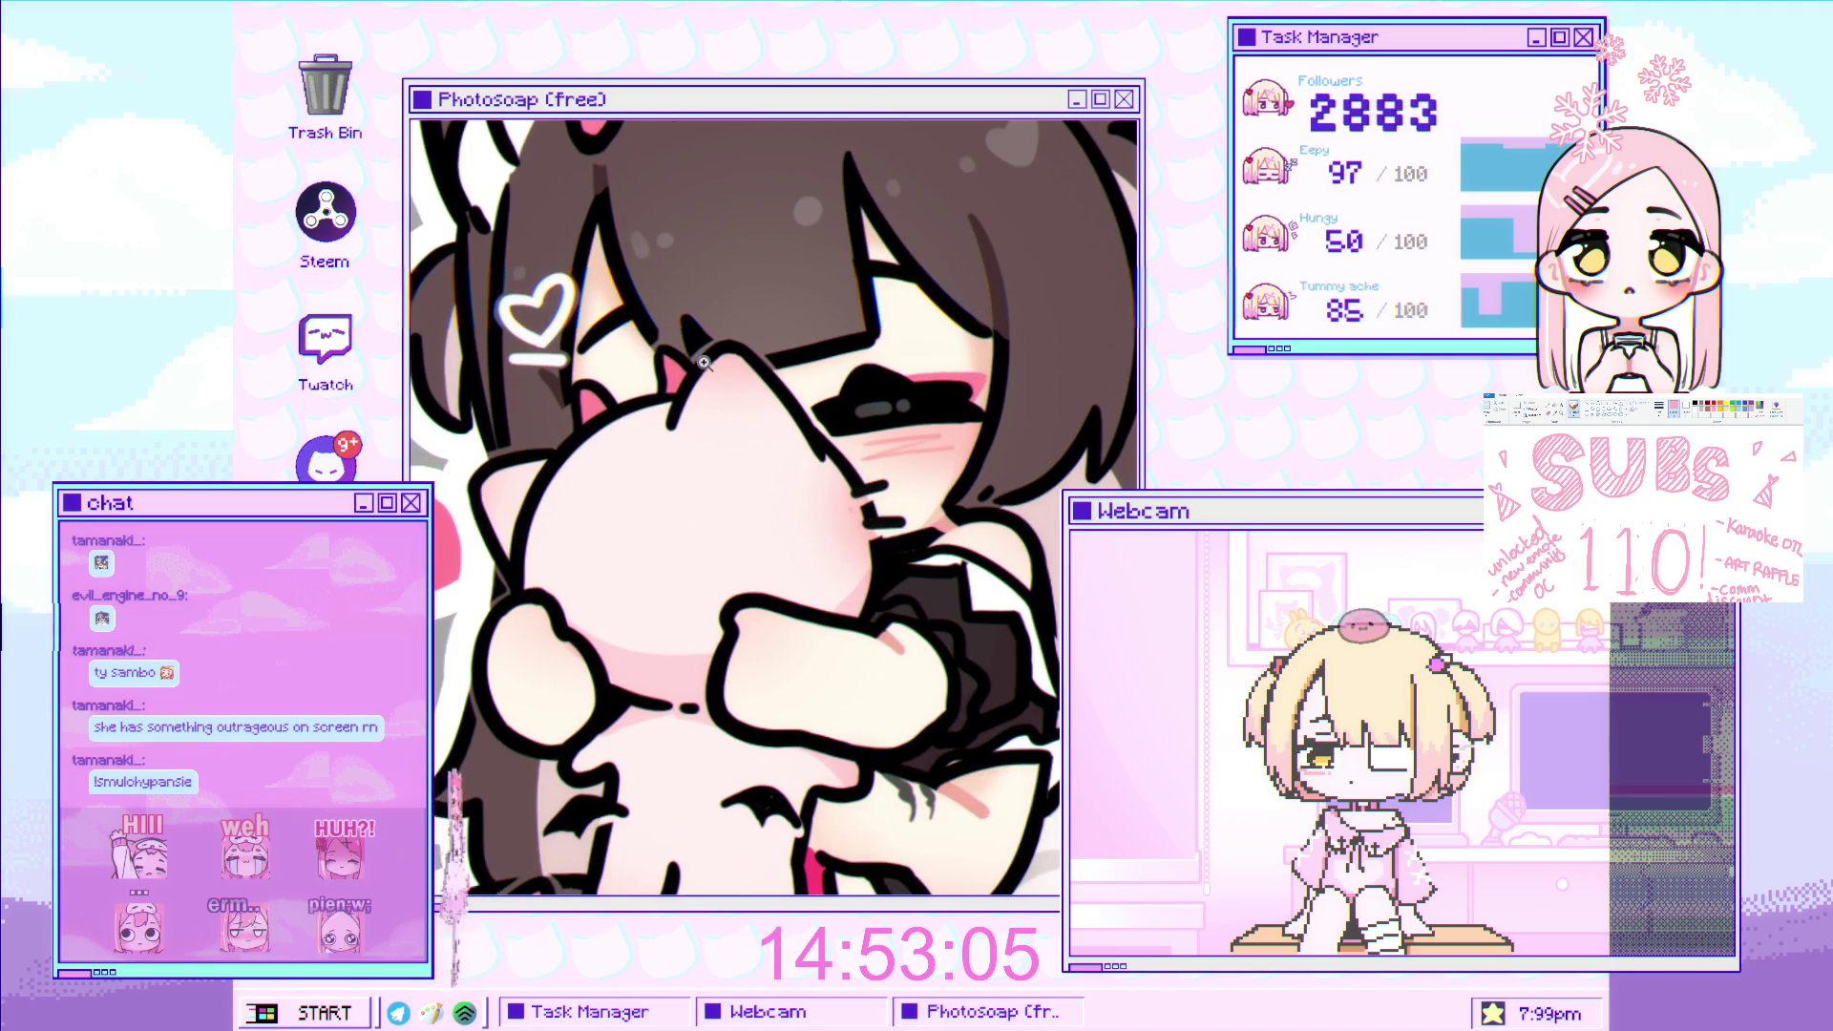
click(717, 399)
click(707, 401)
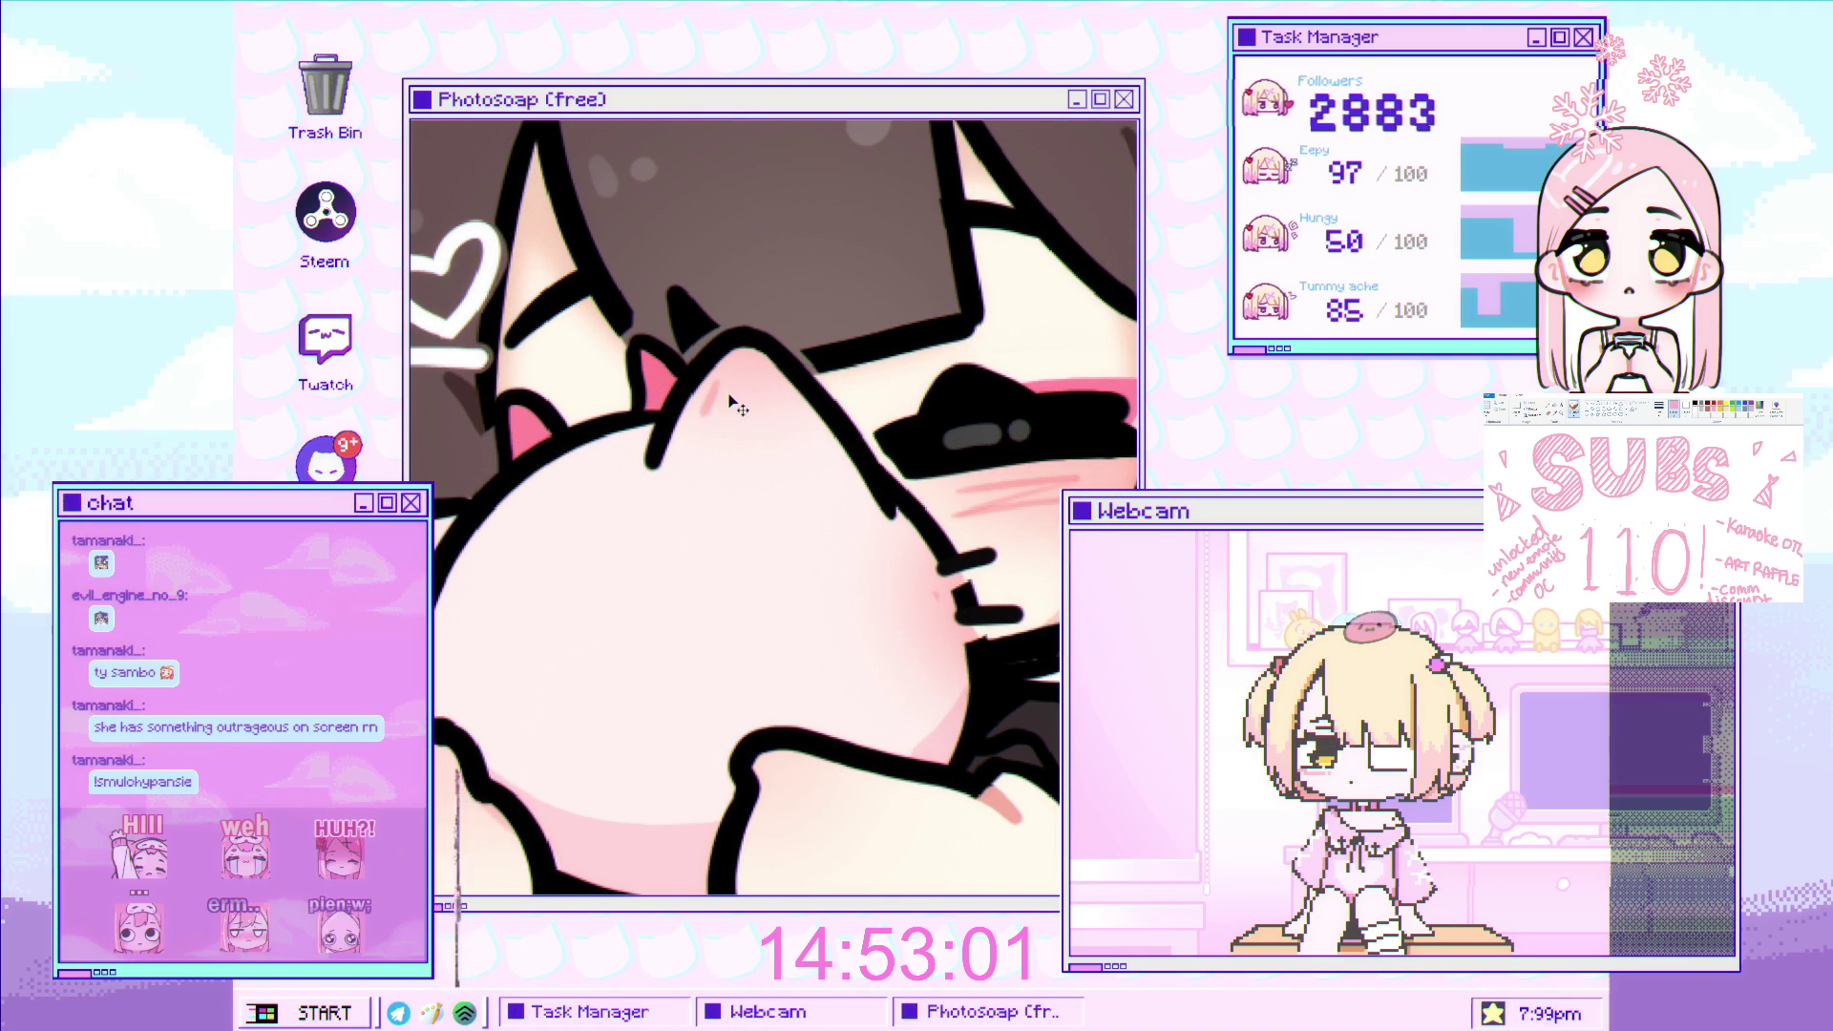
drag(732, 379, 724, 399)
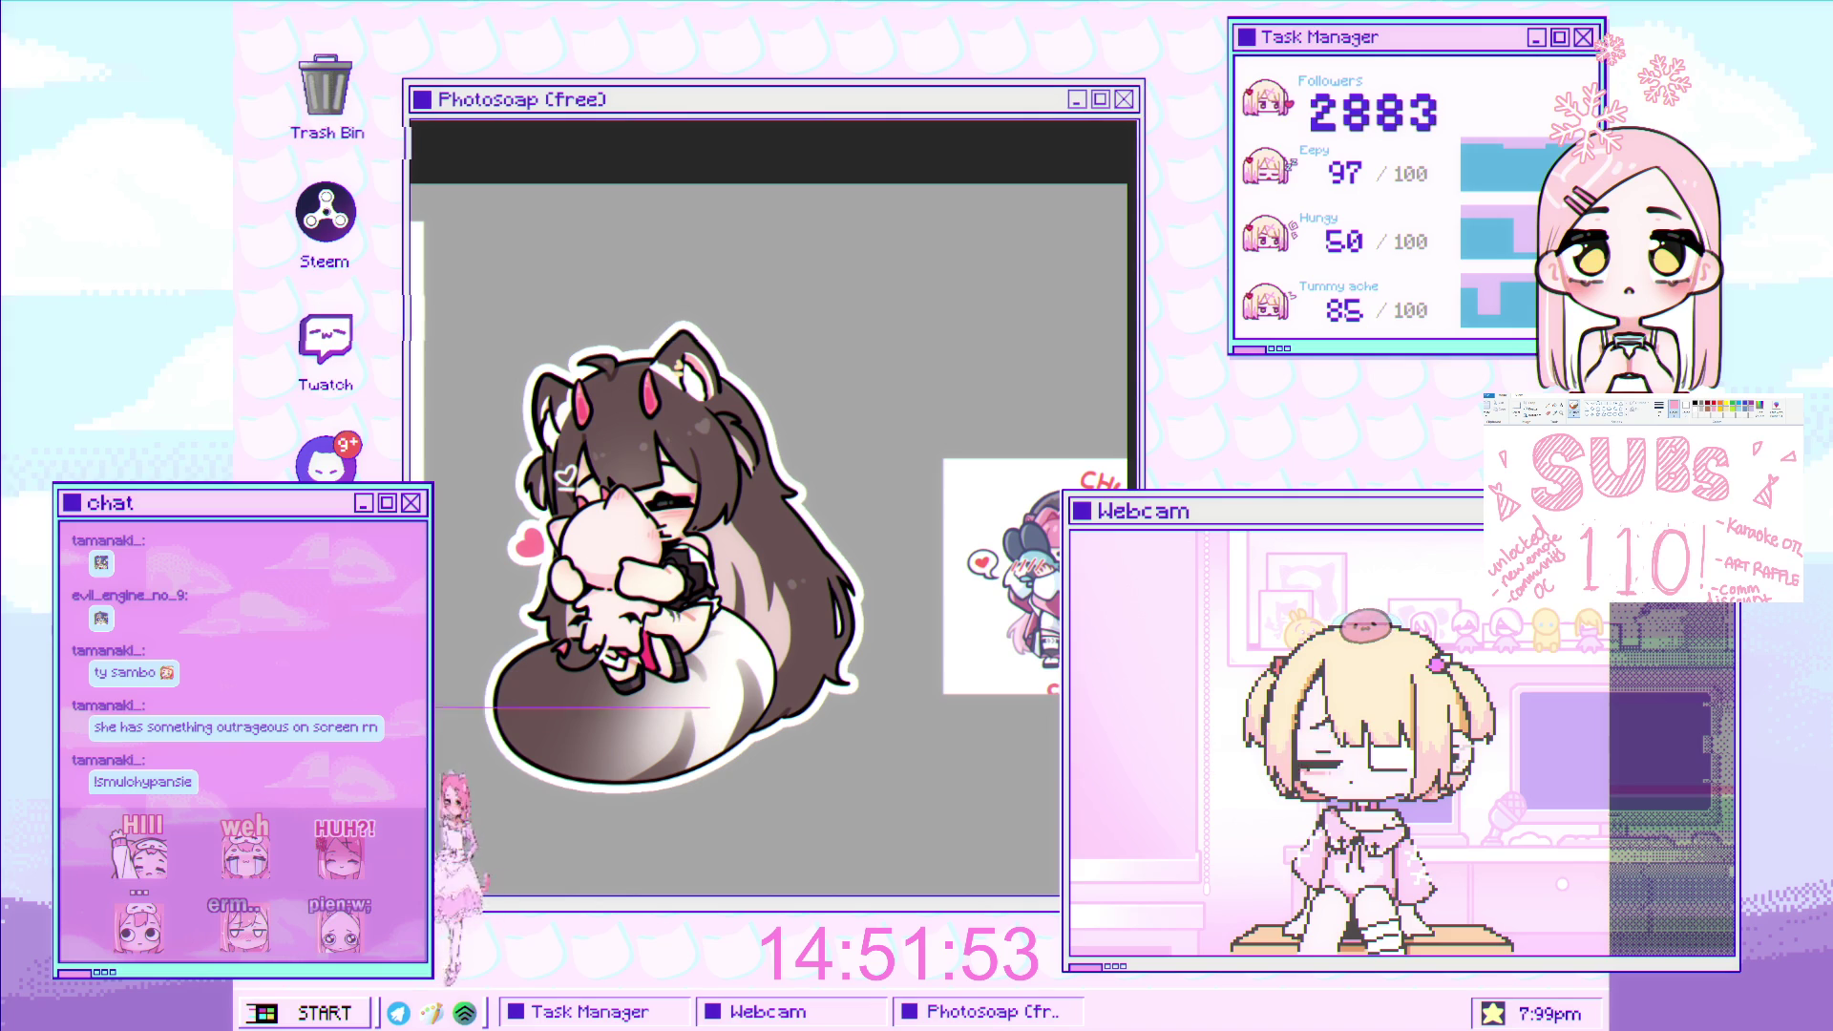
Move the reference image to the right of the drawing.
drag(1022, 563, 1046, 534)
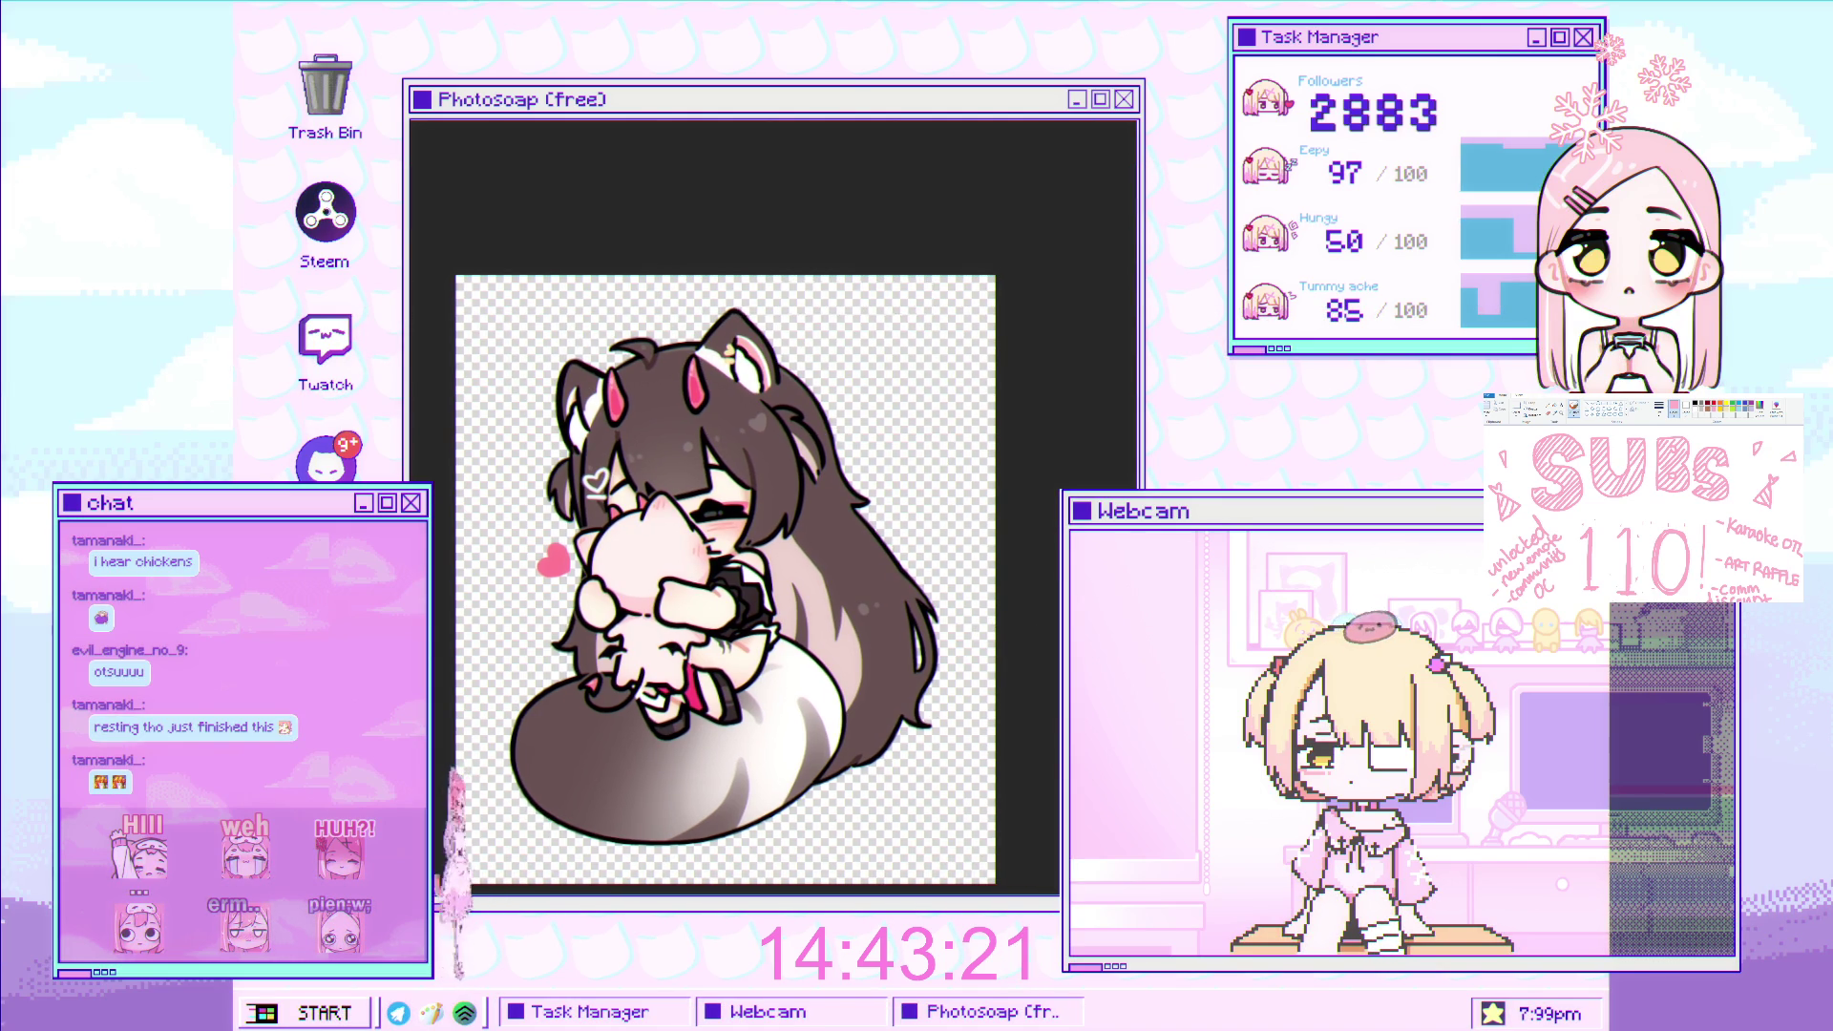
Close the finished chibi sticker document with Ctrl+W.
key(ctrl+w)
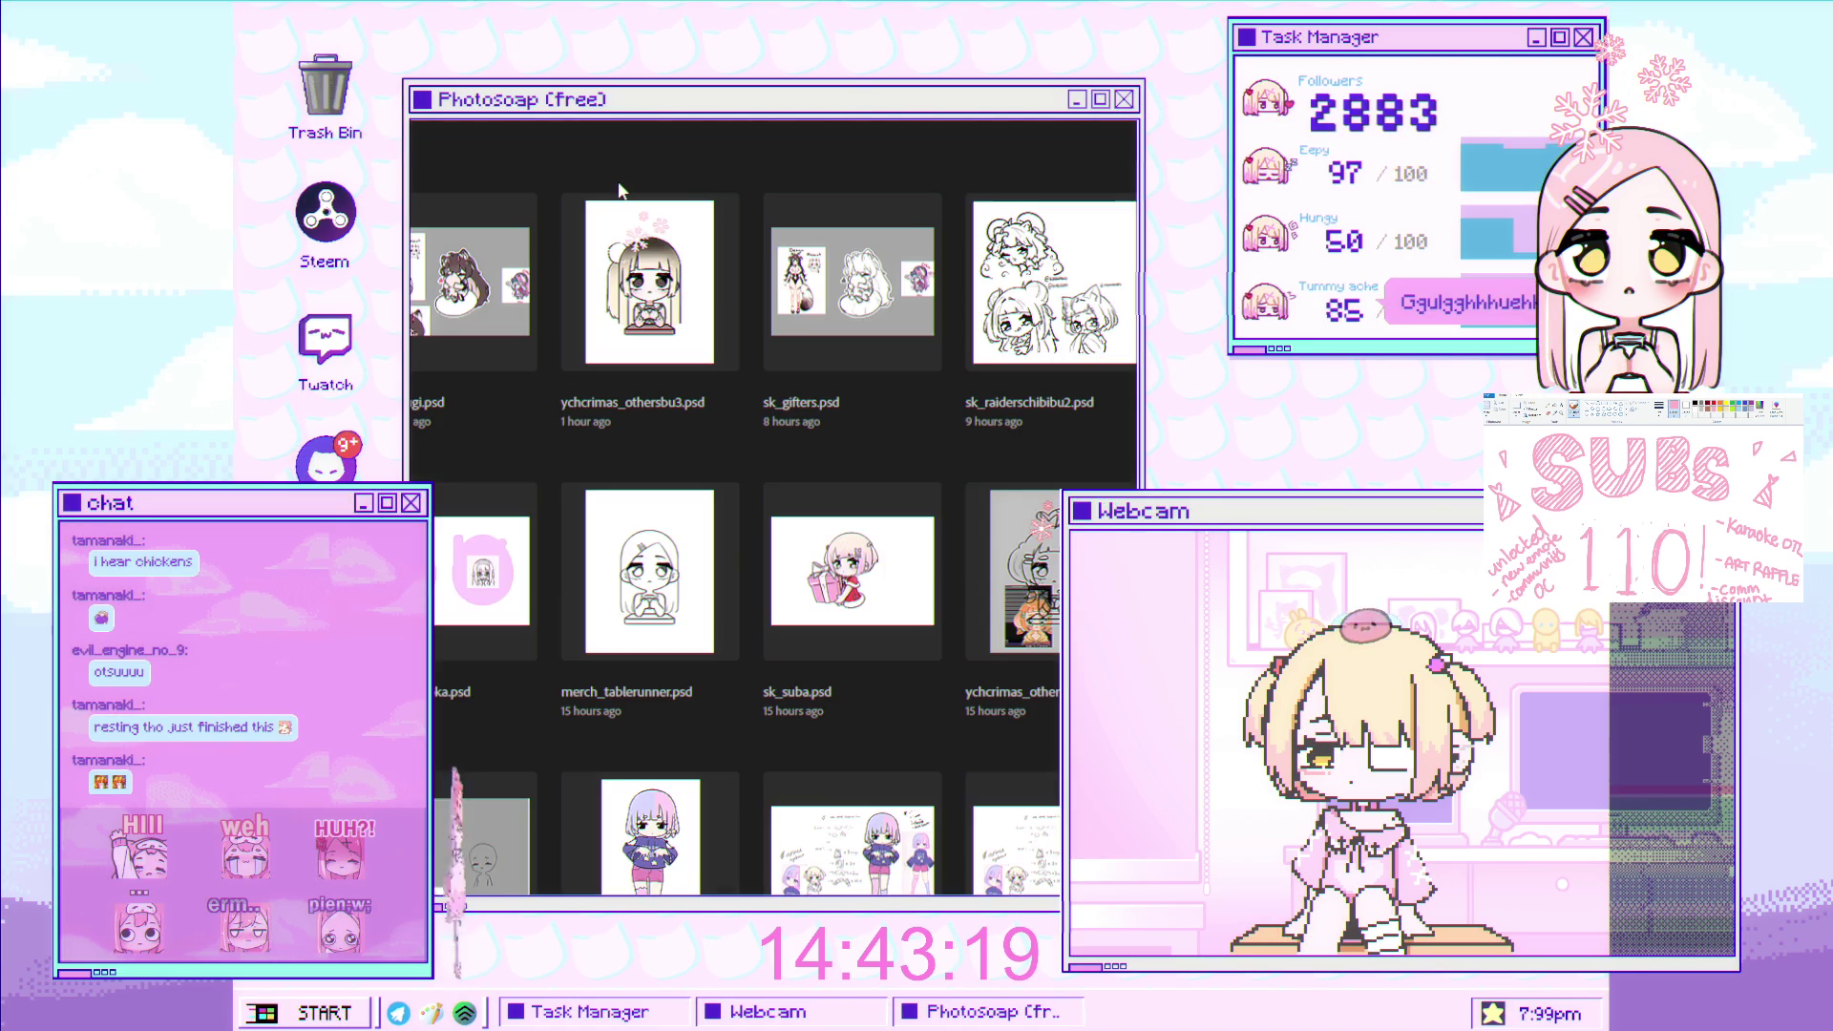